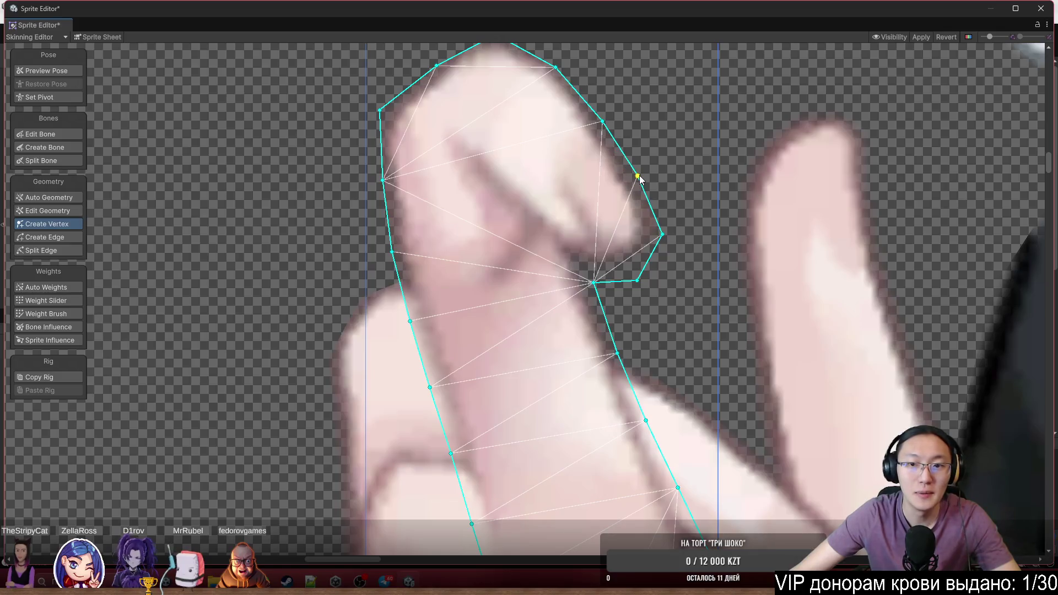
Drag the fingertip and upper finger-mesh vertices out onto the finger's outline
scroll(638, 172, up, 2)
click(632, 198)
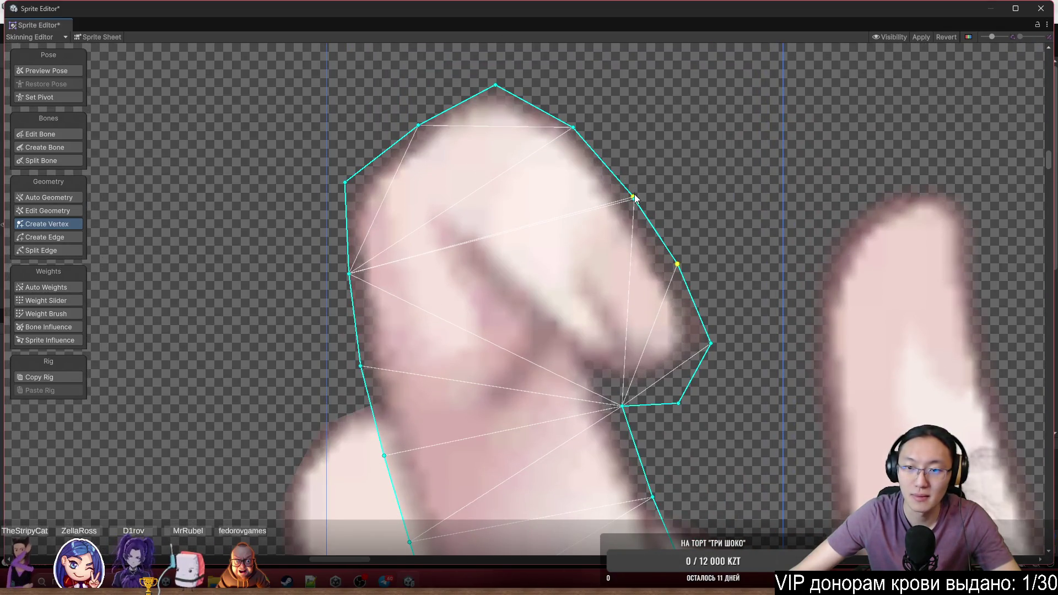
click(633, 198)
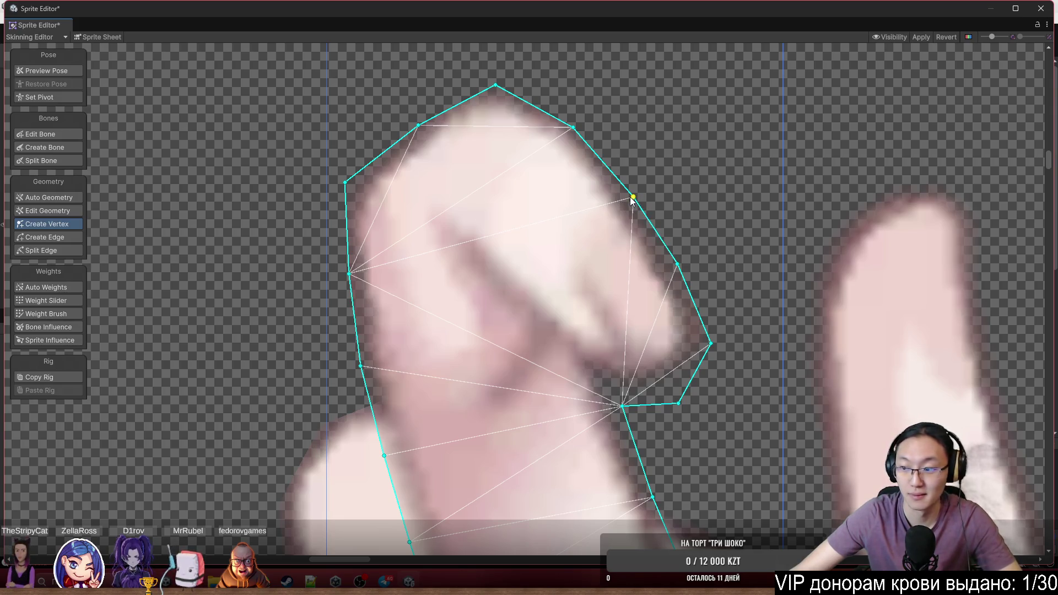
drag(632, 199, 641, 189)
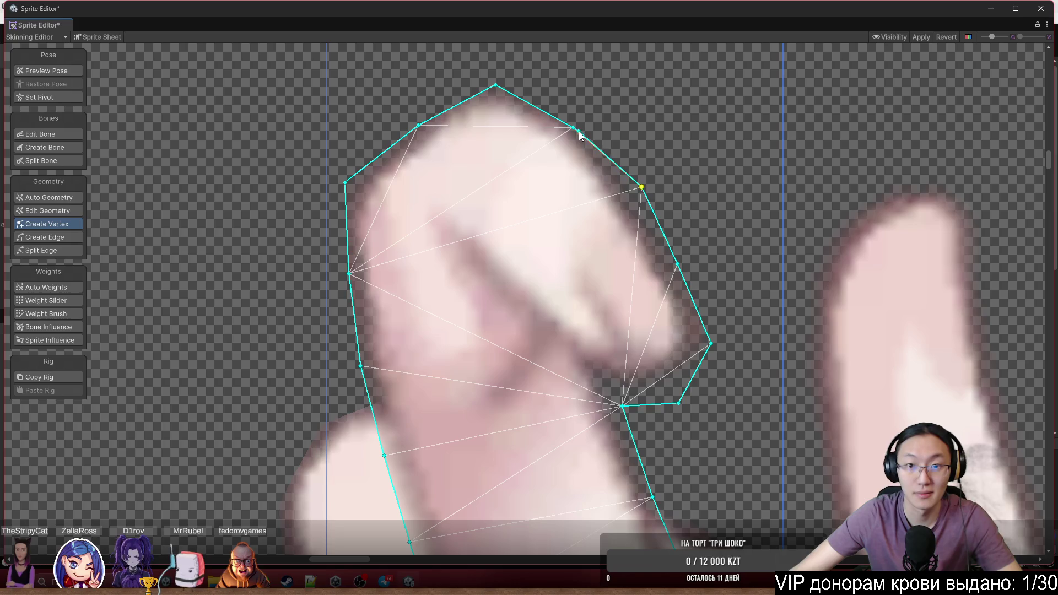
drag(573, 128, 576, 104)
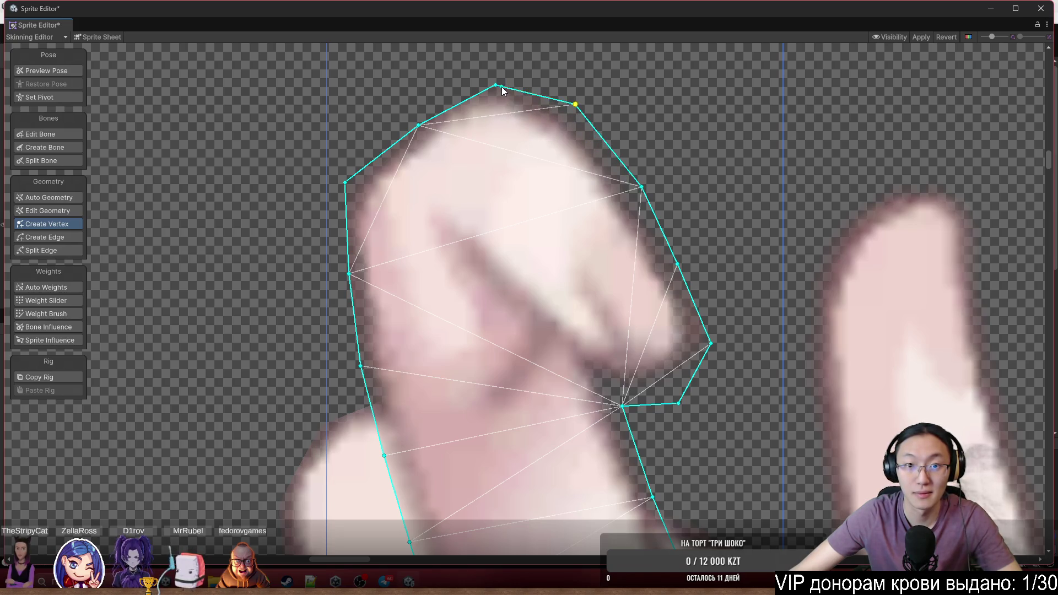
drag(499, 87, 493, 76)
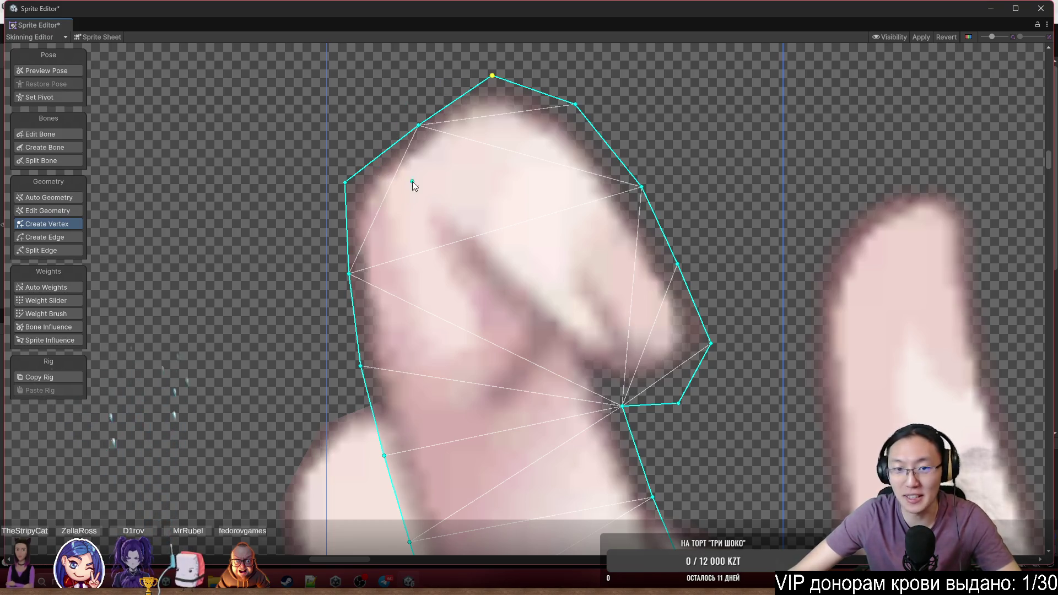
scroll(430, 137, up, 1)
scroll(430, 137, up, 1)
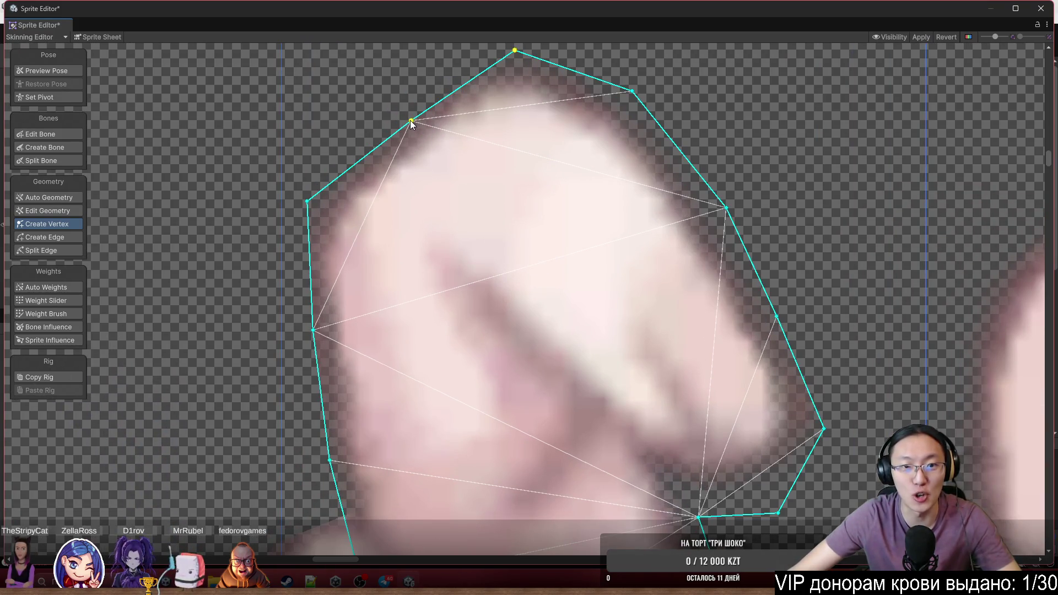
drag(410, 121, 392, 99)
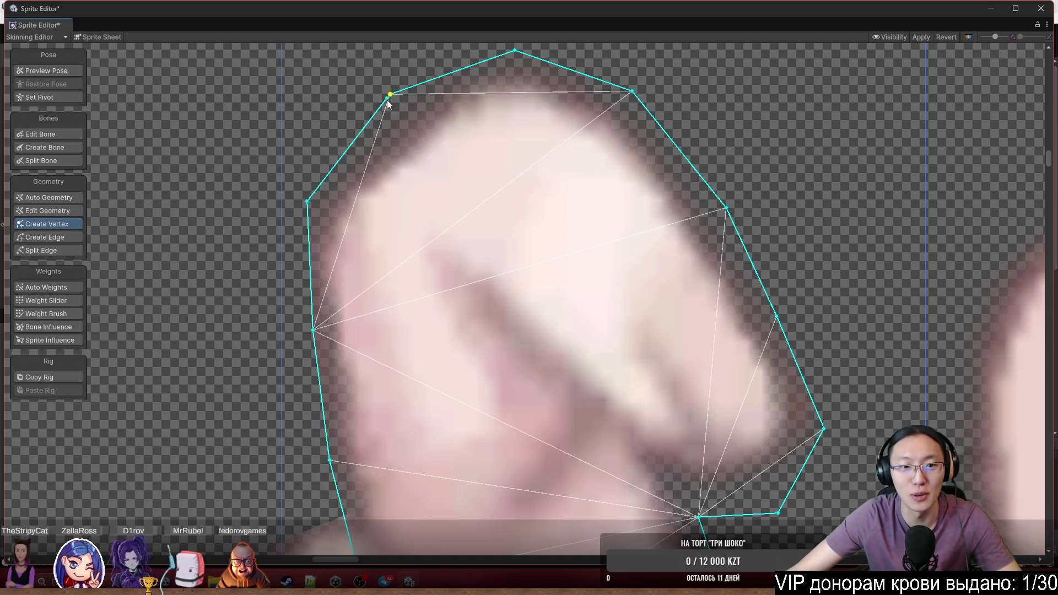
drag(362, 195, 574, 103)
Pull the finger mesh's left-edge vertices outward to the finger edge
scroll(510, 160, up, 1)
drag(533, 261, 499, 266)
scroll(699, 372, down, 5)
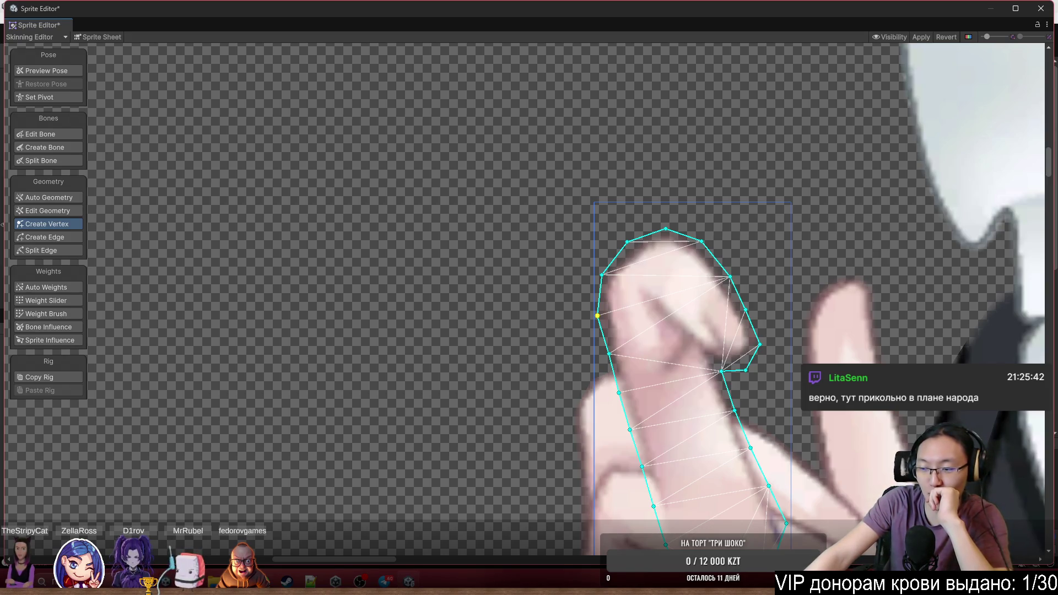
scroll(682, 253, up, 5)
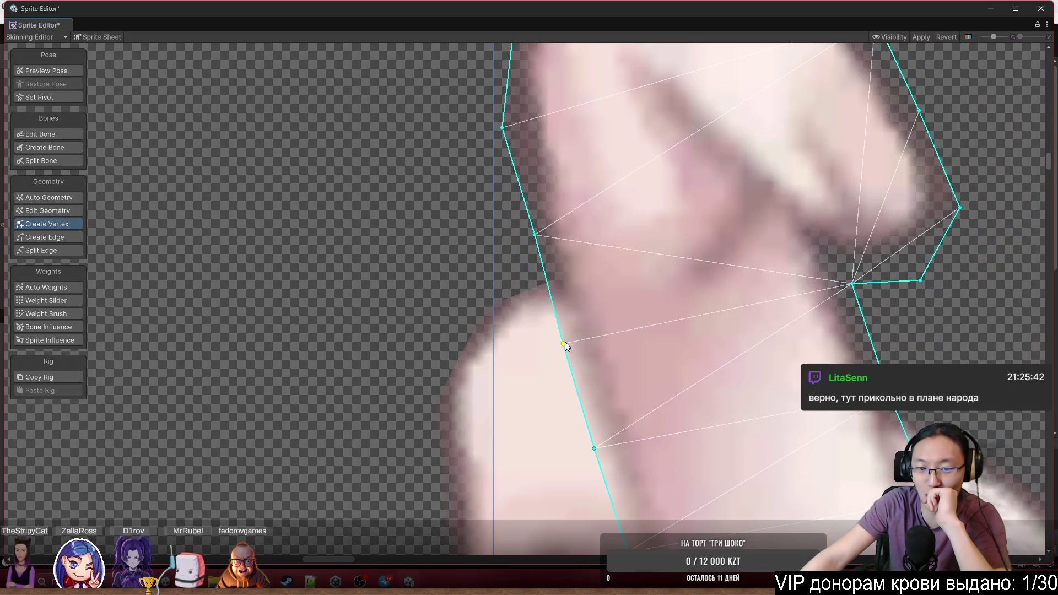
drag(564, 343, 567, 342)
scroll(567, 342, down, 5)
scroll(567, 341, up, 1)
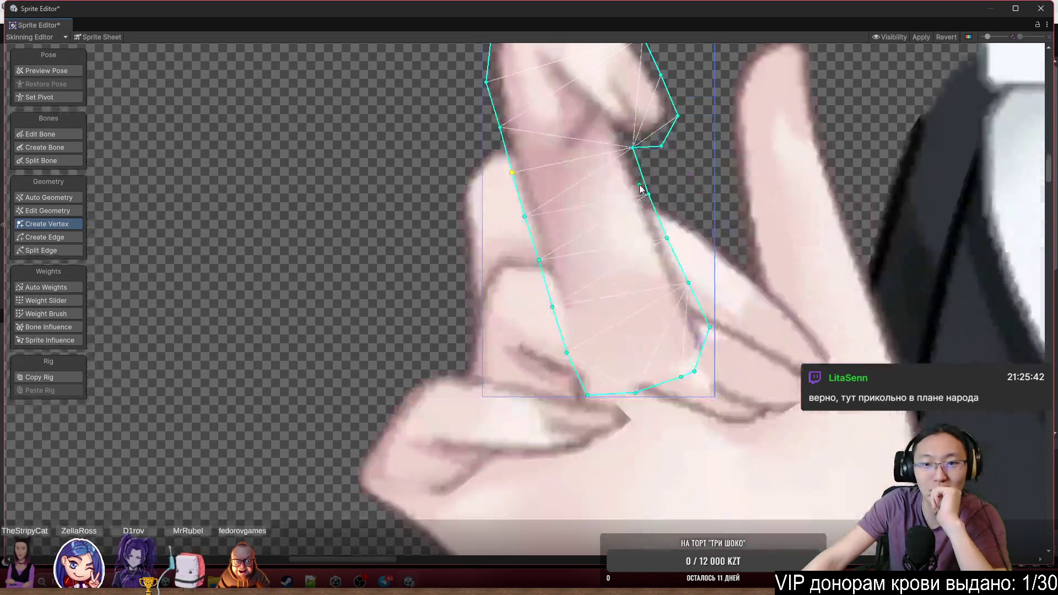
On the hand mesh, move the top-left vertex and add a new left-edge vertex onto the outline
click(507, 231)
scroll(481, 170, up, 4)
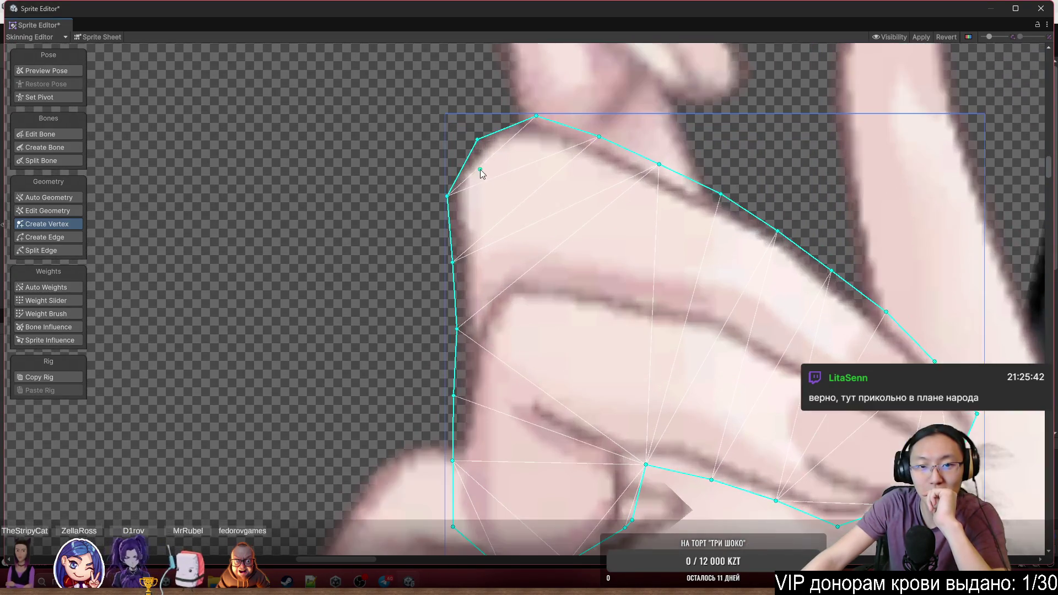
scroll(488, 134, up, 2)
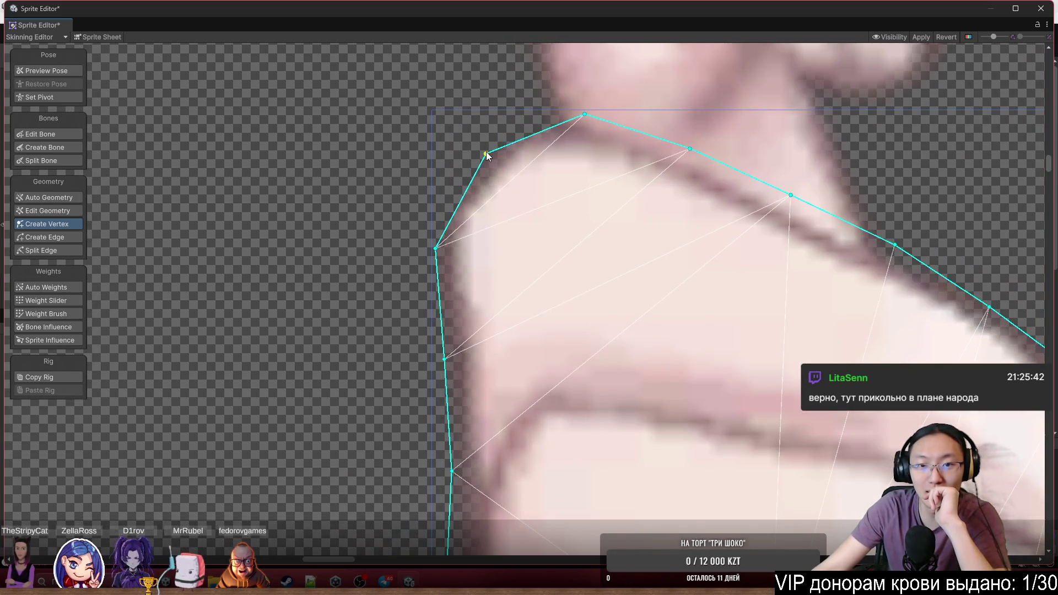
drag(487, 151, 502, 115)
click(478, 169)
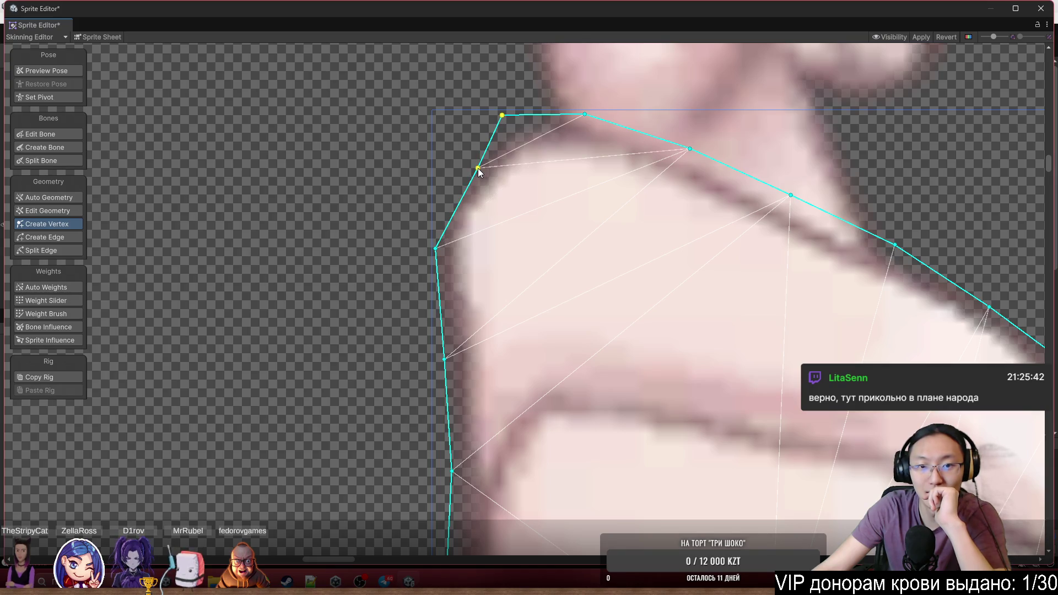
drag(478, 168, 444, 159)
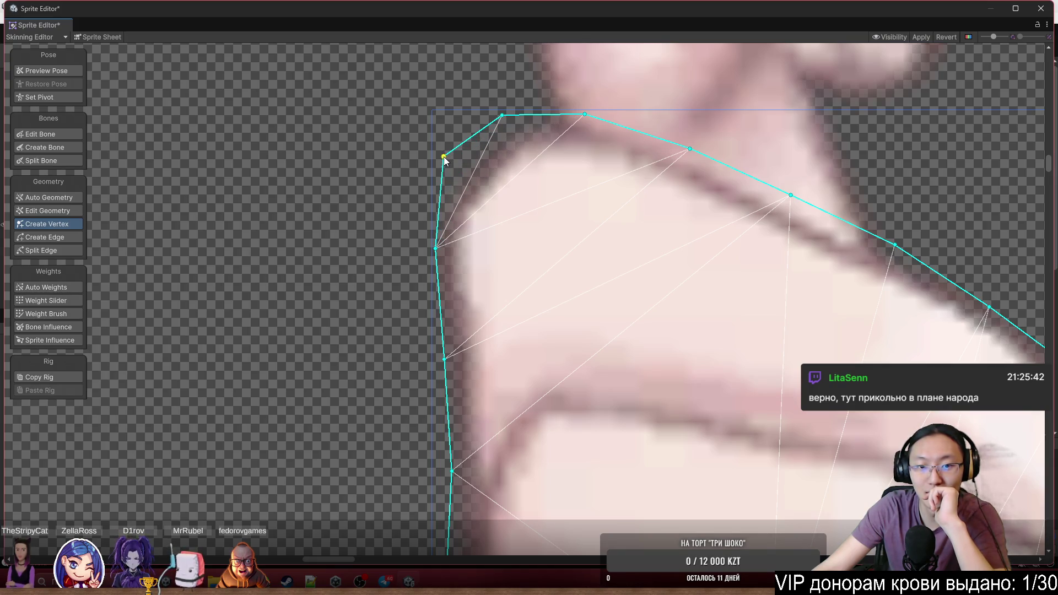
Move two lower fingertip vertices right and down to follow the artwork edge
scroll(558, 138, down, 2)
scroll(558, 137, down, 2)
scroll(560, 142, up, 5)
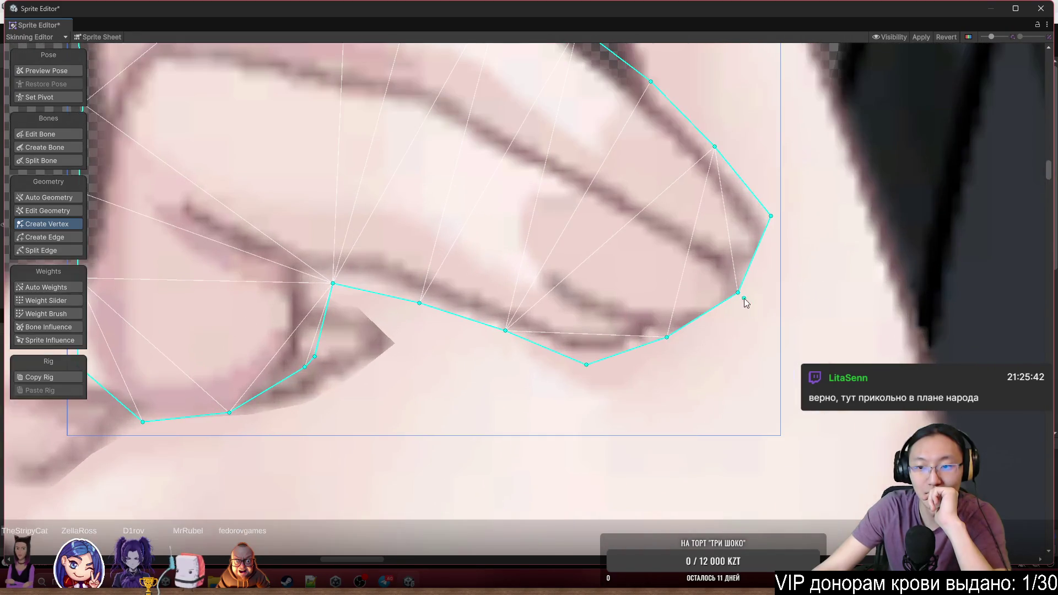
drag(739, 292, 777, 298)
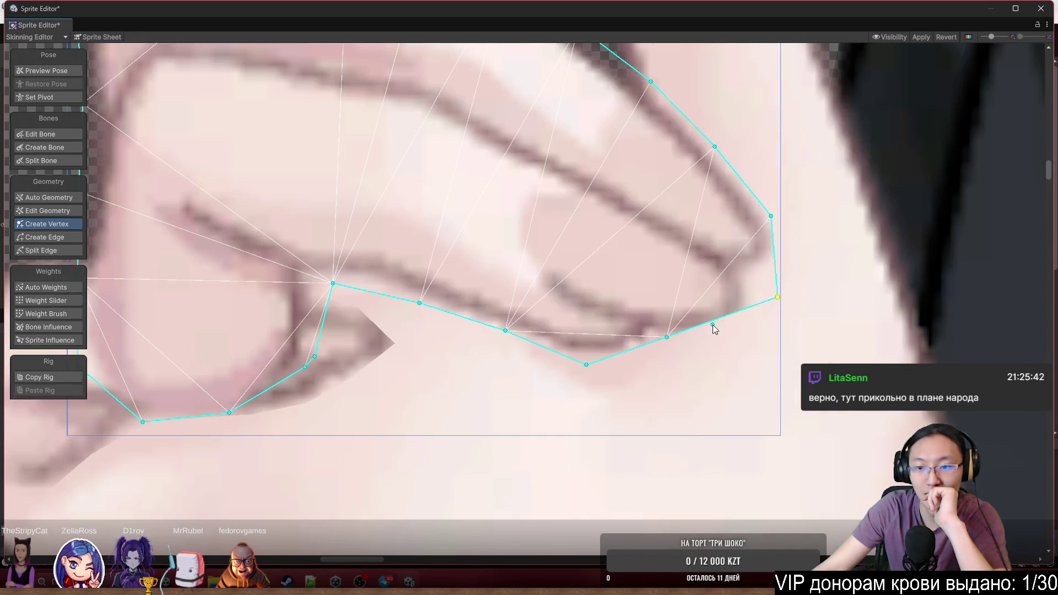
drag(666, 338, 708, 365)
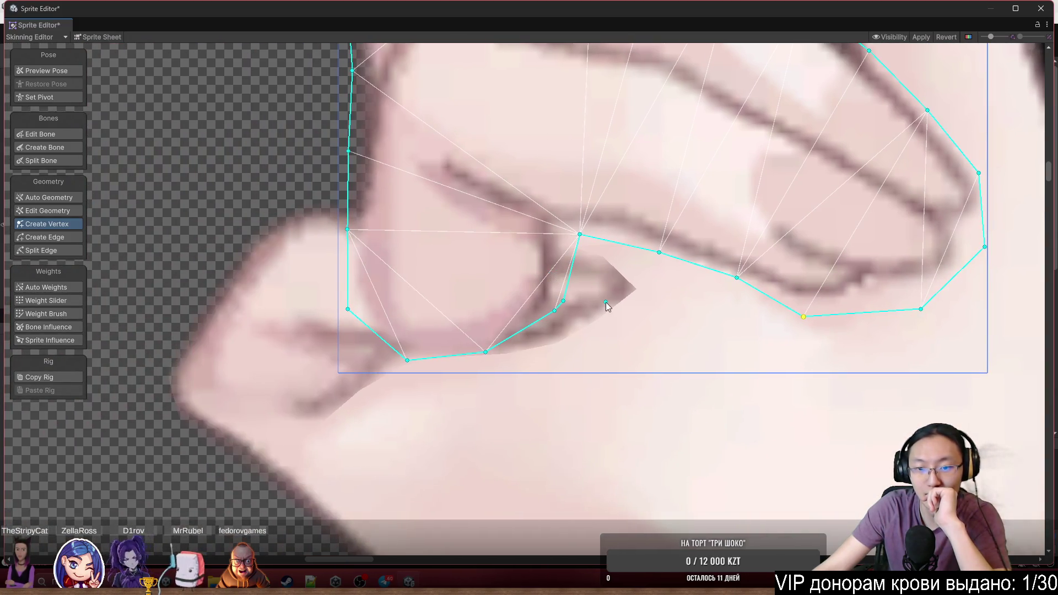
click(606, 302)
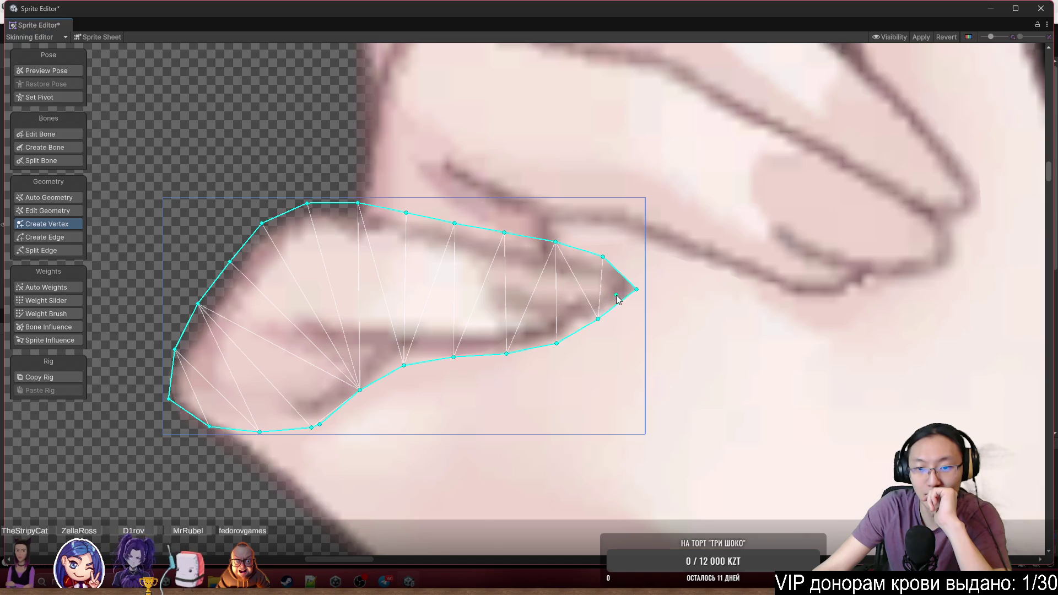
Push the curled-finger tip and upper-edge vertices outward onto the outline
scroll(617, 295, up, 2)
mouse_move(598, 246)
mouse_down()
mouse_move(622, 227)
mouse_move(641, 242)
mouse_up()
drag(536, 228, 536, 214)
mouse_move(593, 328)
mouse_down()
mouse_move(604, 348)
mouse_move(627, 328)
mouse_move(636, 338)
mouse_up()
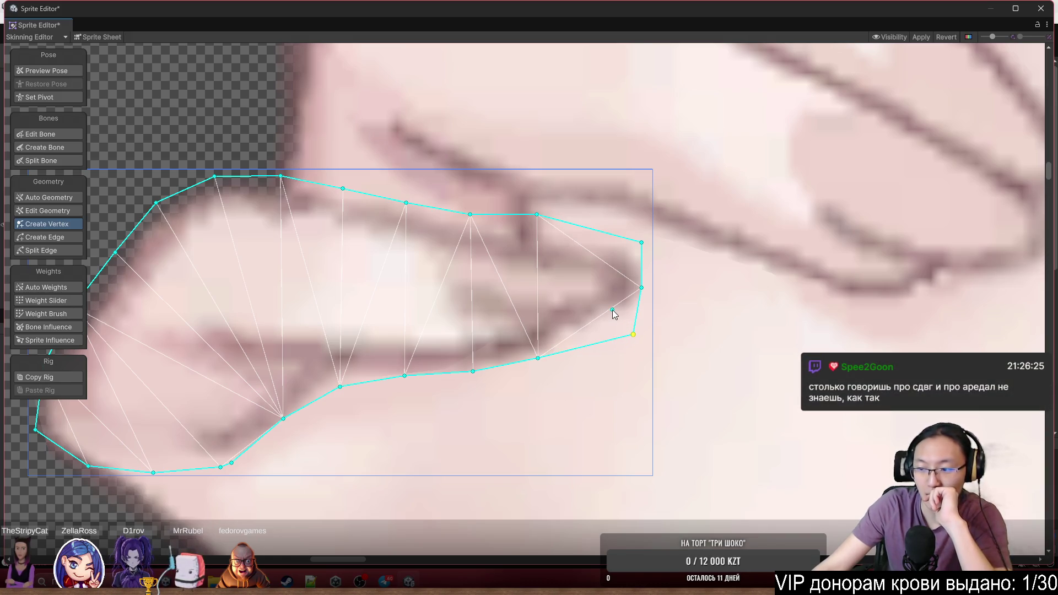
Lower the bottom-edge vertices onto the outline and add one more vertex on the lower edge
scroll(504, 243, up, 3)
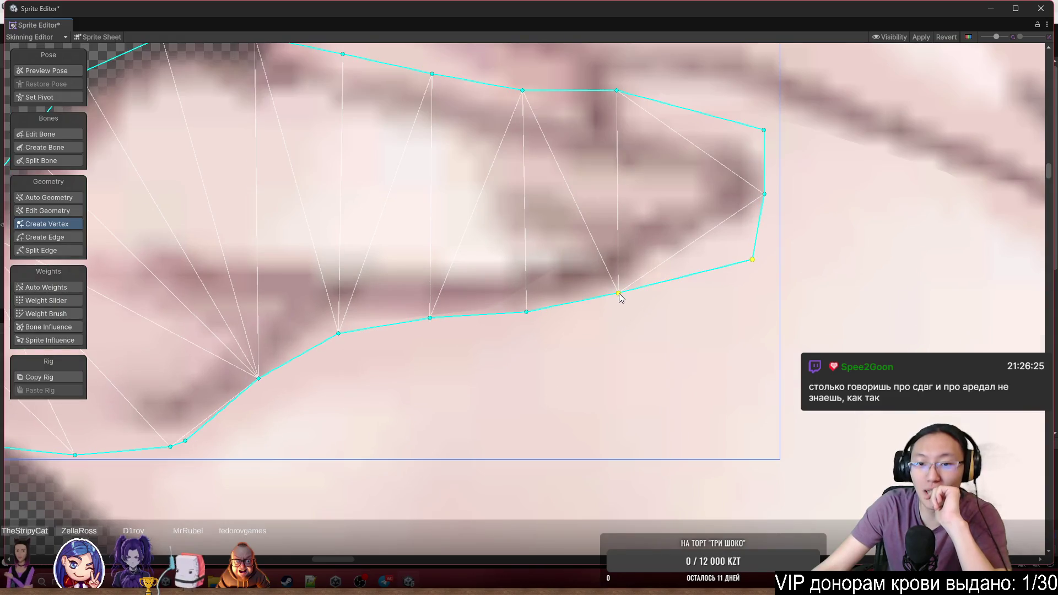
mouse_move(619, 296)
mouse_down()
mouse_move(623, 321)
mouse_move(613, 309)
mouse_up()
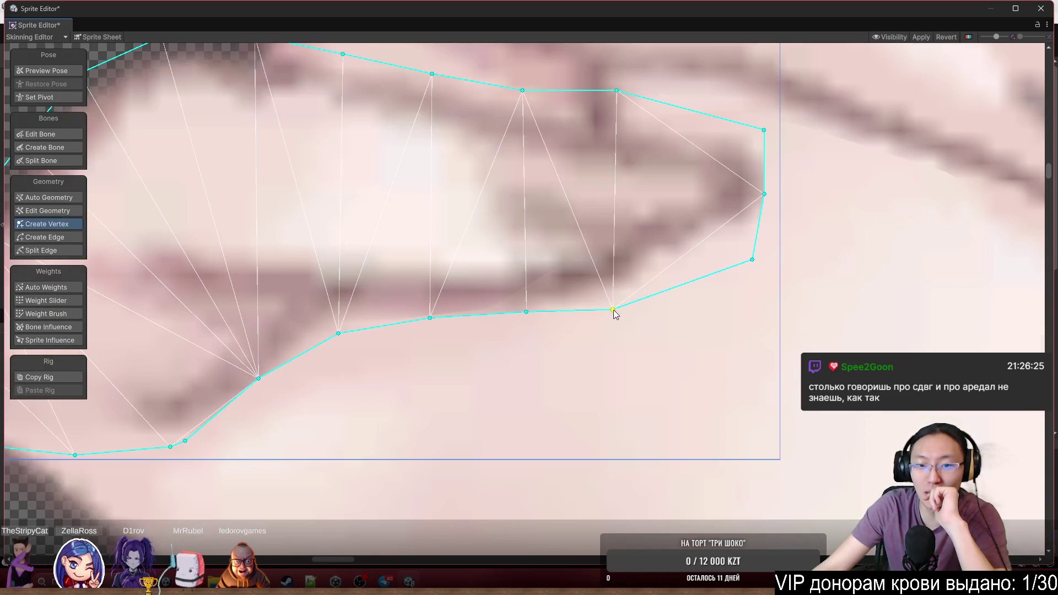
drag(527, 318, 521, 333)
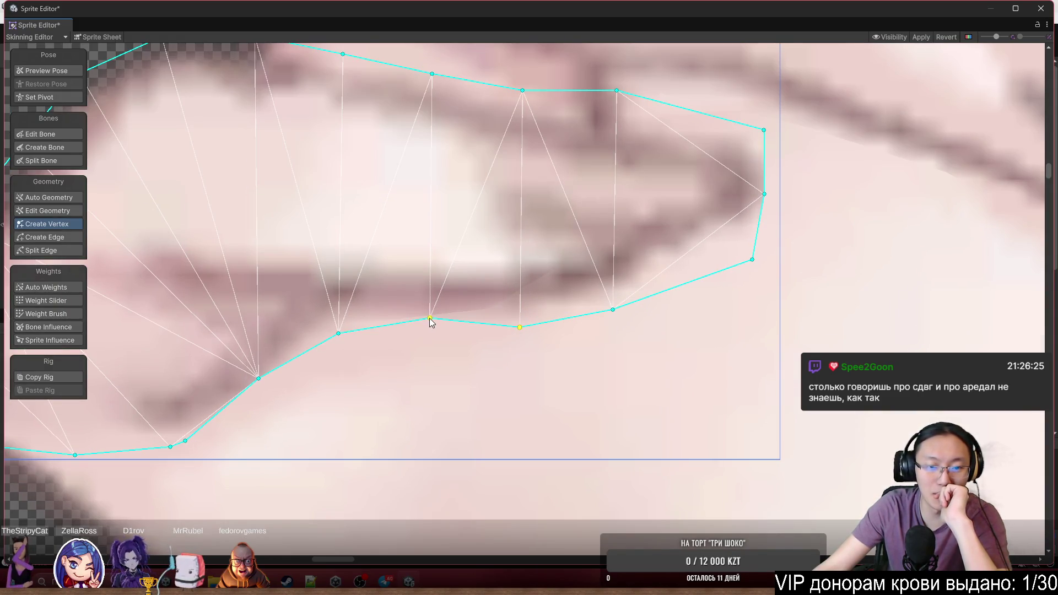
drag(431, 322, 409, 337)
drag(340, 335, 342, 356)
drag(258, 379, 271, 394)
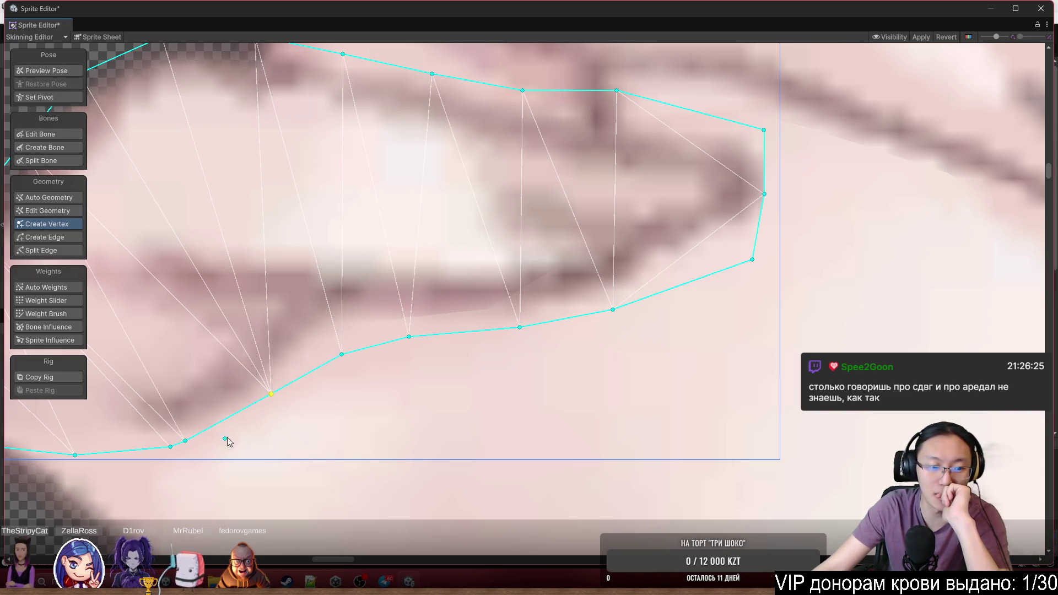
click(184, 443)
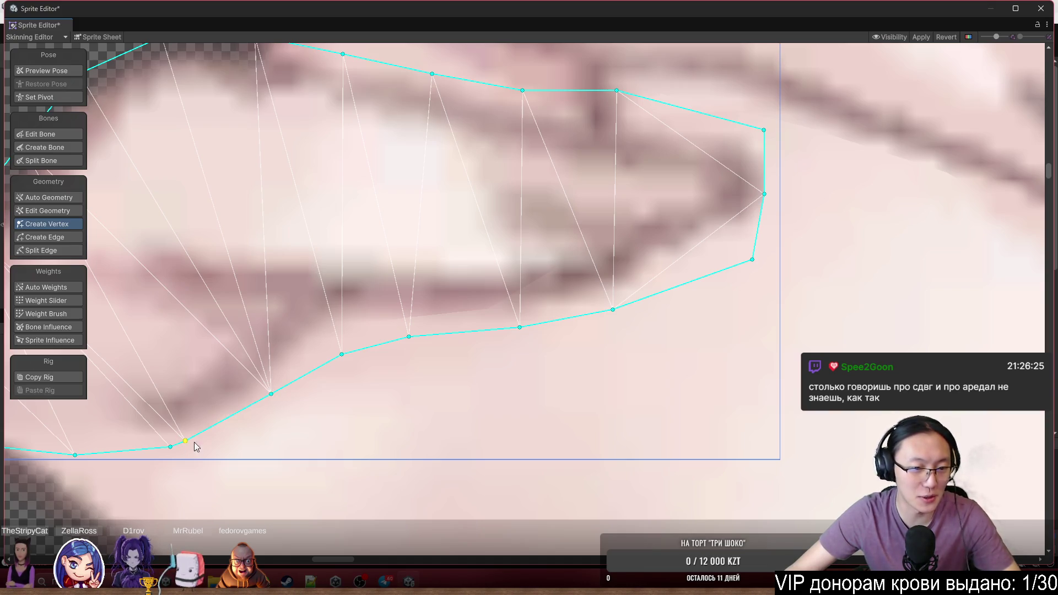
drag(187, 442, 229, 424)
scroll(286, 335, down, 4)
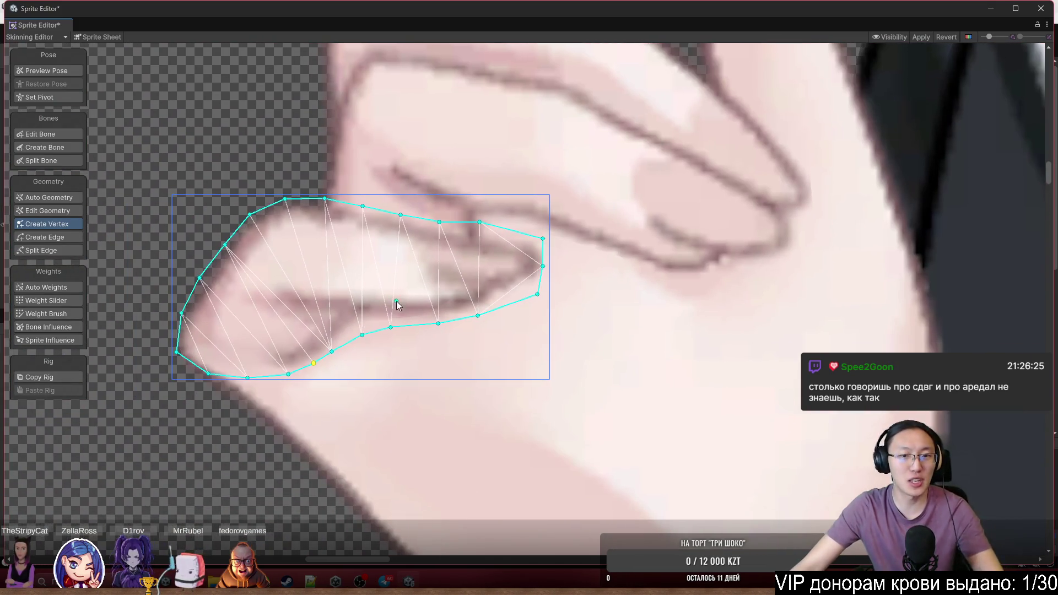
scroll(154, 167, up, 2)
Enter pose preview, then bring the curled fingers into view and select their sprite
click(45, 74)
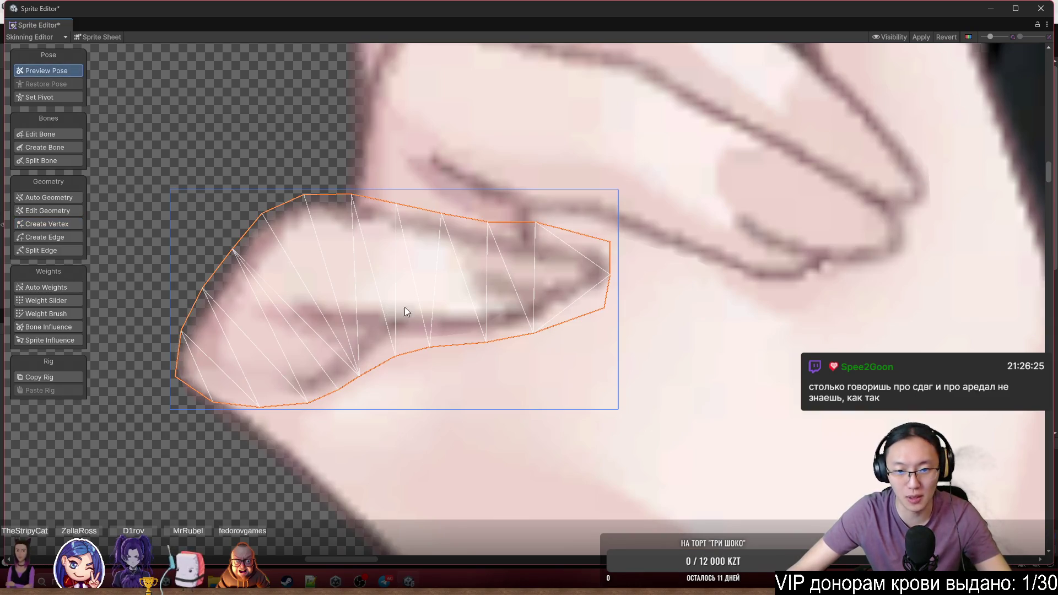
scroll(480, 312, up, 3)
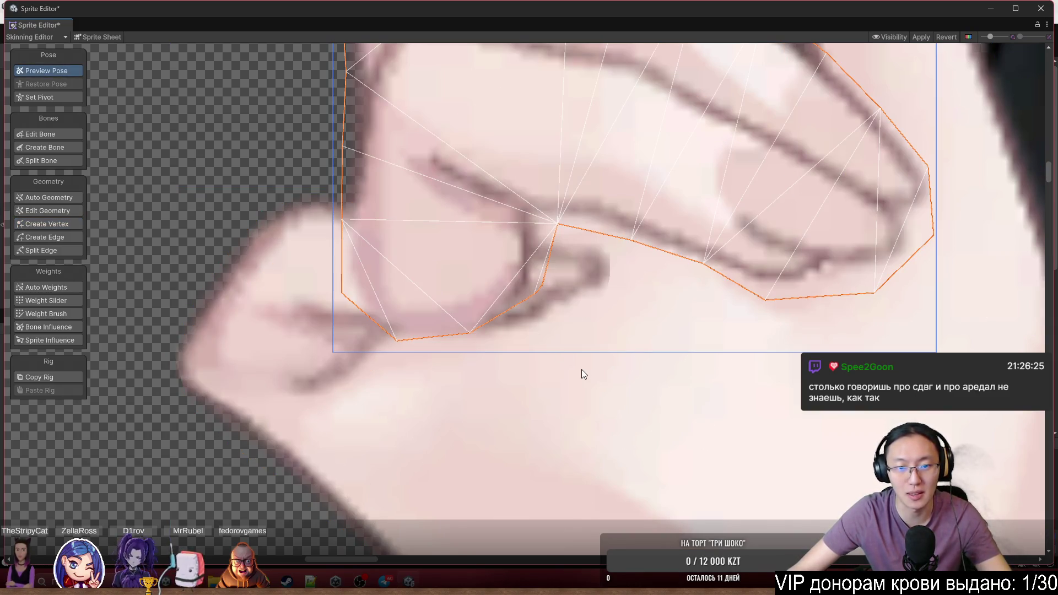
scroll(583, 370, down, 2)
click(583, 370)
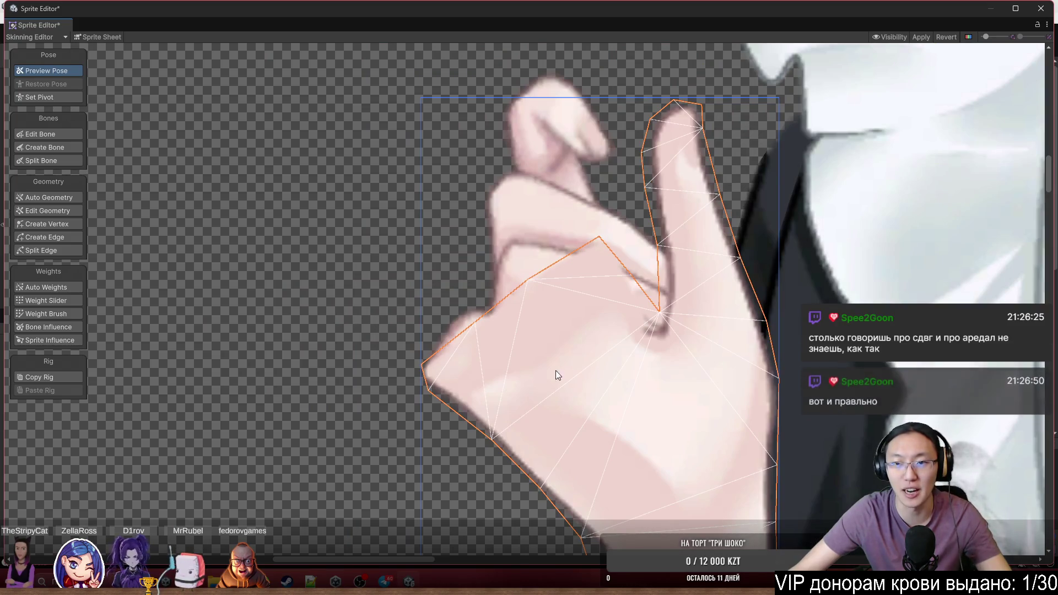
click(357, 204)
scroll(449, 214, down, 1)
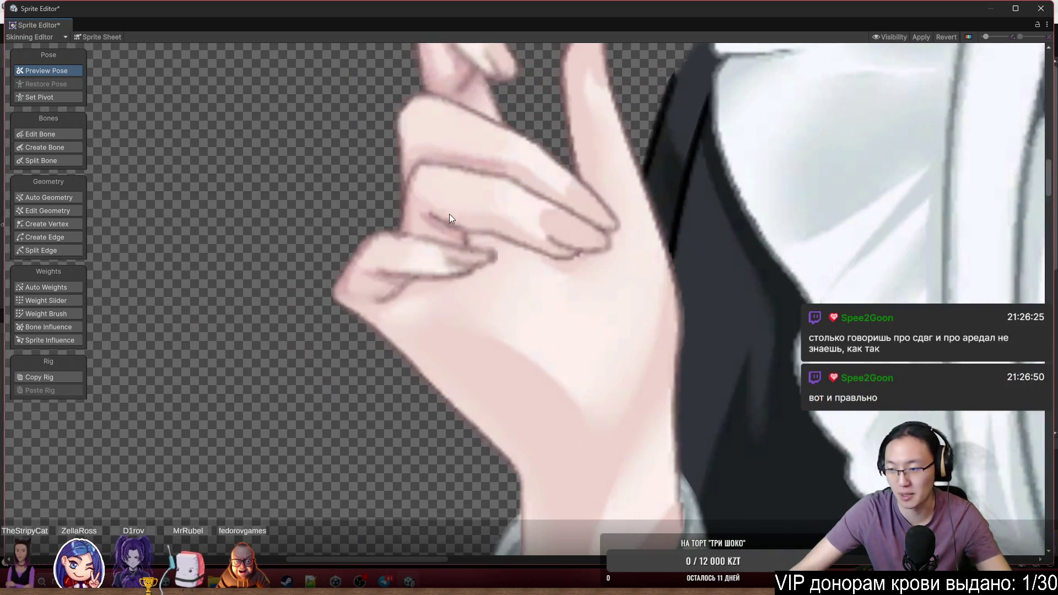
scroll(472, 297, down, 2)
scroll(464, 272, up, 3)
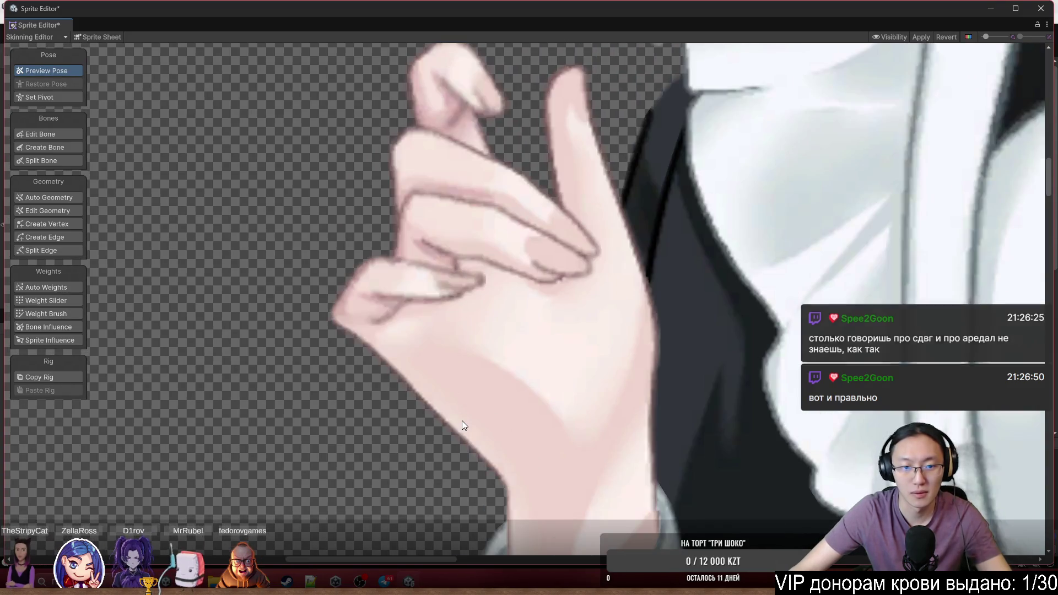
mouse_move(462, 421)
mouse_down()
mouse_move(425, 176)
mouse_move(511, 355)
mouse_move(468, 201)
mouse_up()
scroll(469, 201, up, 2)
click(468, 201)
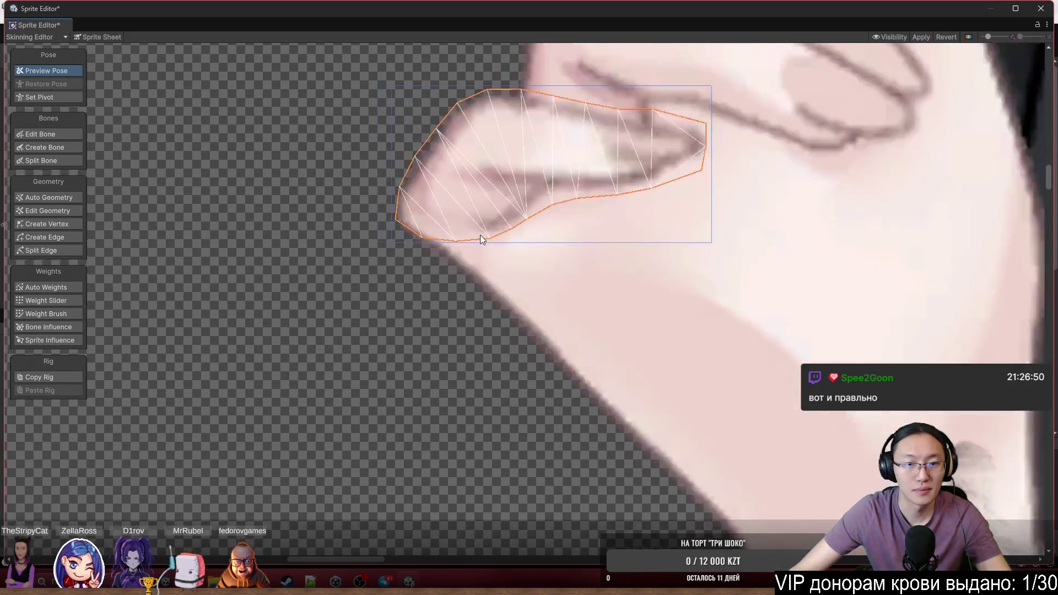
scroll(464, 243, up, 3)
Add two vertices along the fingertip's left edge and settle its corner vertex on the outline
click(54, 316)
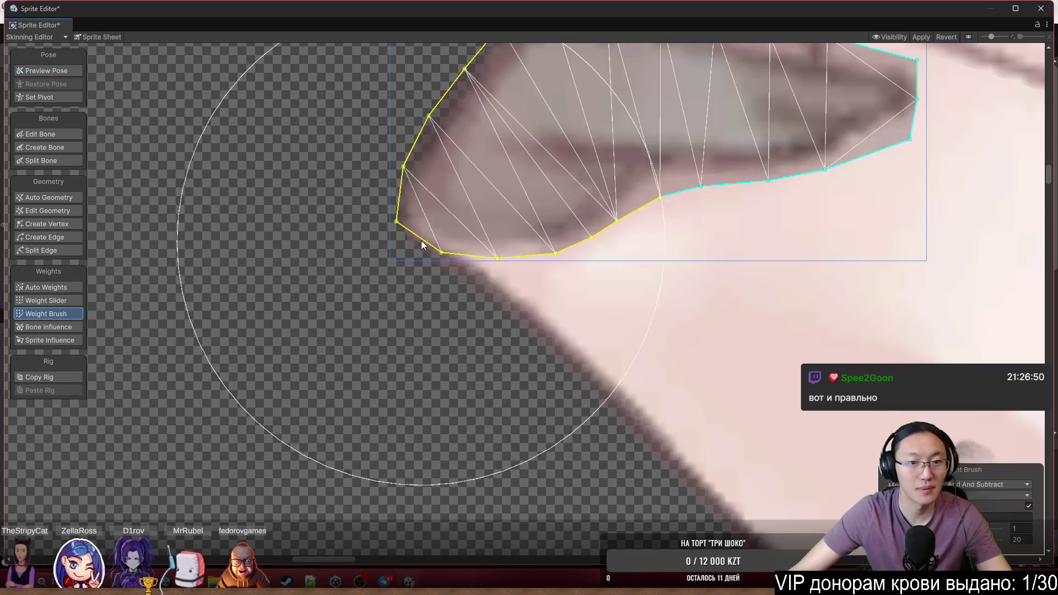
scroll(390, 237, up, 2)
click(55, 224)
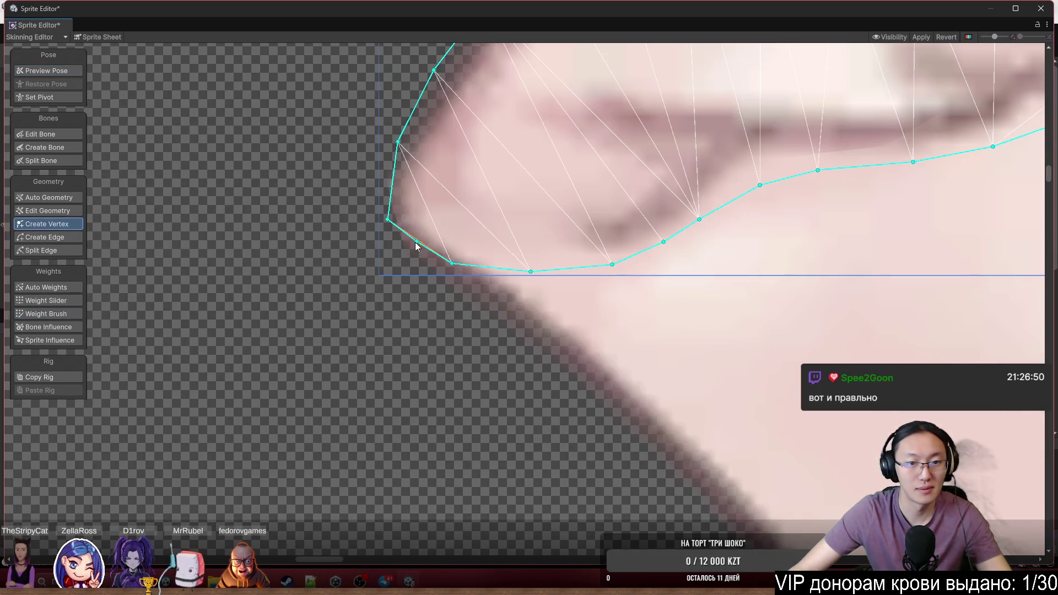
click(411, 238)
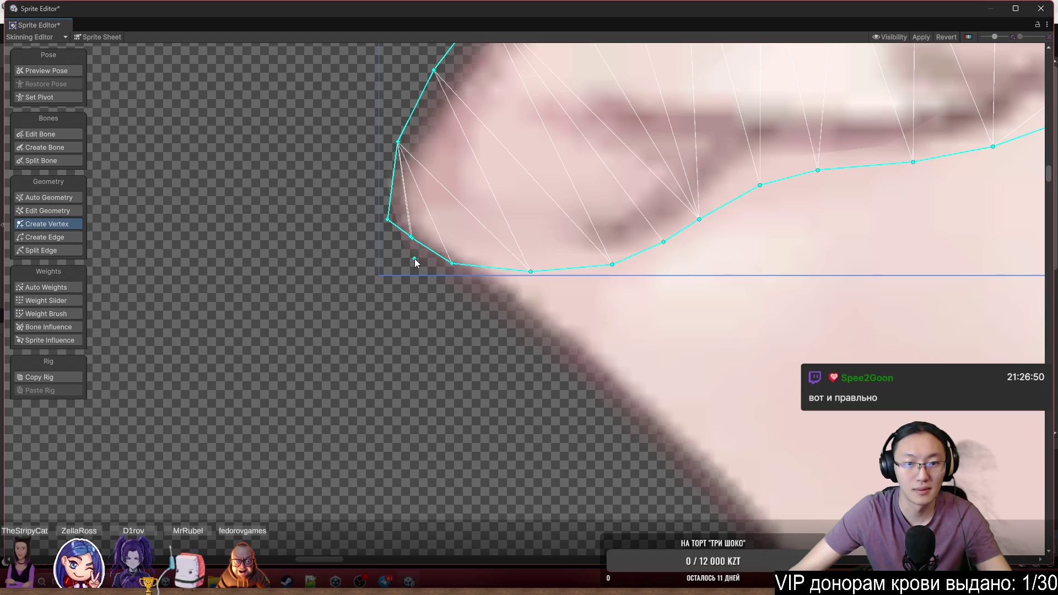
click(413, 242)
drag(414, 244, 415, 259)
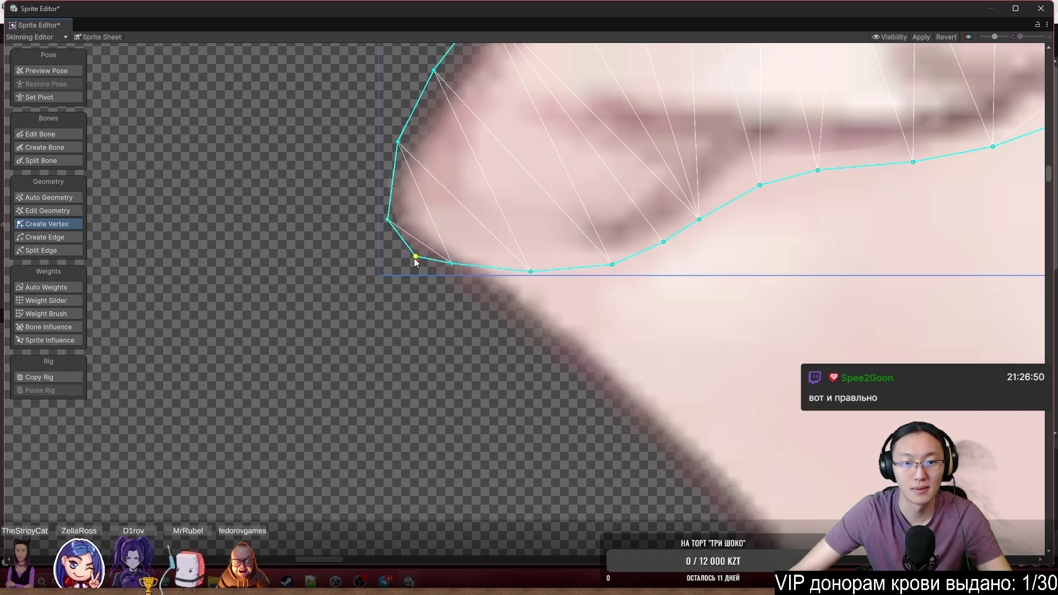
click(391, 188)
drag(392, 191, 381, 173)
click(388, 220)
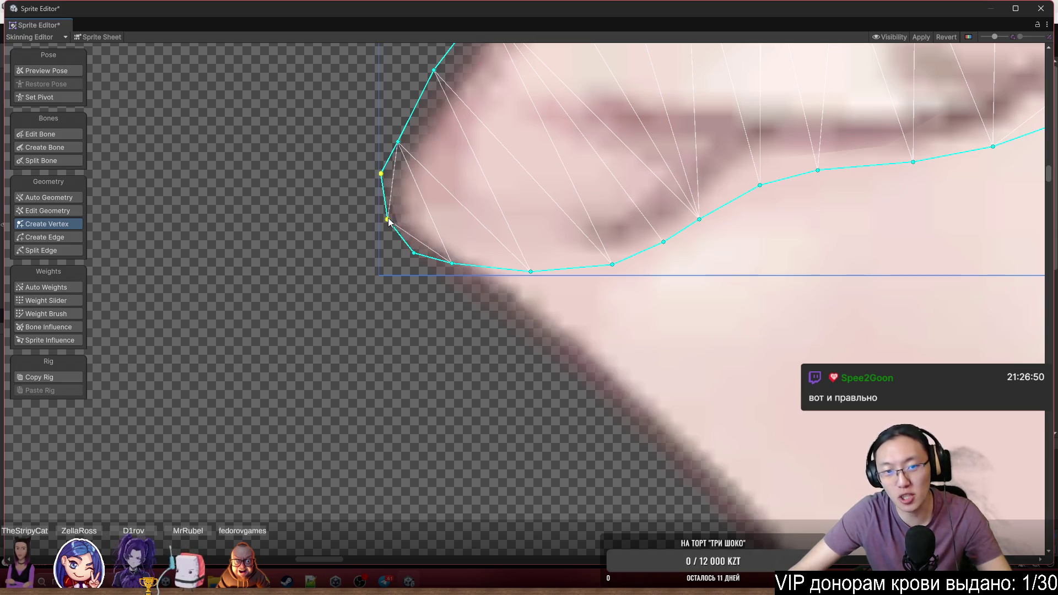
drag(388, 220, 386, 230)
Fit the neighbouring wrist mesh by adding an edge vertex and moving edge vertices onto the skin outline
click(491, 287)
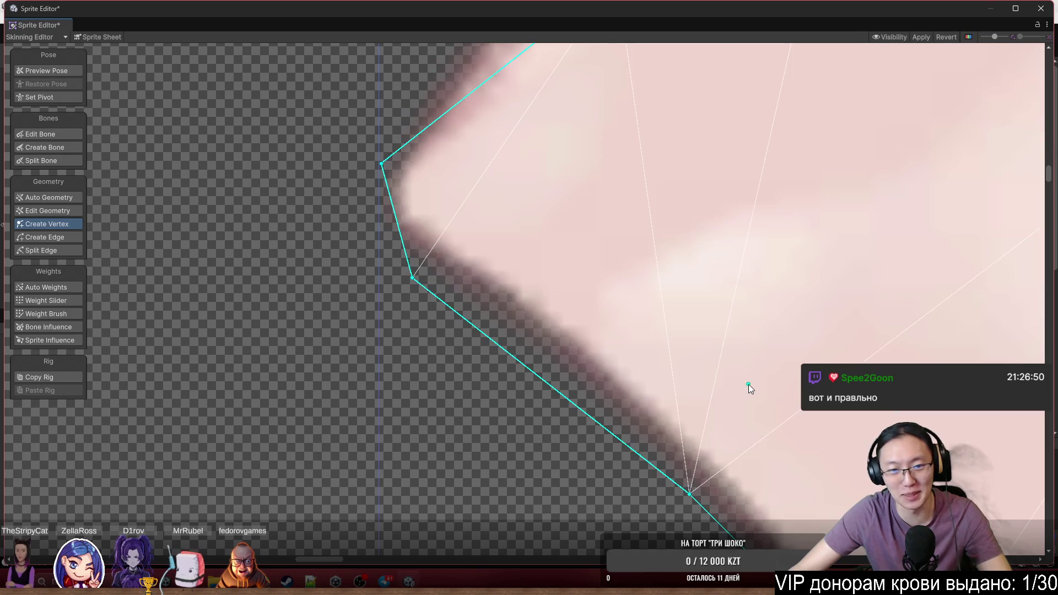
drag(398, 214, 373, 238)
scroll(441, 237, down, 3)
drag(516, 353, 414, 158)
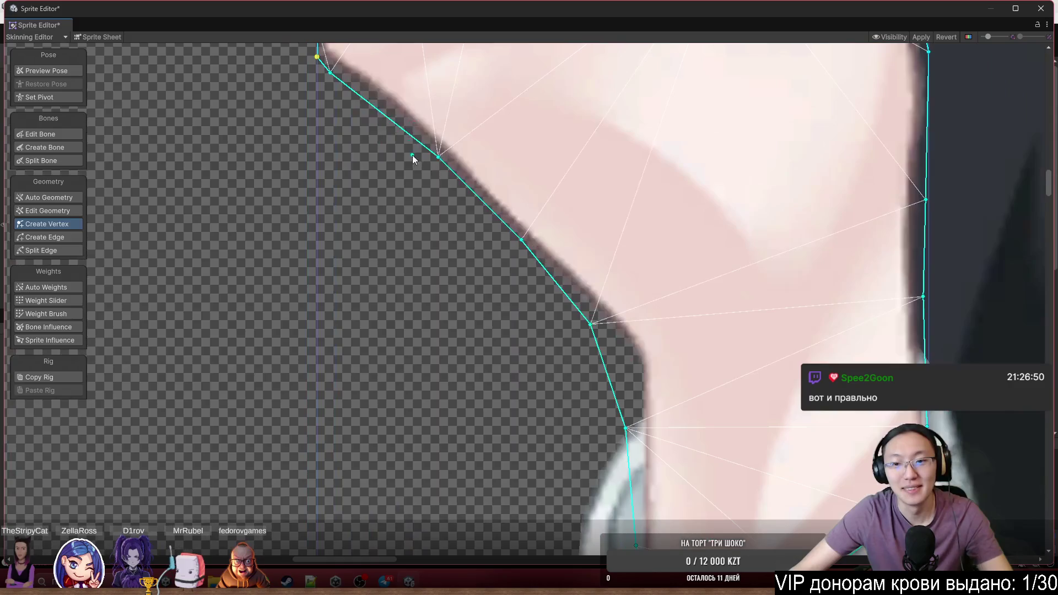
scroll(434, 189, down, 2)
scroll(518, 274, up, 2)
click(518, 274)
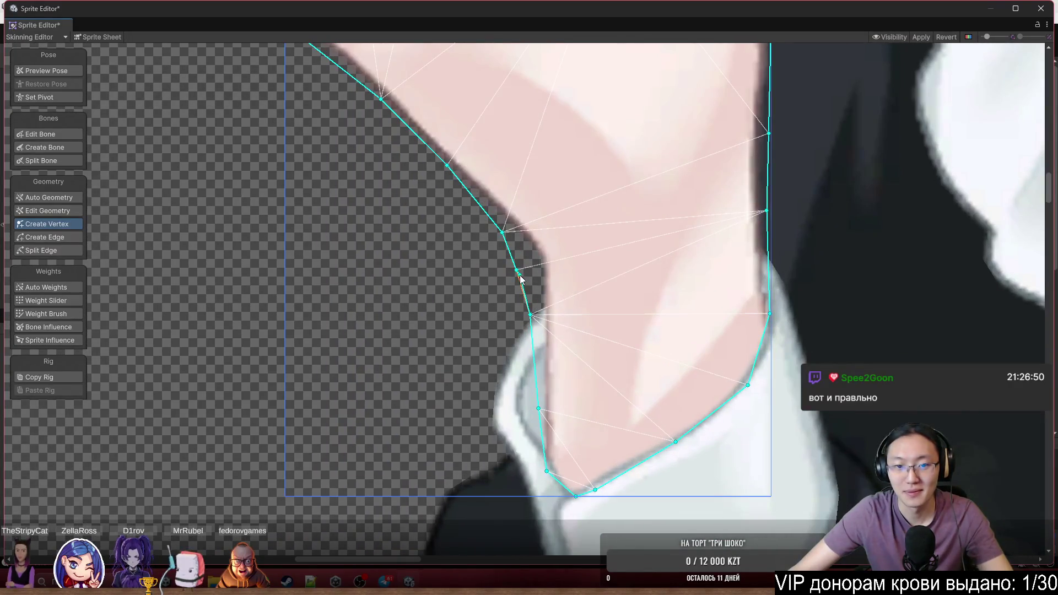
drag(517, 272, 533, 269)
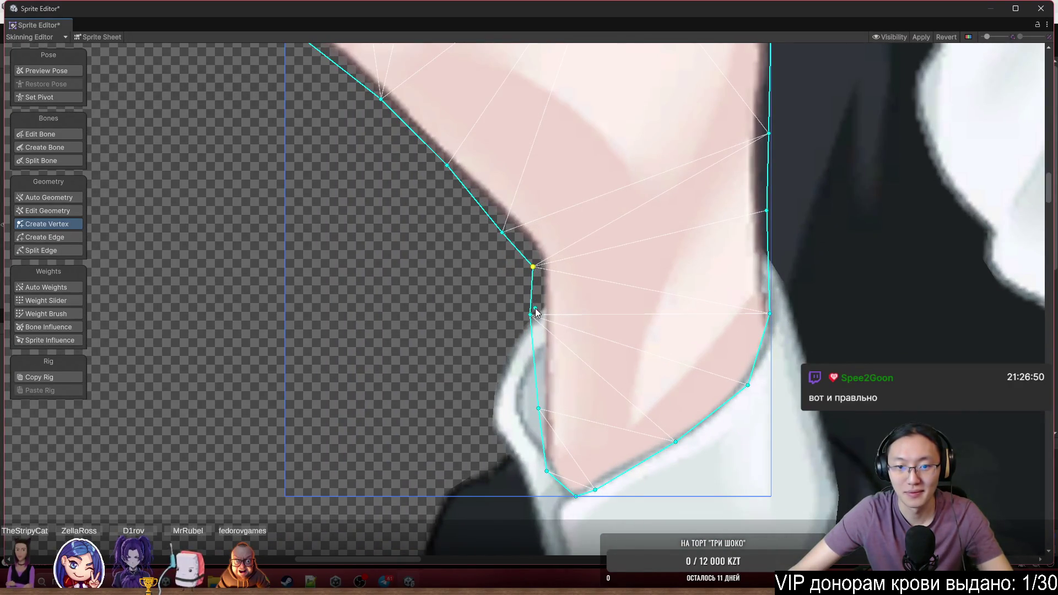
drag(530, 316, 537, 316)
Pull a cuff-side vertex along the cuff edge and add a vertex on the cuff outline
scroll(513, 283, up, 5)
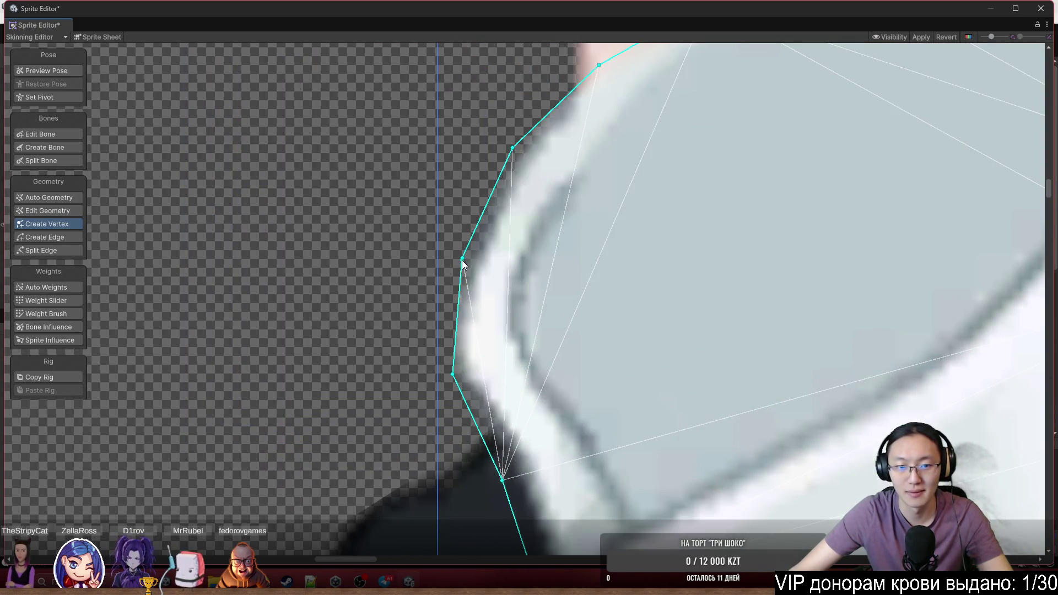
scroll(455, 268, up, 2)
scroll(454, 268, up, 1)
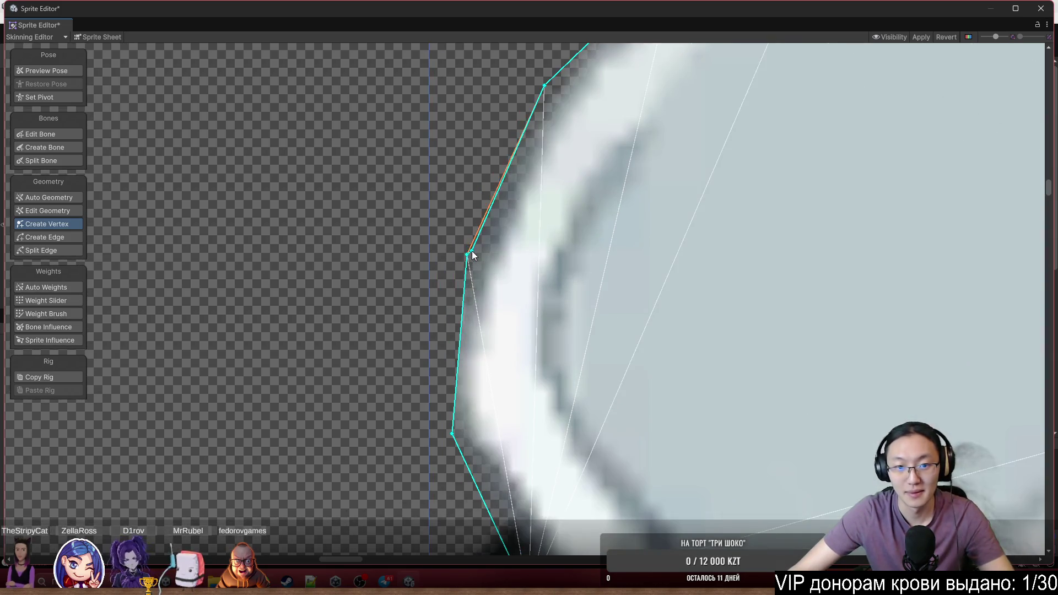
click(466, 253)
scroll(488, 319, down, 2)
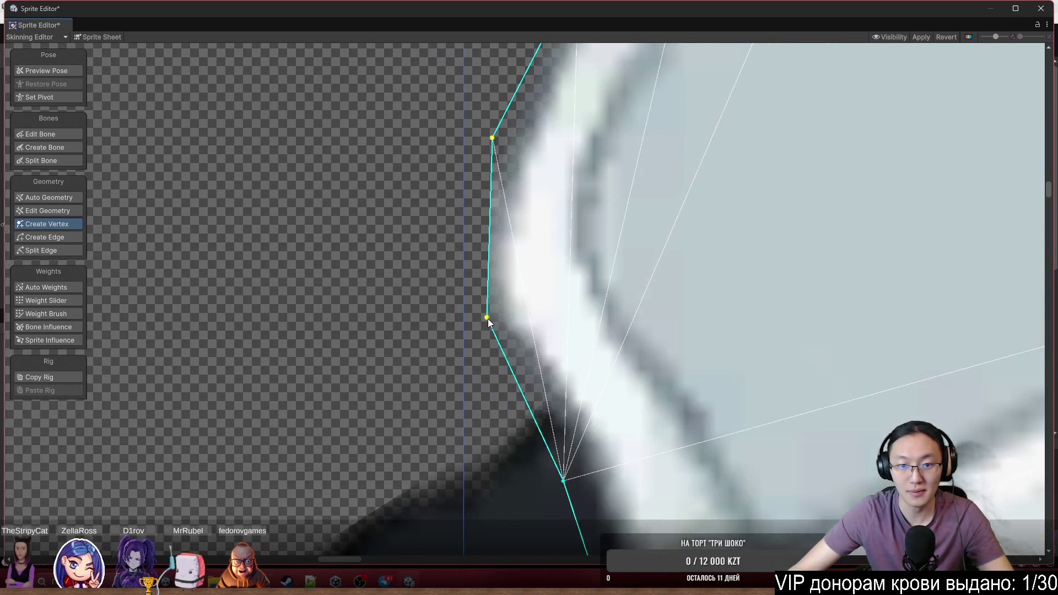
mouse_move(487, 319)
mouse_down()
mouse_move(455, 300)
mouse_move(444, 251)
mouse_up()
mouse_move(526, 328)
mouse_down()
mouse_move(505, 338)
mouse_move(474, 331)
mouse_move(471, 318)
mouse_move(482, 344)
mouse_up()
Move the cuff mesh's top-right vertex up to the cuff corner and review the whole cuff
mouse_move(555, 445)
mouse_down()
mouse_move(575, 257)
mouse_move(650, 243)
mouse_move(474, 259)
mouse_move(484, 260)
mouse_up()
scroll(484, 260, down, 3)
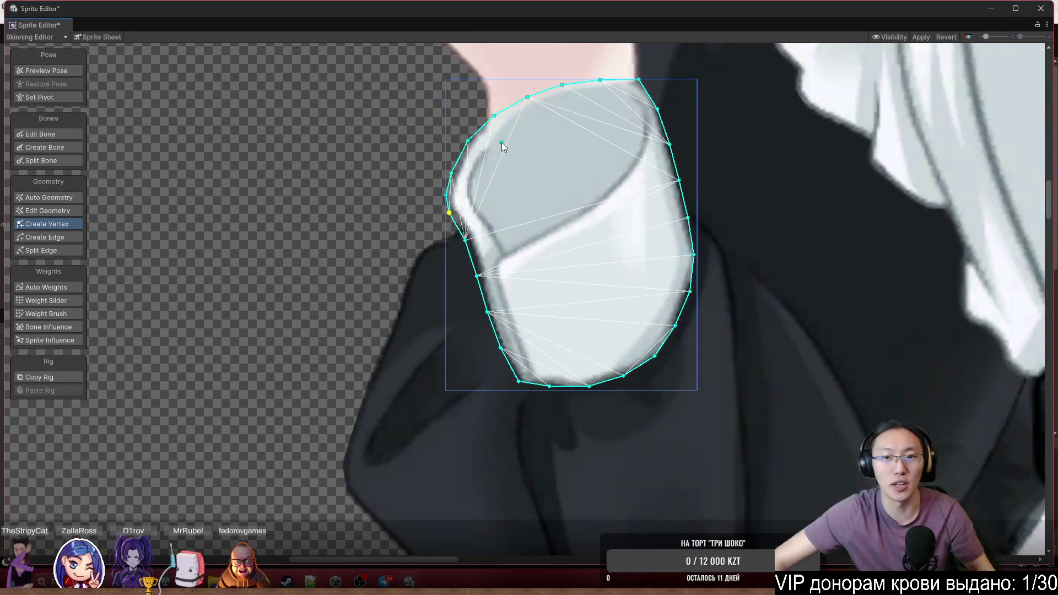
scroll(598, 99, up, 2)
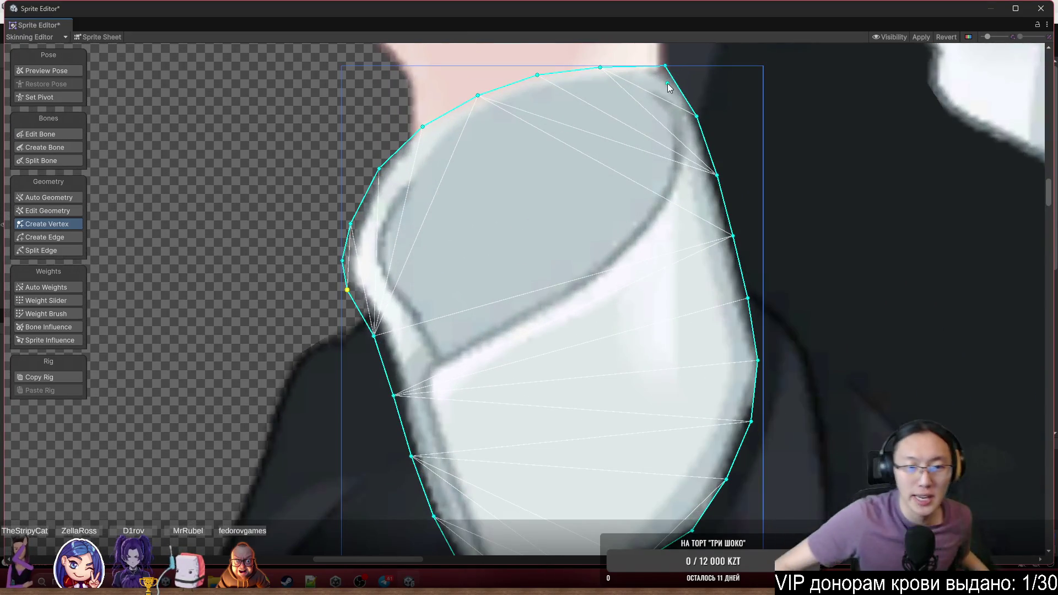
scroll(670, 87, up, 2)
scroll(727, 103, up, 1)
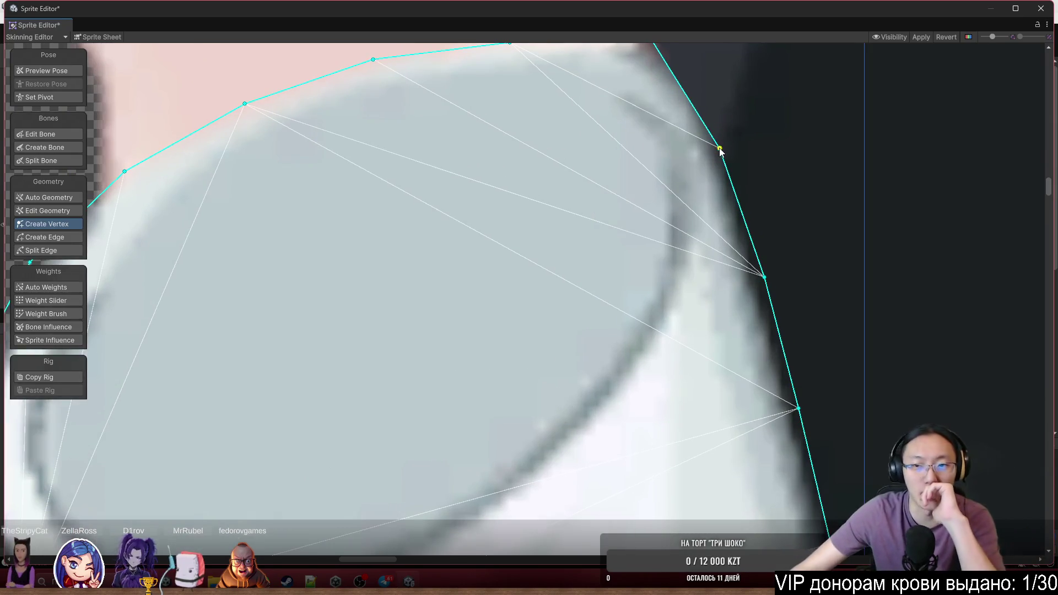
drag(720, 149, 725, 89)
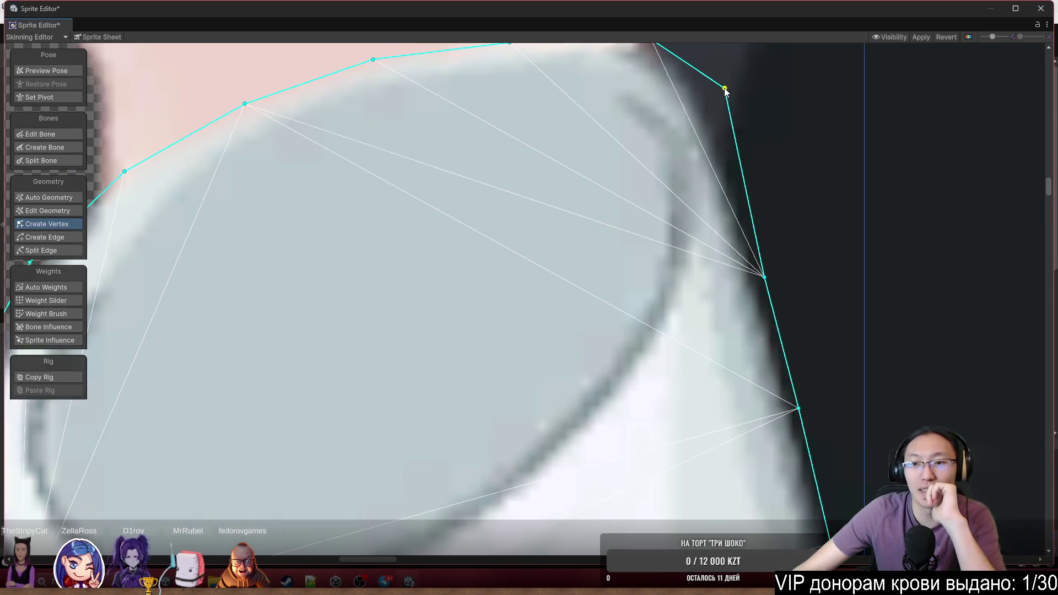
scroll(779, 191, down, 2)
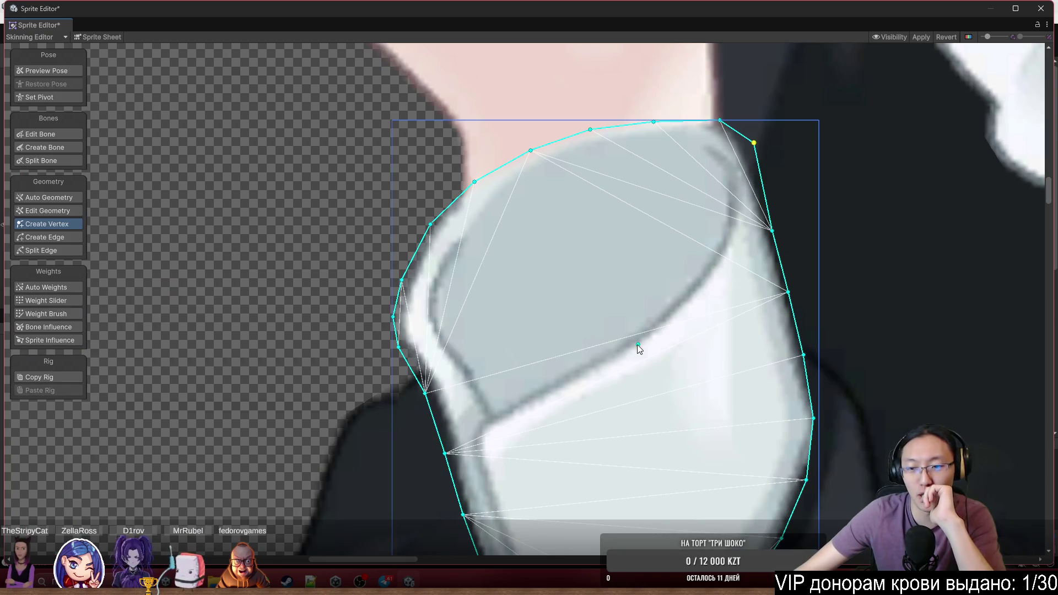
scroll(687, 330, down, 2)
drag(750, 229, 743, 207)
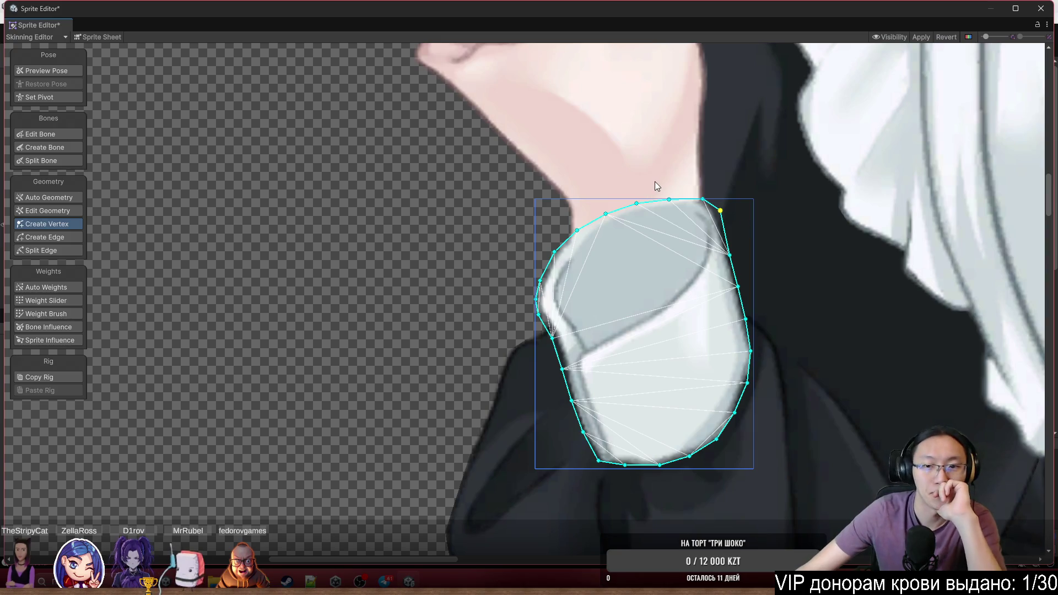
mouse_move(660, 186)
mouse_down()
mouse_move(525, 219)
mouse_move(523, 207)
mouse_up()
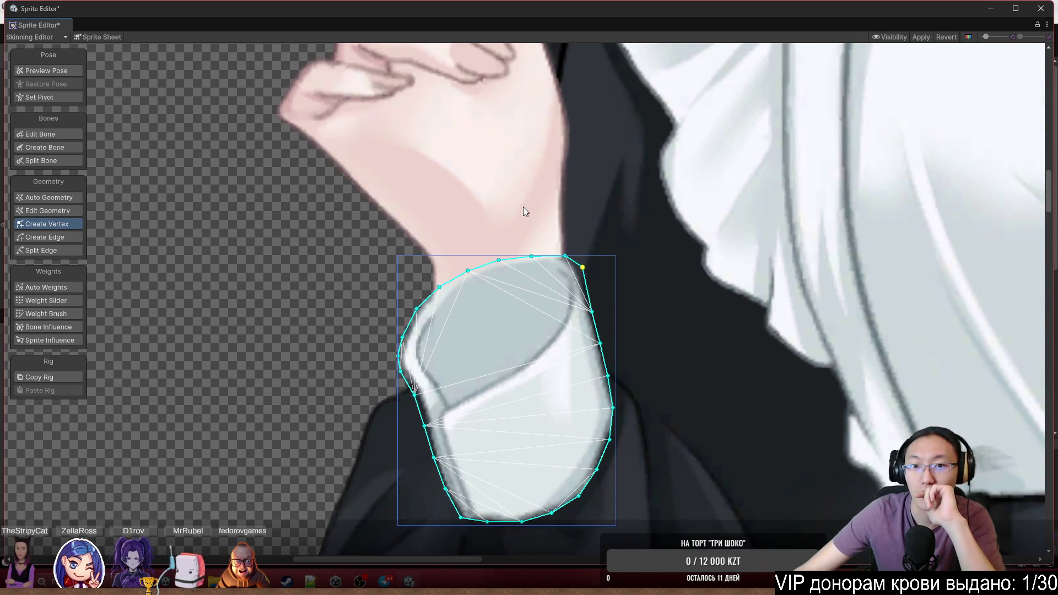
scroll(526, 209, down, 5)
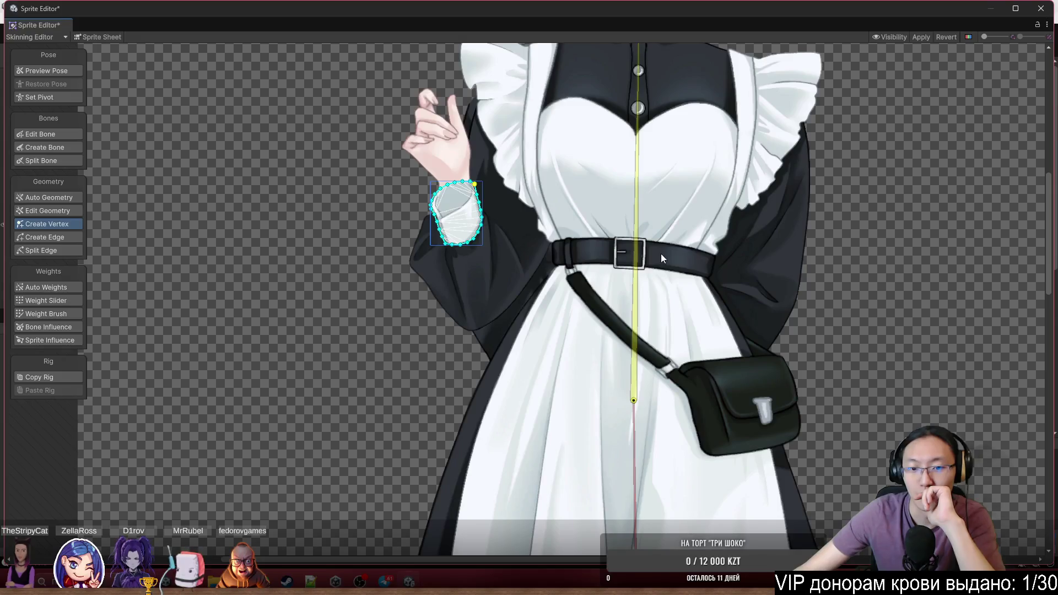
scroll(717, 240, up, 2)
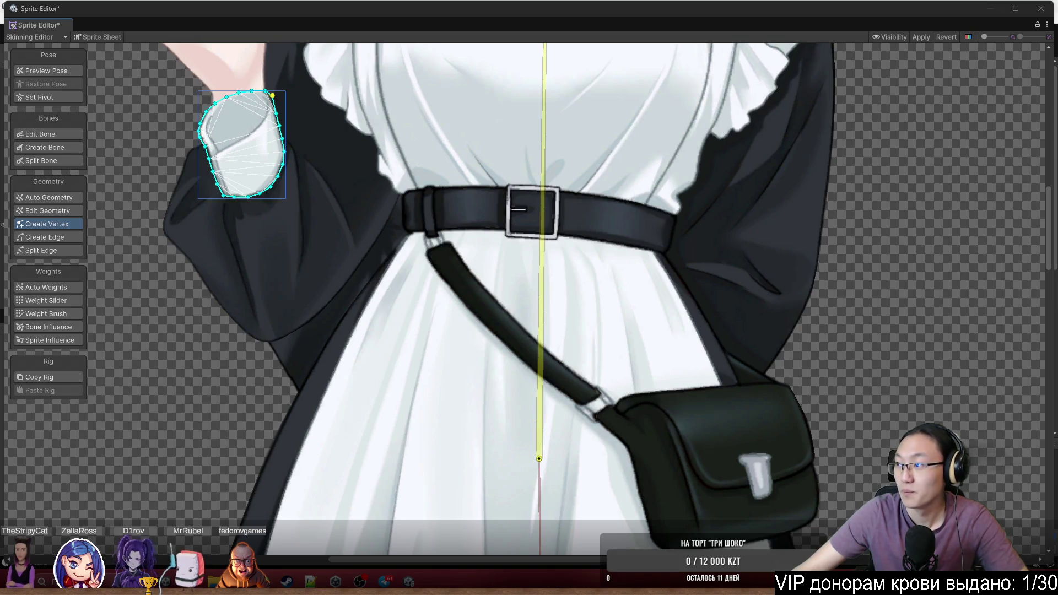
key(alt+Tab)
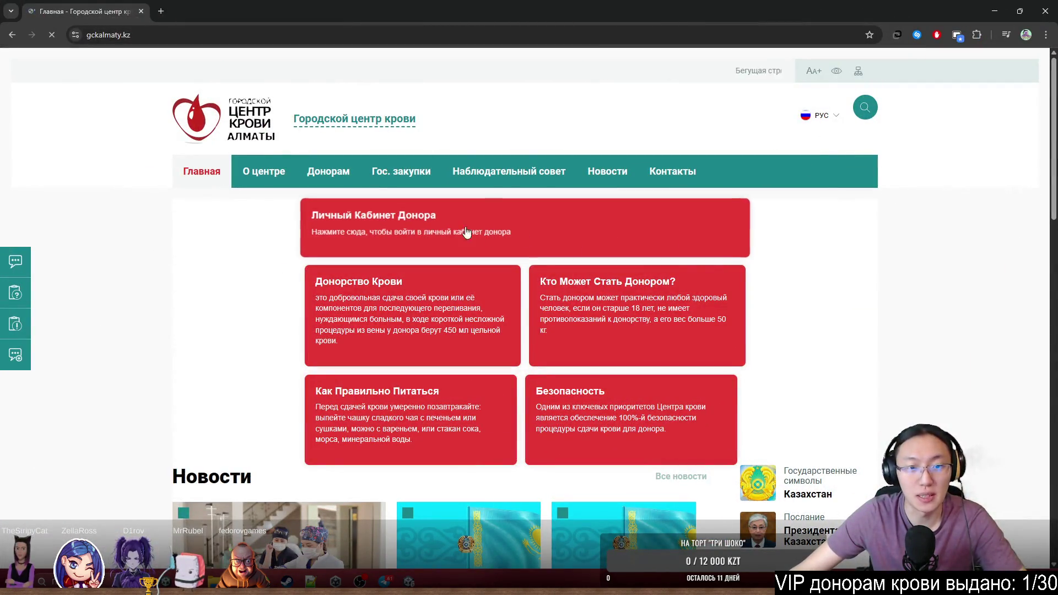
Open the 'Личный Кабинет Донора' login card, then go back to Unity
click(466, 232)
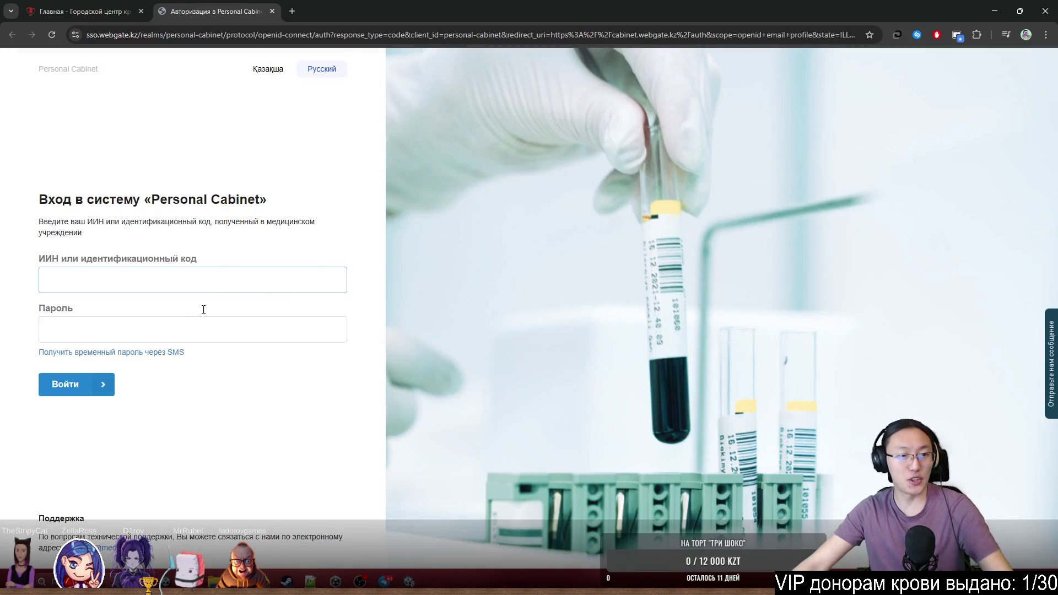
key(alt+Tab)
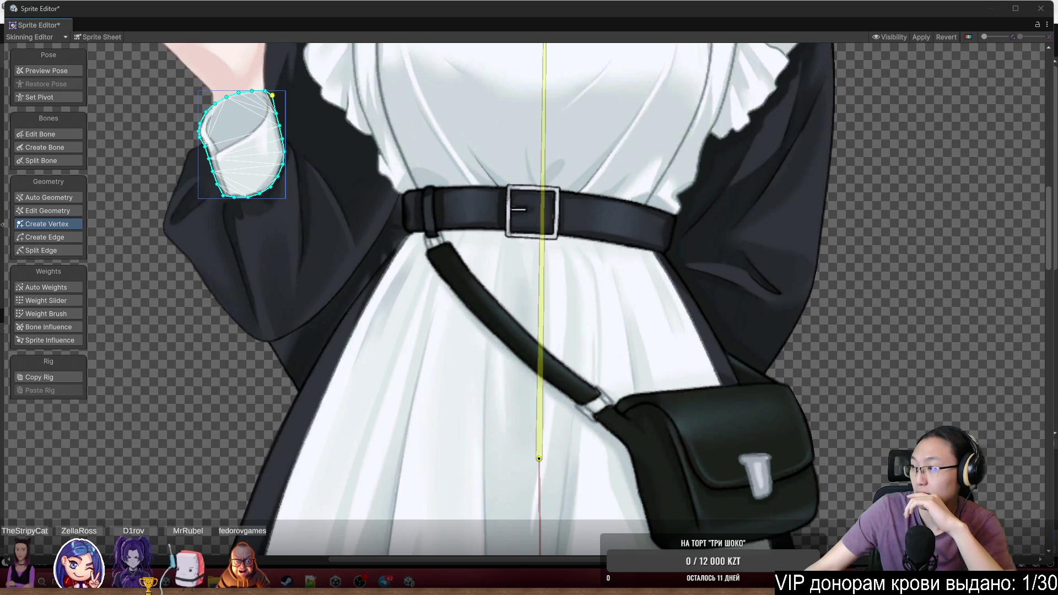
In the browser's test history, open the results from the 28.12.2023 13:07 visit
key(alt+Tab)
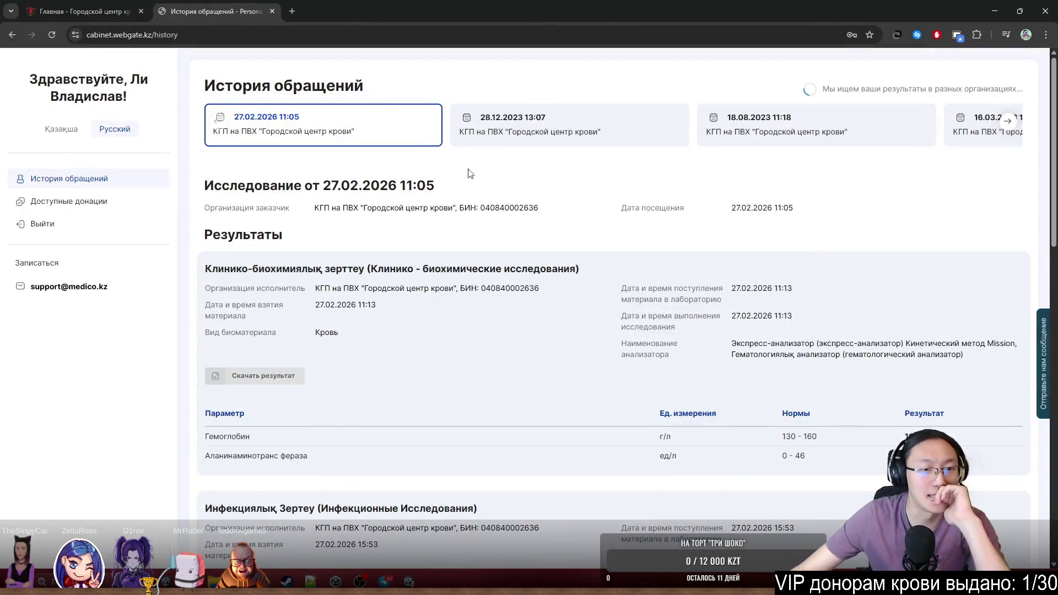
scroll(470, 245, down, 2)
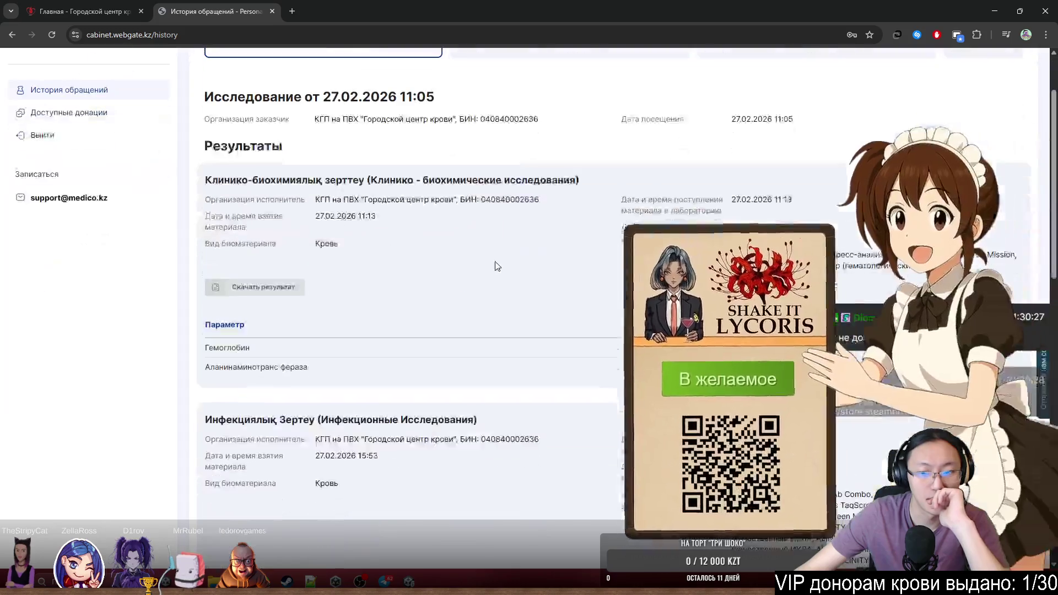
scroll(427, 208, down, 5)
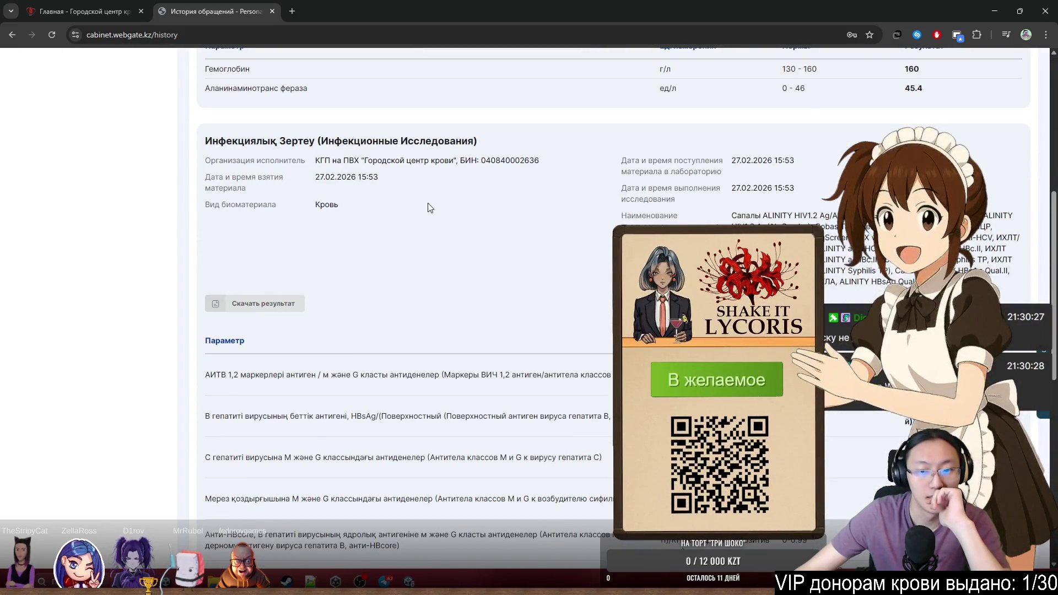
scroll(272, 109, up, 7)
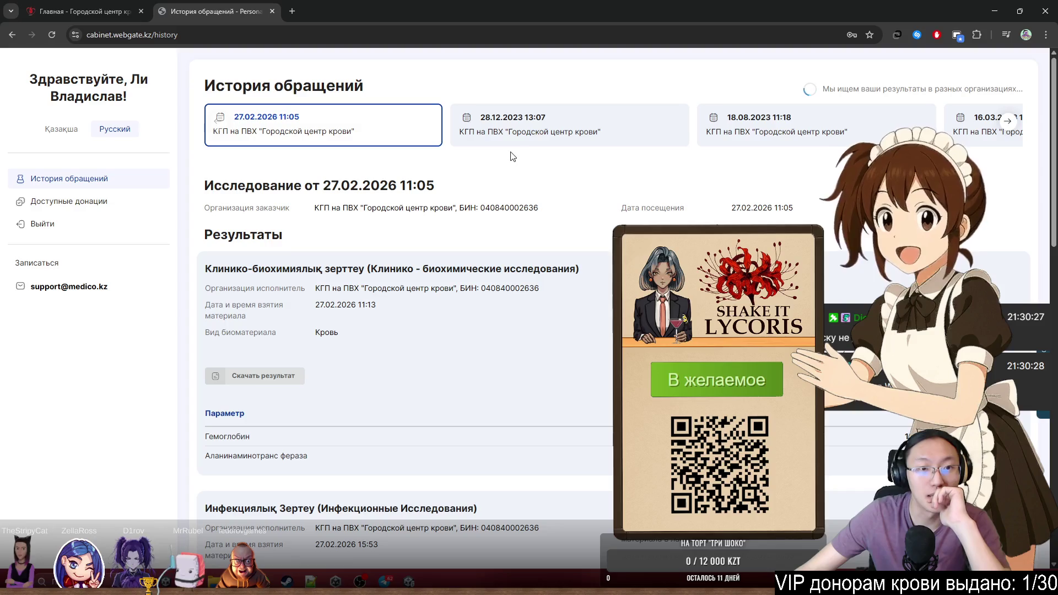
click(489, 136)
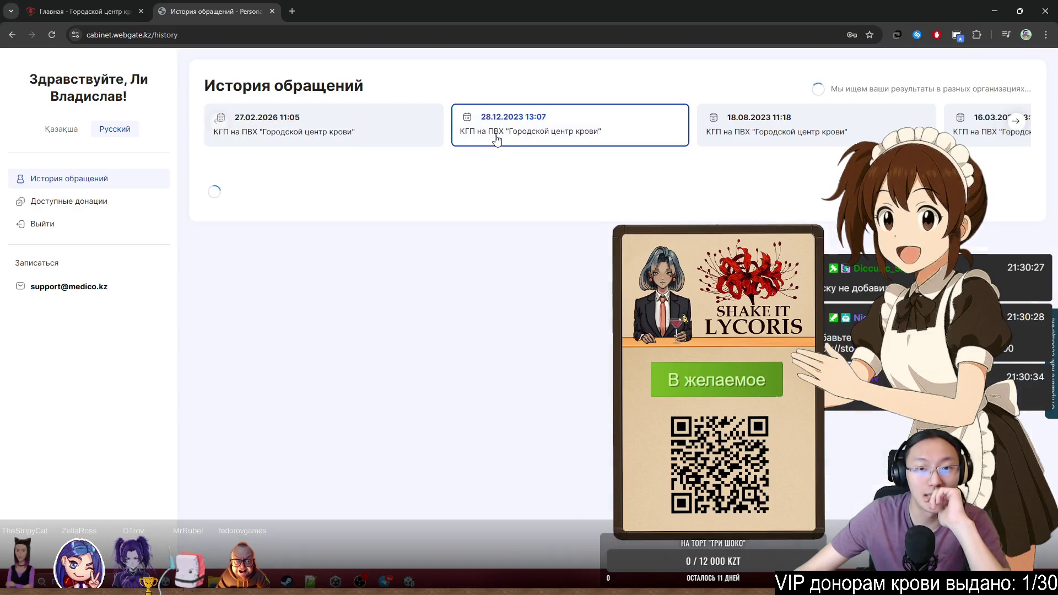
scroll(481, 204, down, 5)
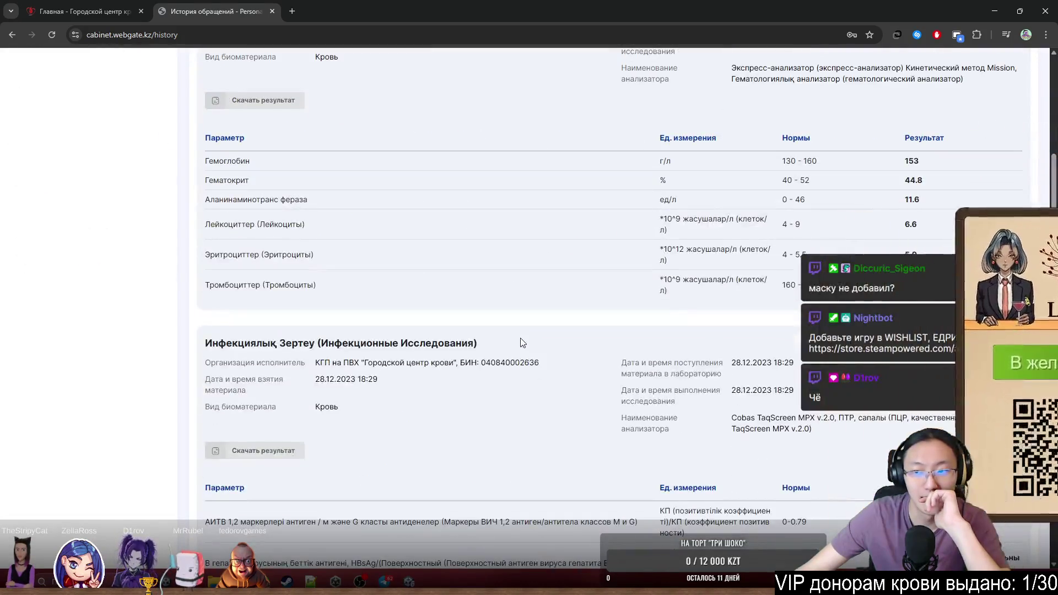
scroll(478, 204, up, 5)
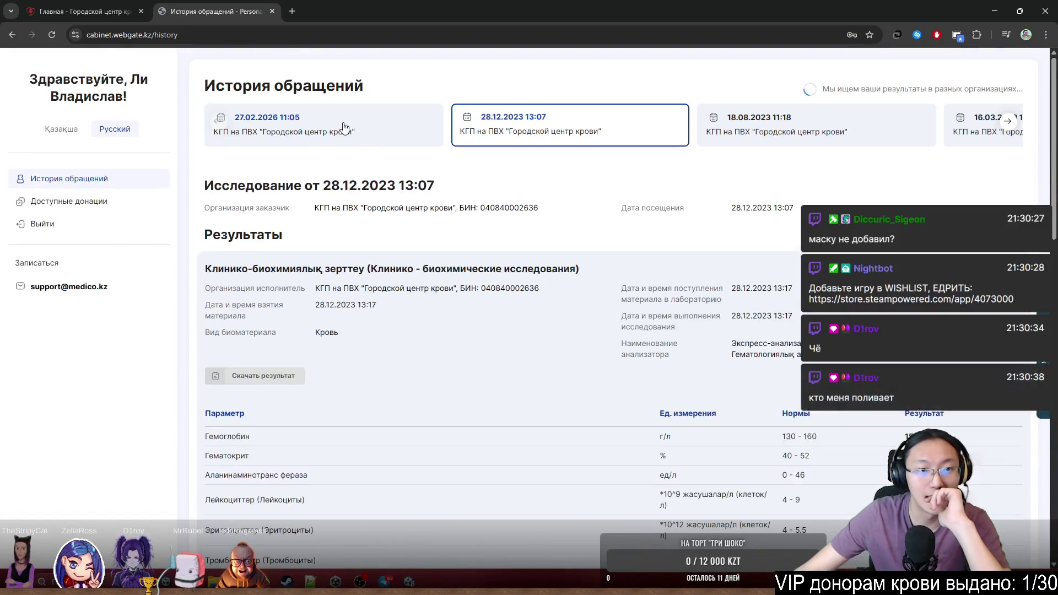
Open the 27.02.2026 11:05 visit results and scroll through its test tables
click(343, 128)
scroll(556, 311, down, 2)
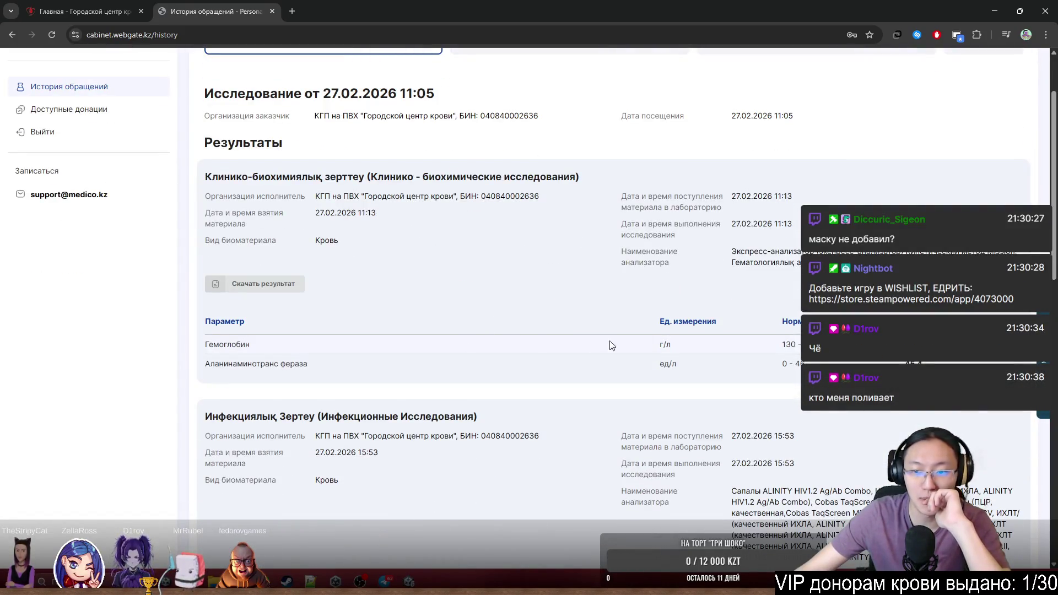
click(816, 345)
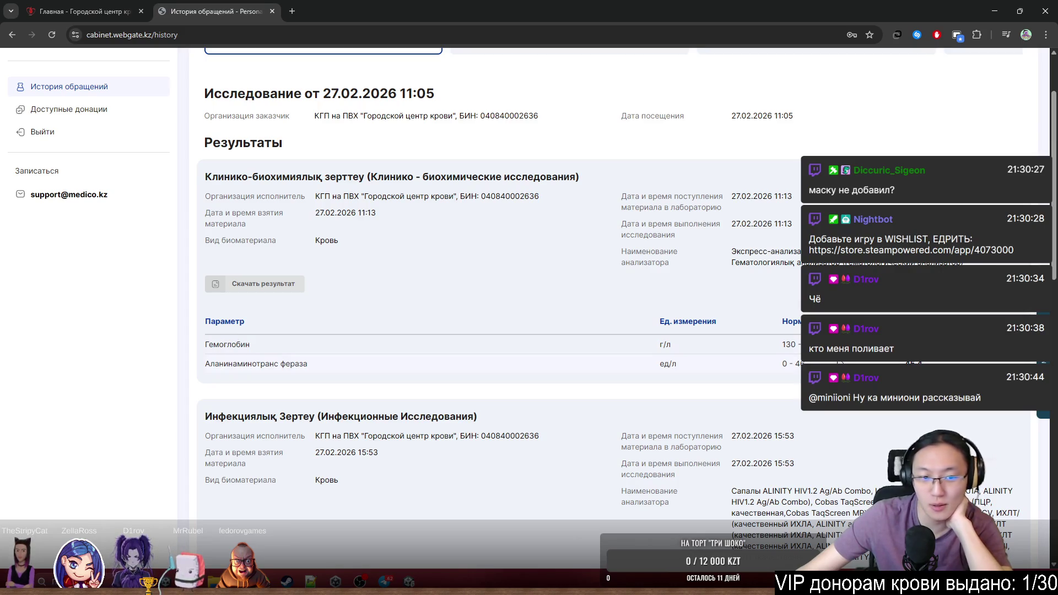
drag(223, 368, 307, 367)
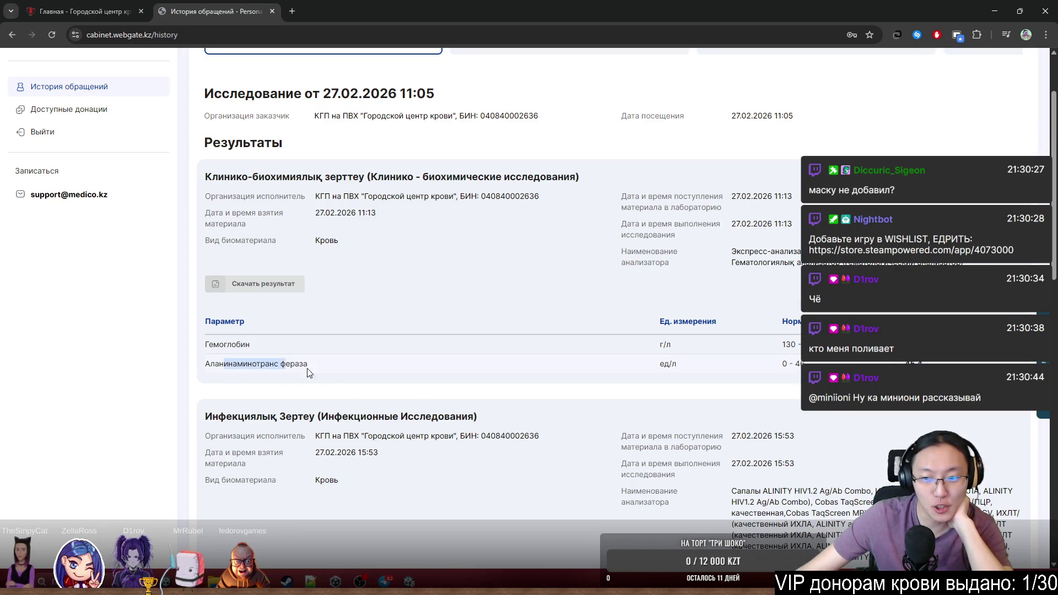
click(307, 367)
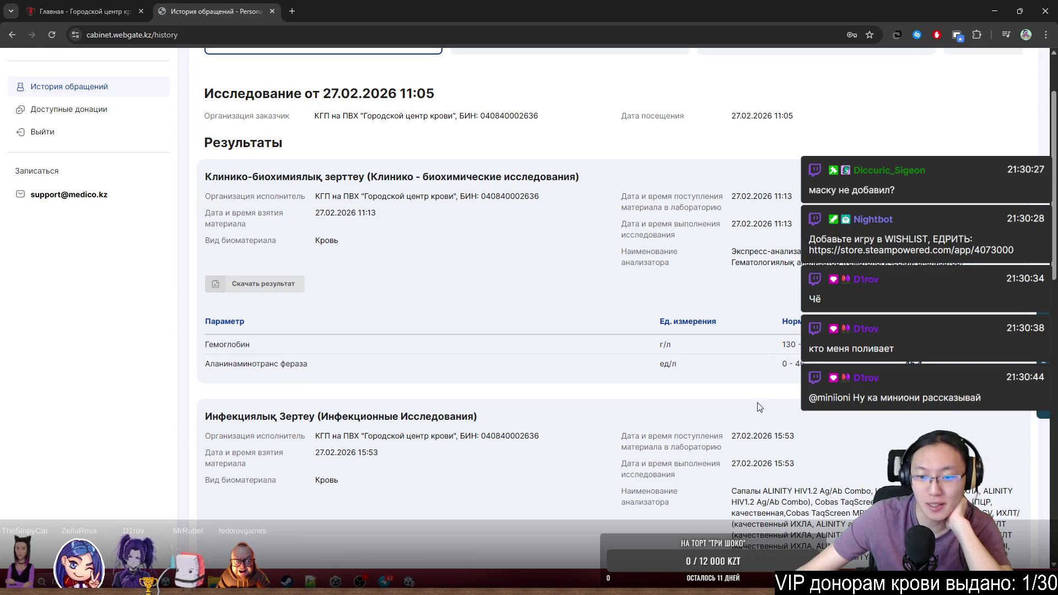
scroll(762, 407, down, 3)
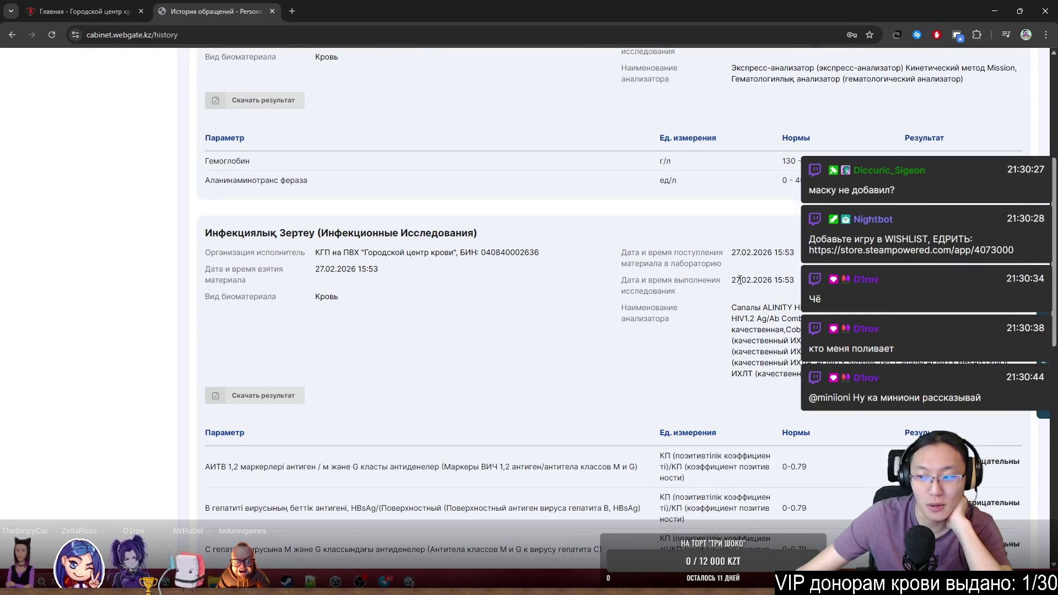
scroll(478, 252, up, 2)
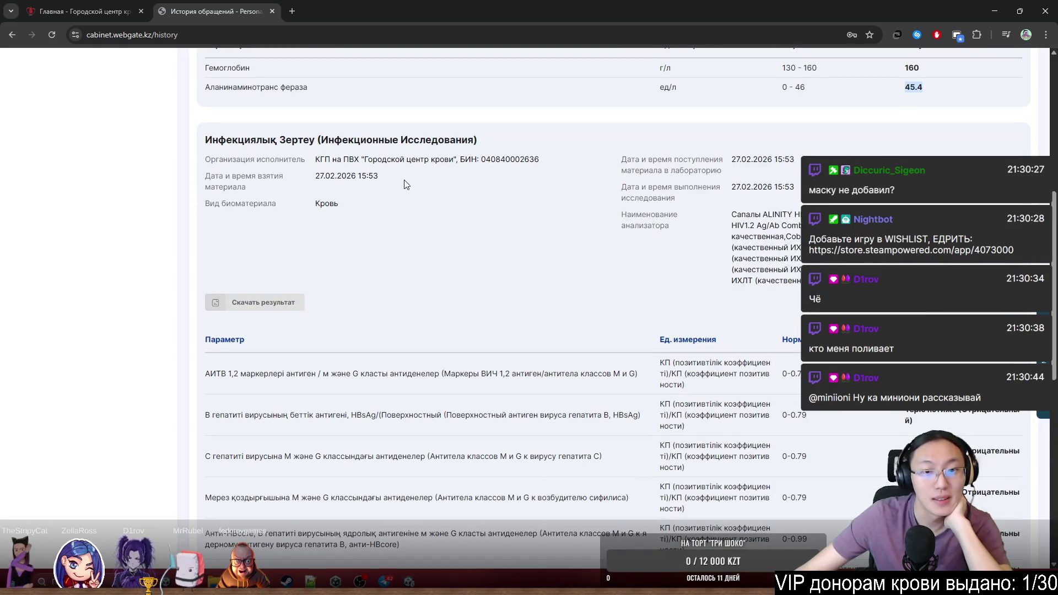
middle_click(566, 224)
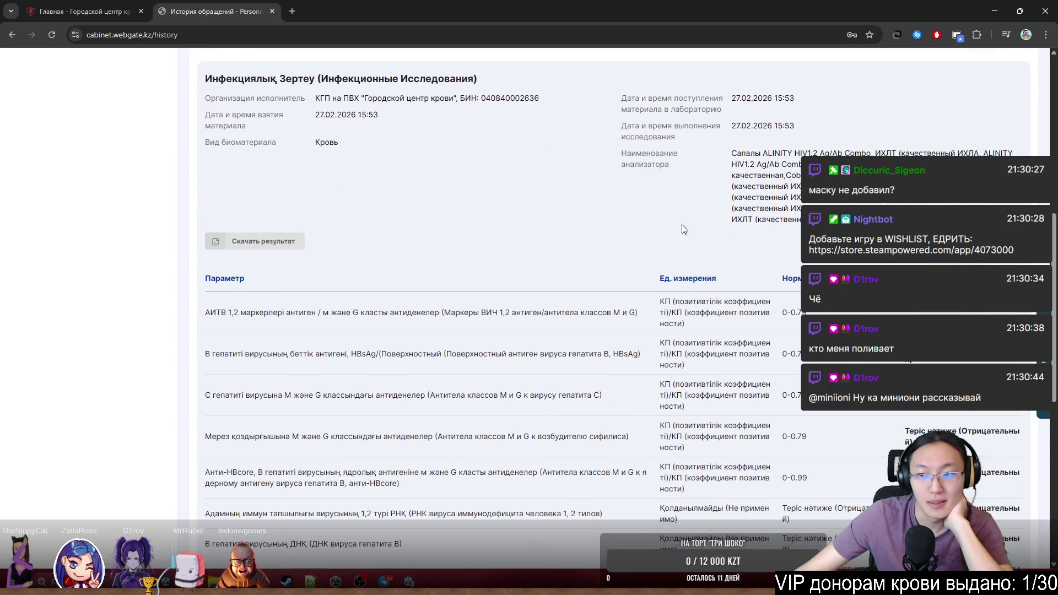
middle_click(662, 322)
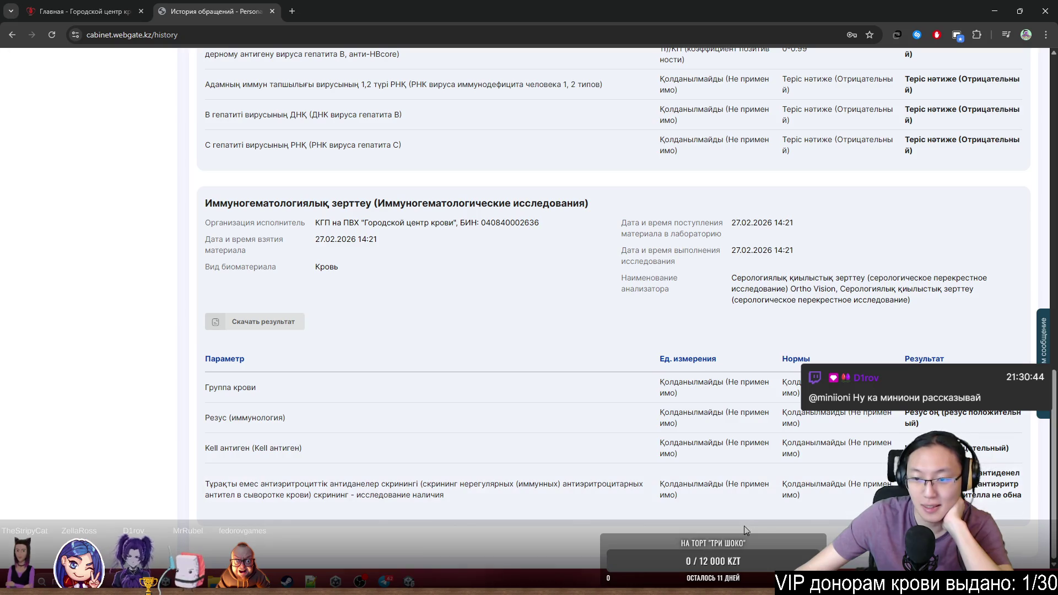
scroll(742, 524, up, 5)
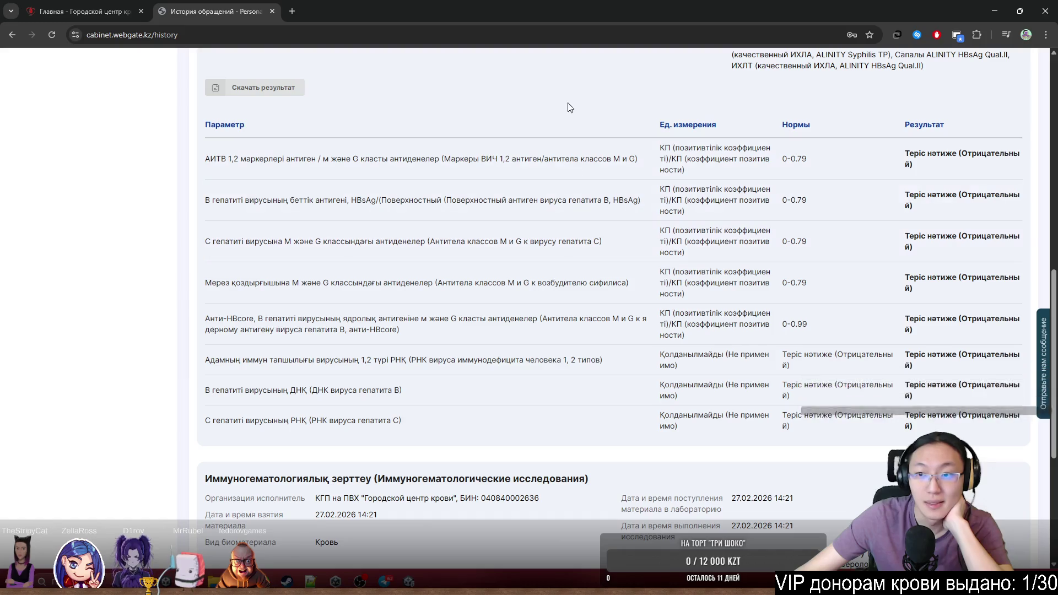
triple_click(918, 108)
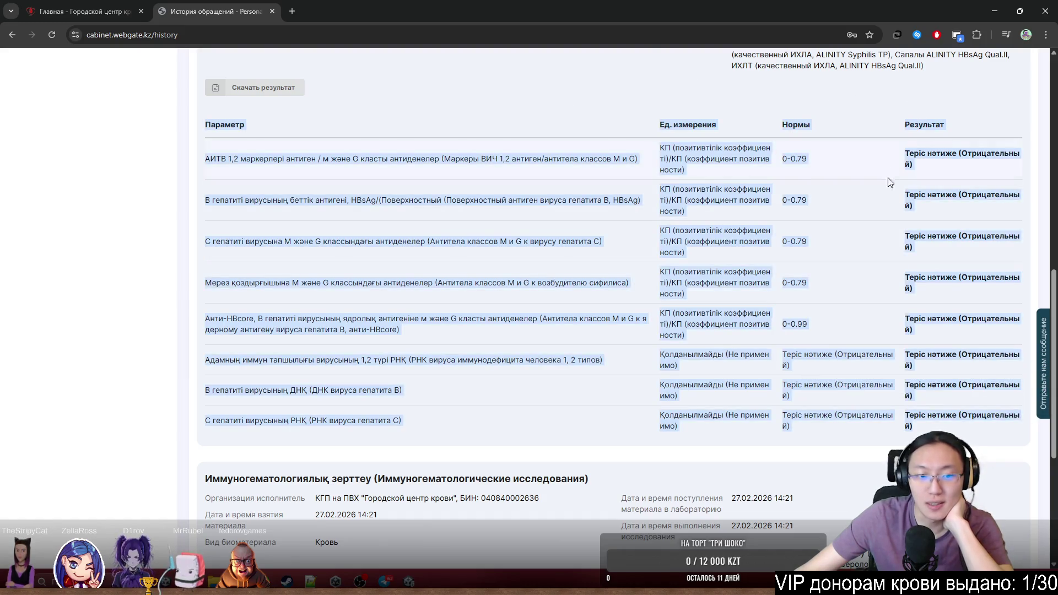
click(890, 210)
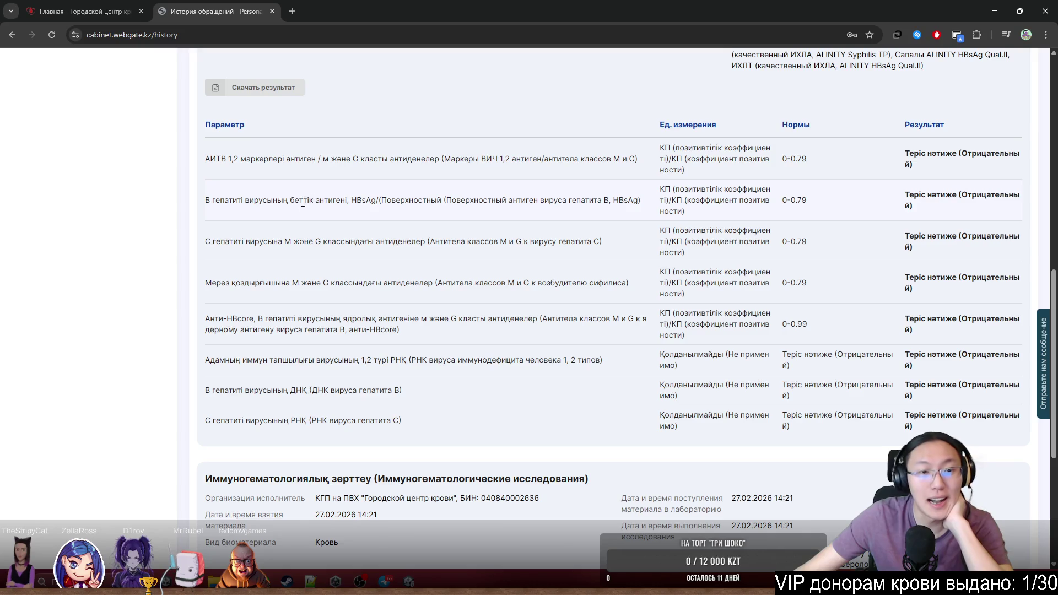
drag(452, 282, 538, 285)
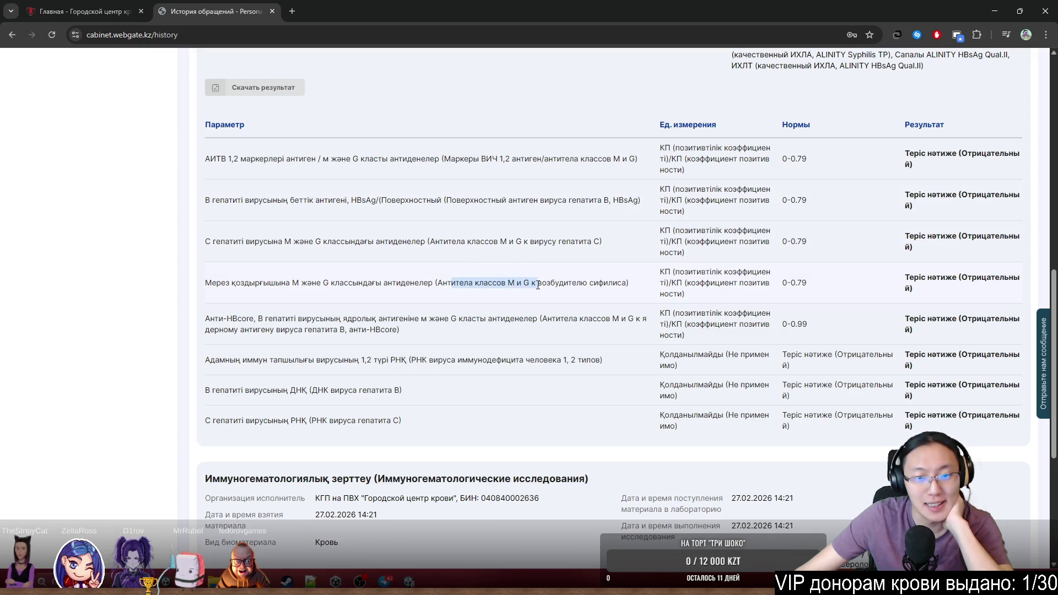
mouse_move(448, 242)
mouse_down()
mouse_move(558, 243)
mouse_move(577, 252)
mouse_move(588, 298)
mouse_move(871, 312)
mouse_move(955, 167)
mouse_move(953, 220)
mouse_move(926, 174)
mouse_move(935, 213)
mouse_move(892, 93)
mouse_move(931, 276)
mouse_move(970, 331)
mouse_move(928, 292)
mouse_up()
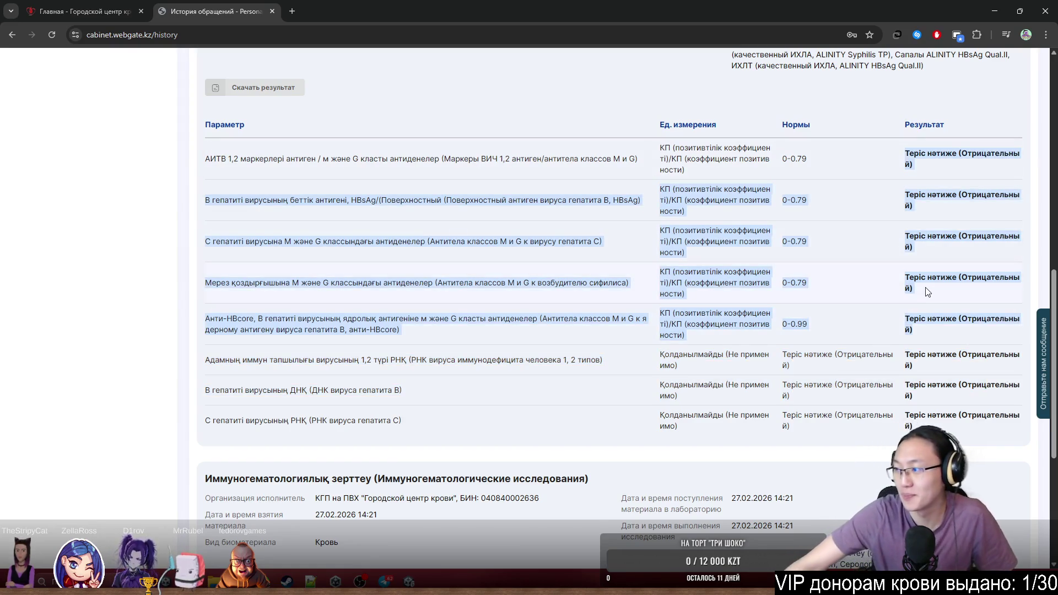
scroll(928, 293, down, 5)
scroll(926, 295, up, 7)
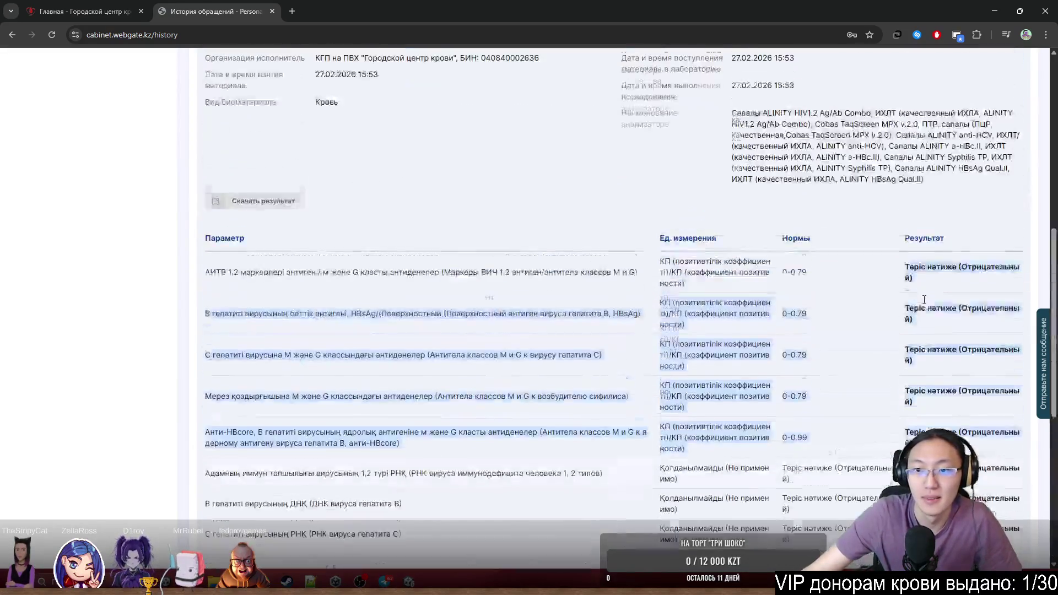
scroll(924, 299, up, 6)
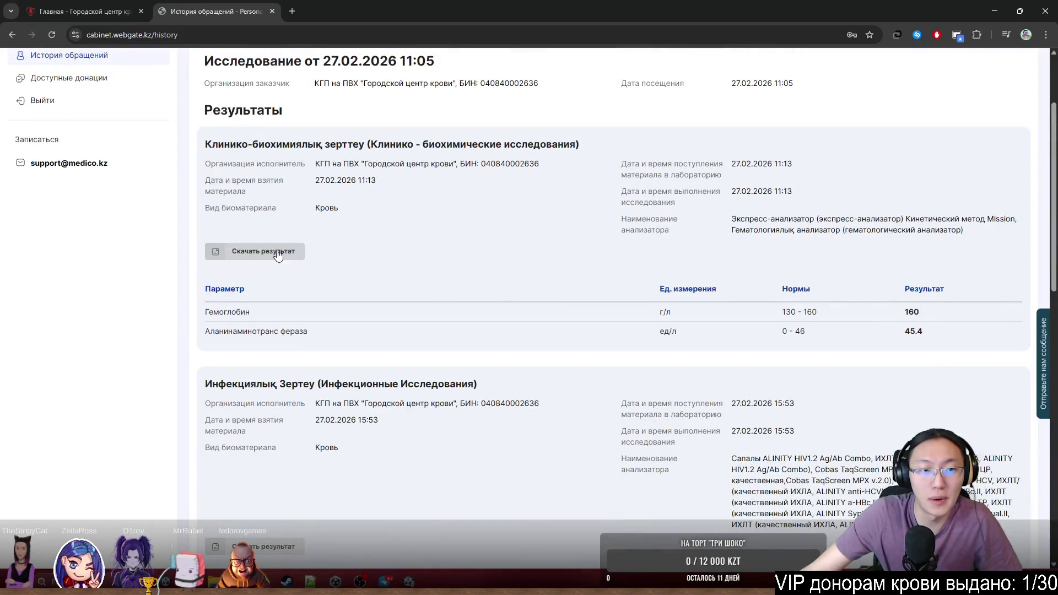
scroll(522, 274, down, 3)
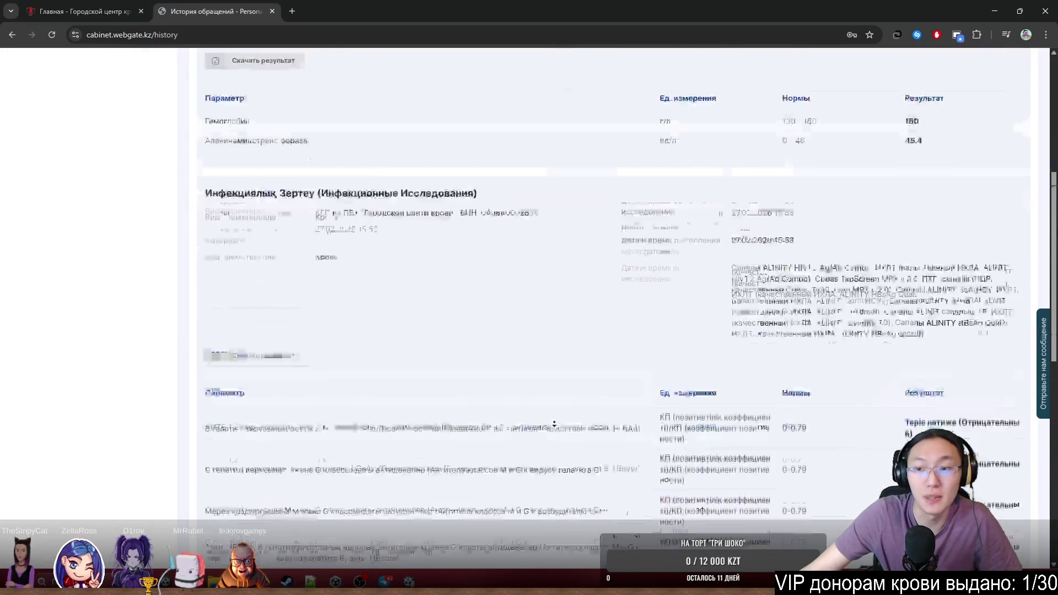
scroll(554, 424, down, 10)
scroll(580, 390, up, 15)
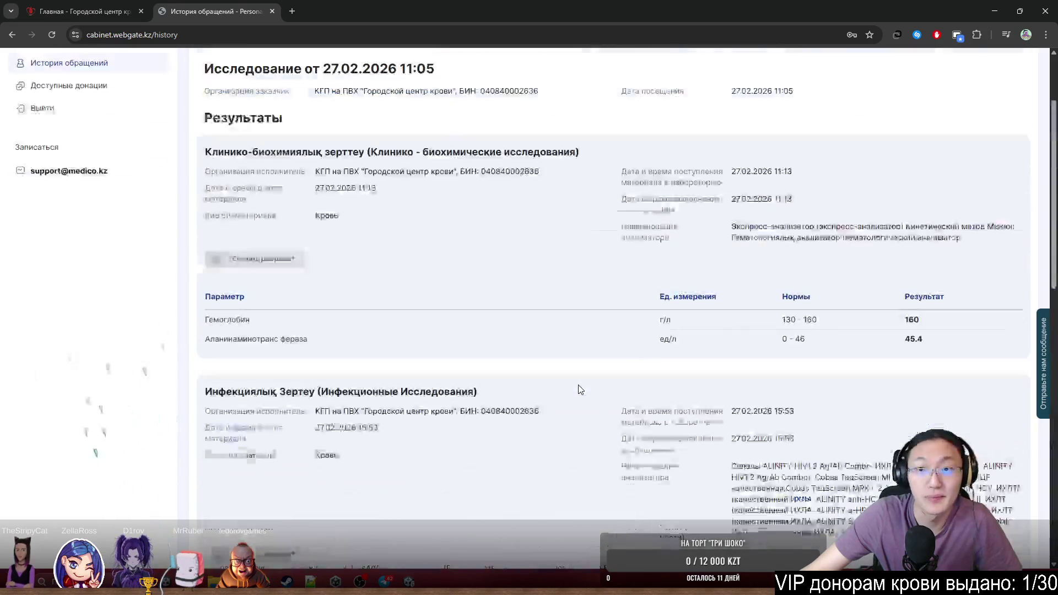
scroll(580, 390, up, 3)
Reopen the 28.12.2023 13:07 visit results and look over the ALT to leukocyte rows
click(524, 138)
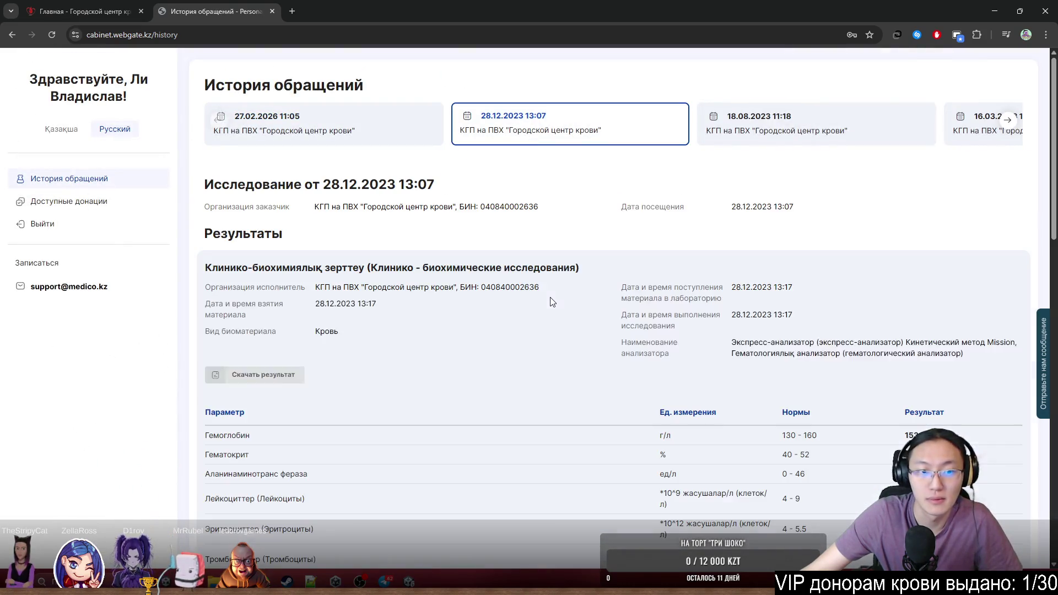
scroll(537, 342, down, 3)
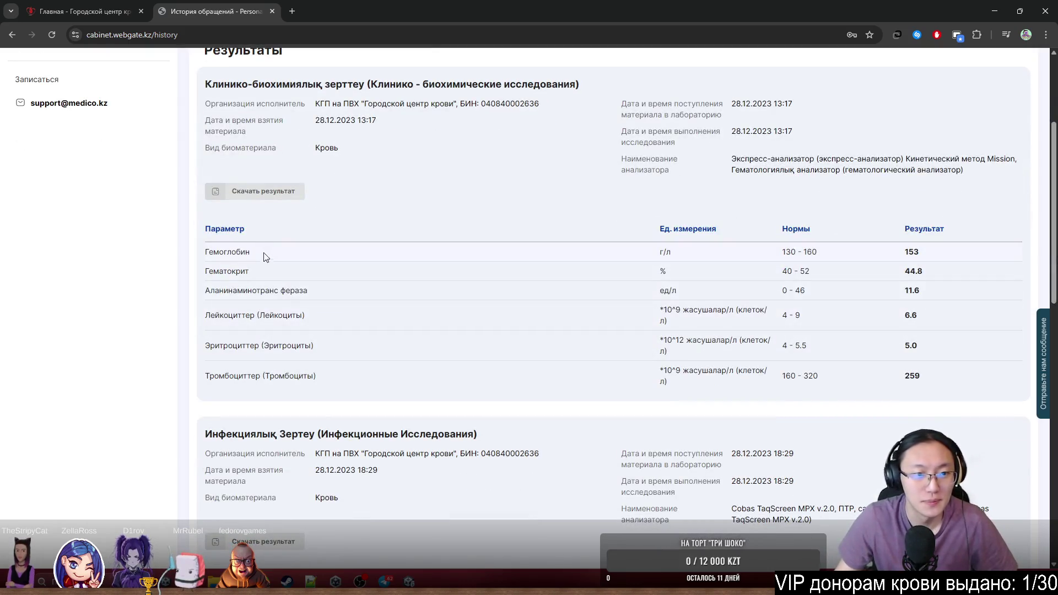
drag(243, 290, 264, 315)
click(282, 316)
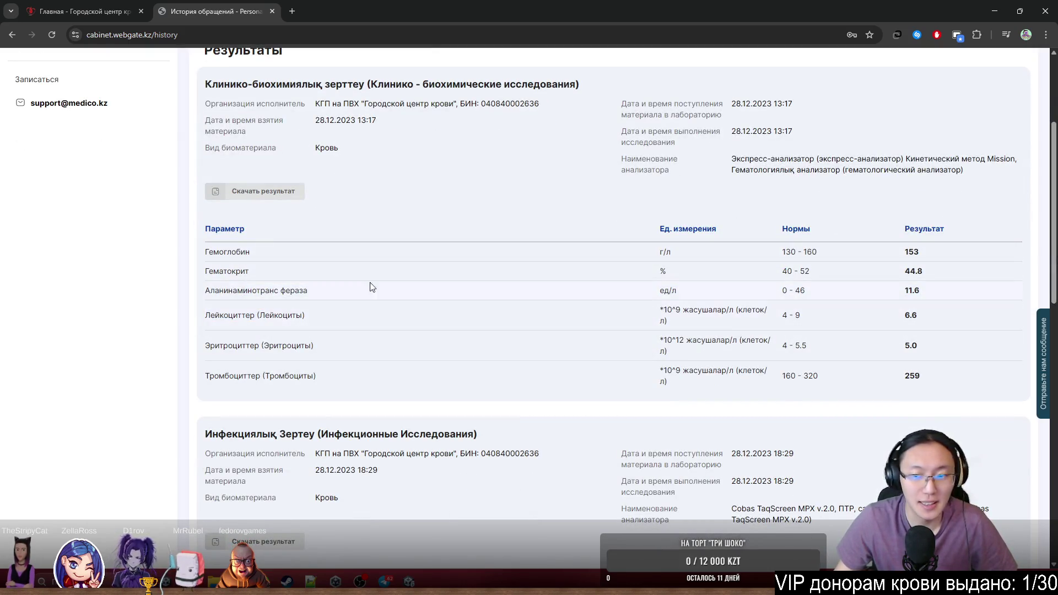
middle_click(429, 282)
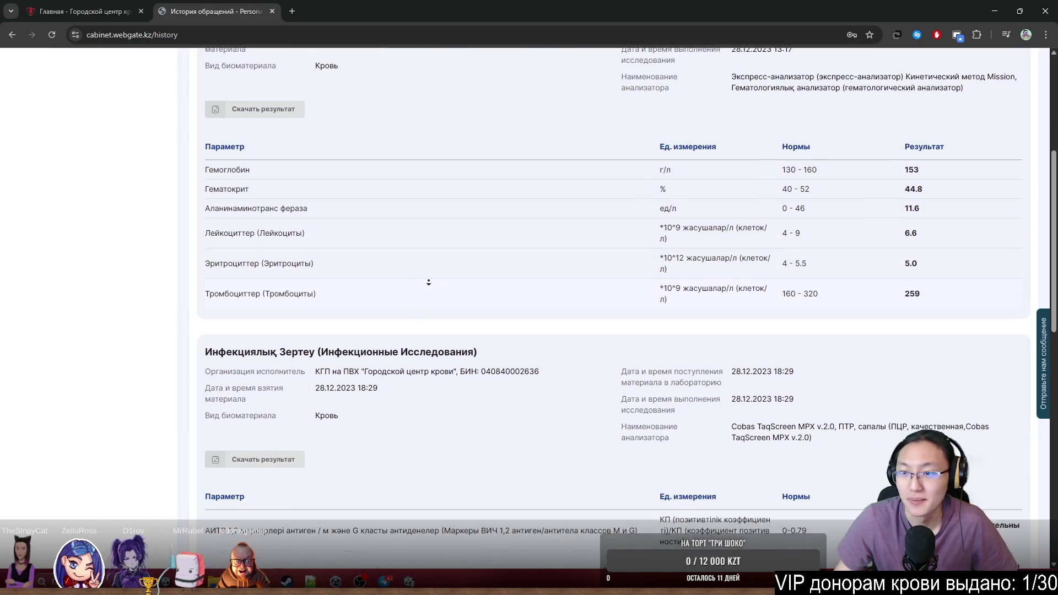
click(429, 282)
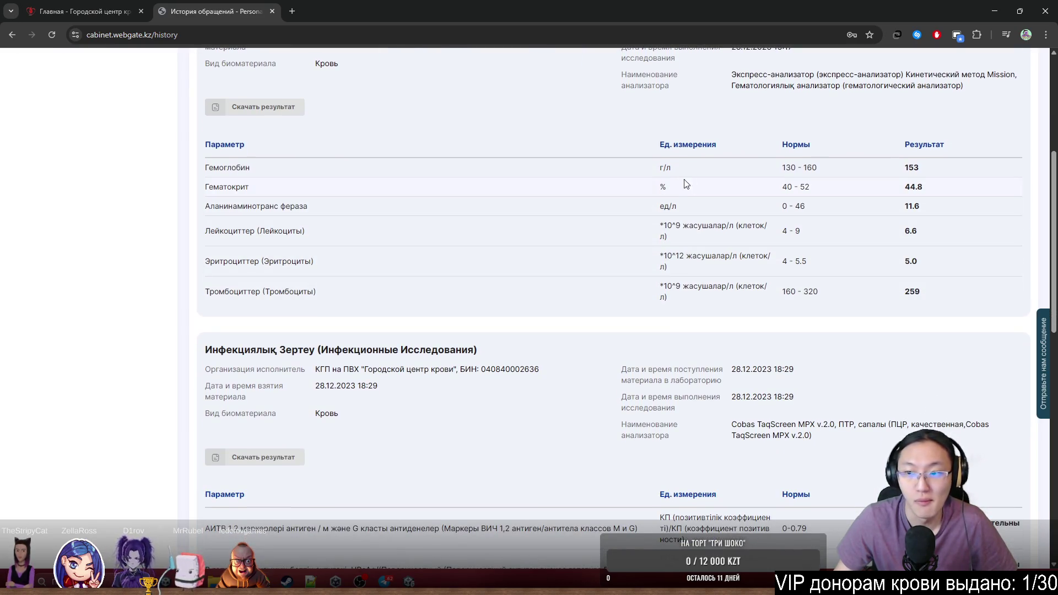
middle_click(844, 311)
scroll(856, 323, up, 5)
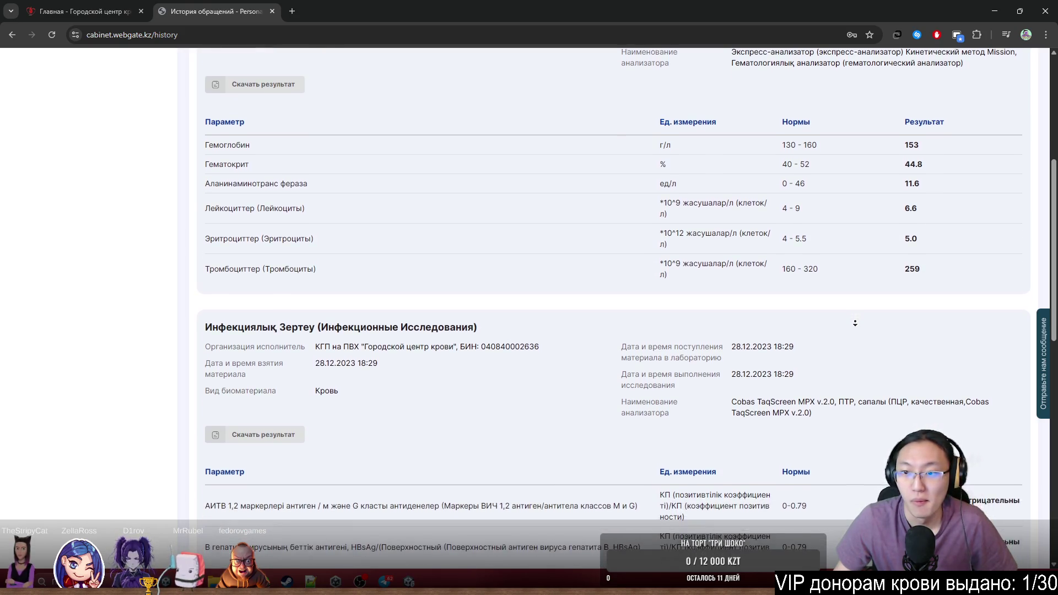
click(857, 325)
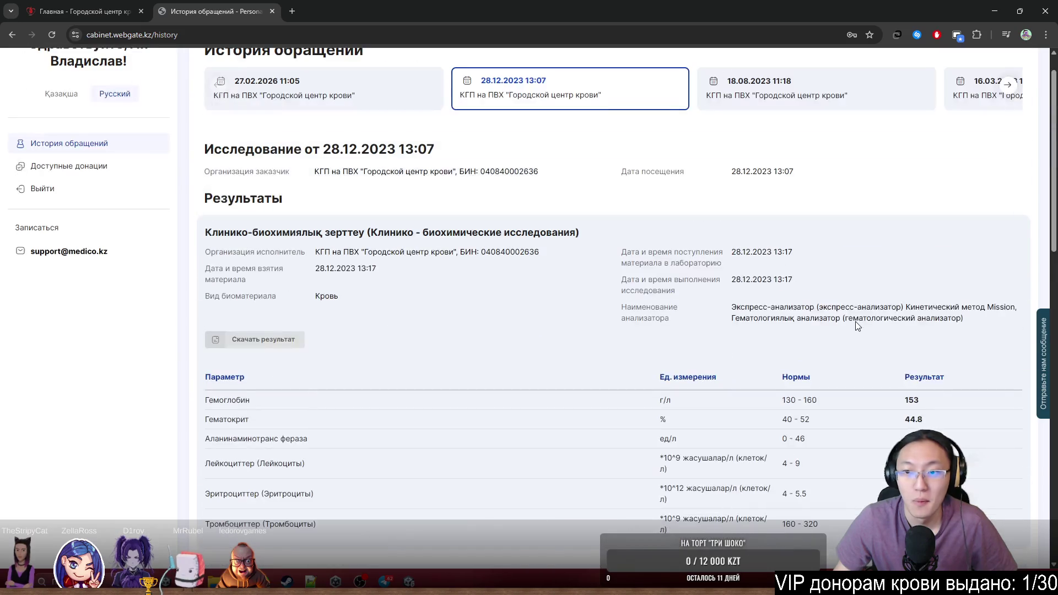
Open the 27.02.2026 11:05 visit and scroll down to its infection-test table
click(408, 106)
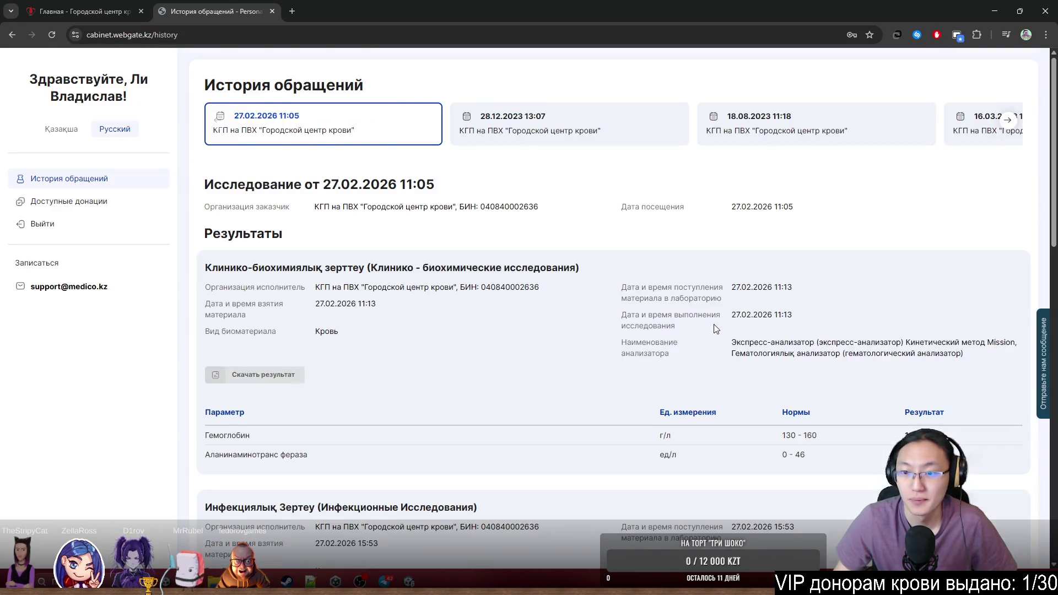
scroll(716, 333, down, 2)
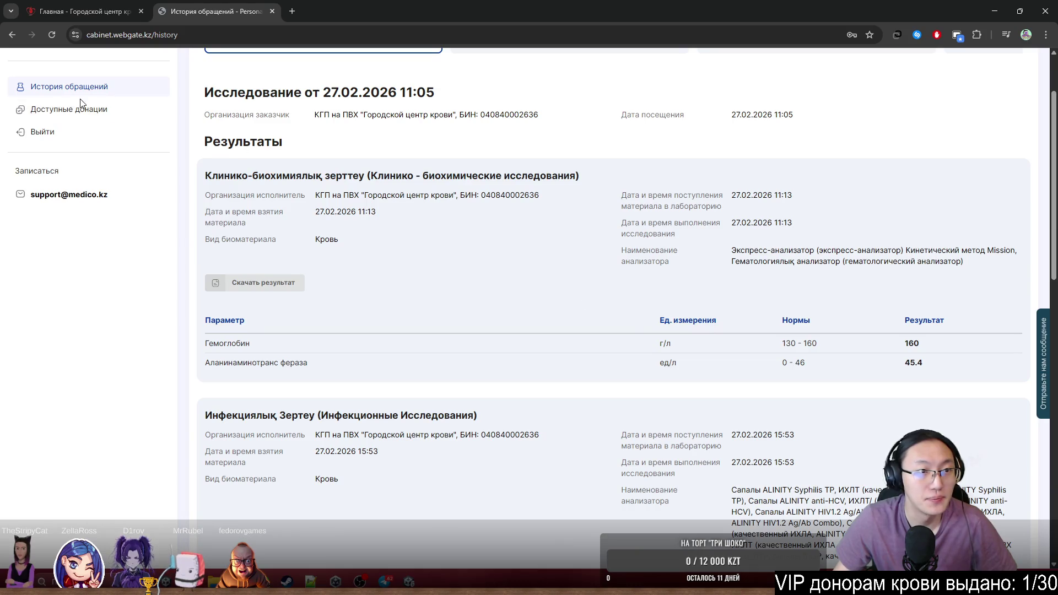
middle_click(654, 283)
scroll(655, 284, down, 1)
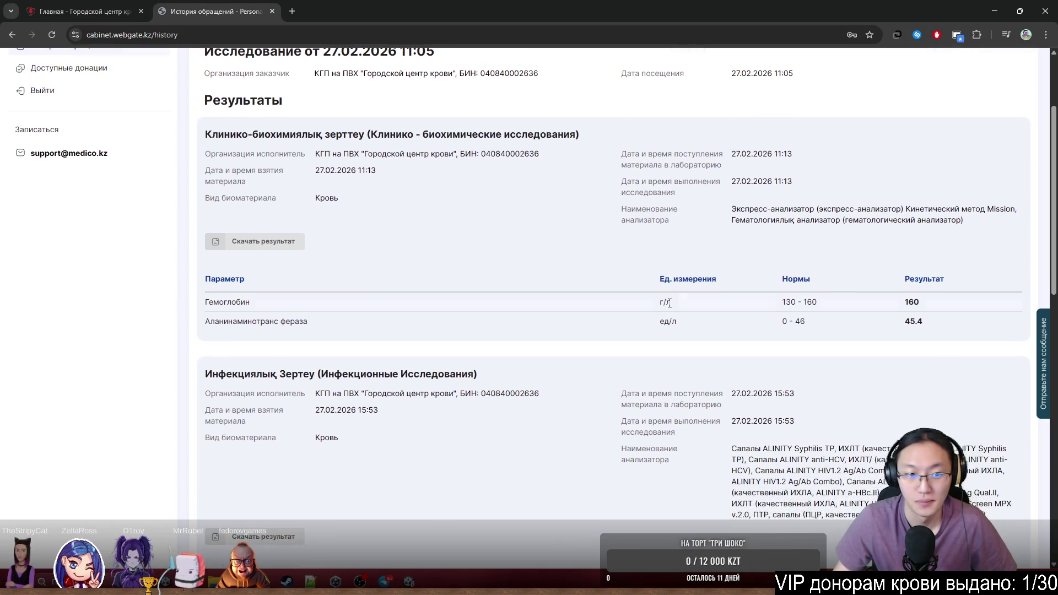
scroll(538, 396, down, 10)
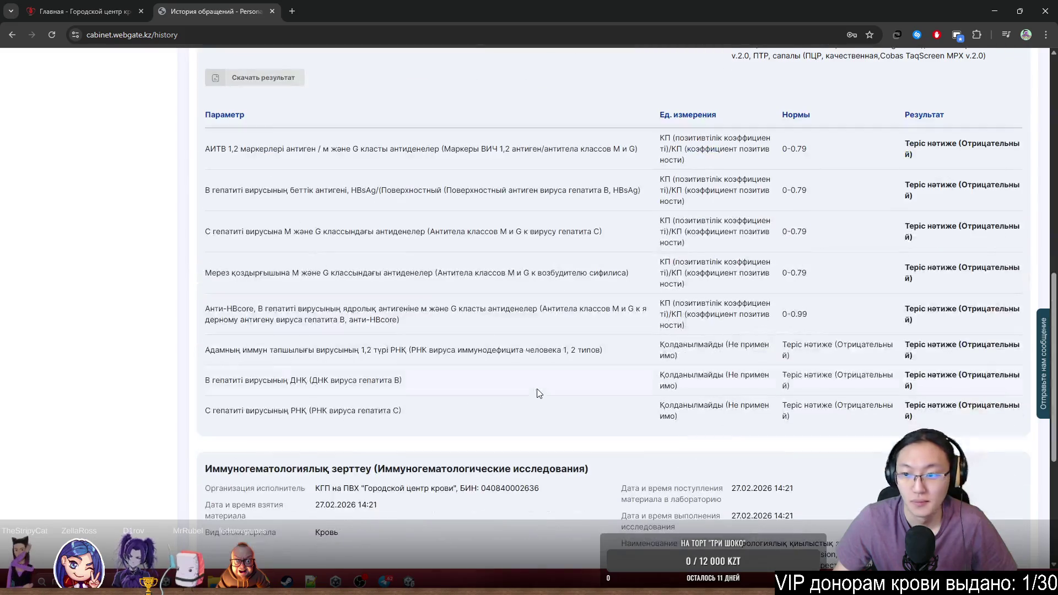
Close the browser window and zoom in on the torso mesh's right side
drag(301, 8, 349, 126)
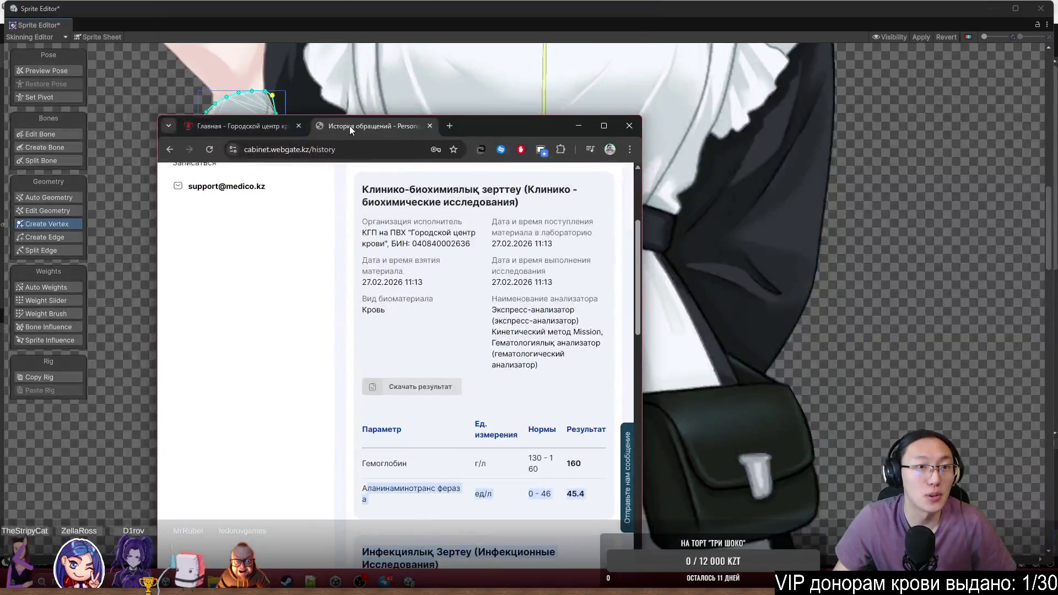
click(629, 127)
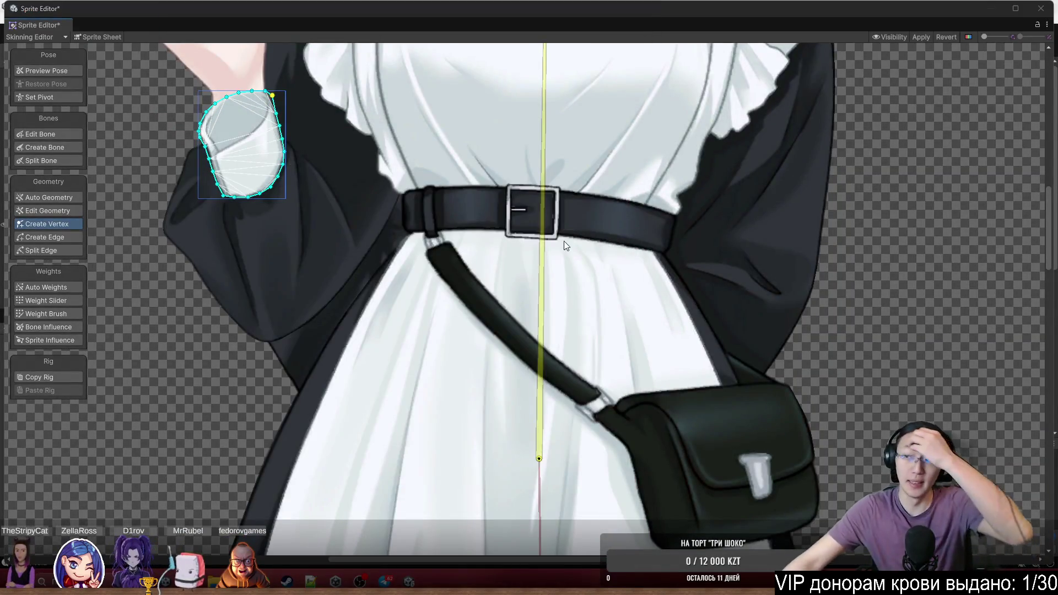
scroll(662, 343, down, 3)
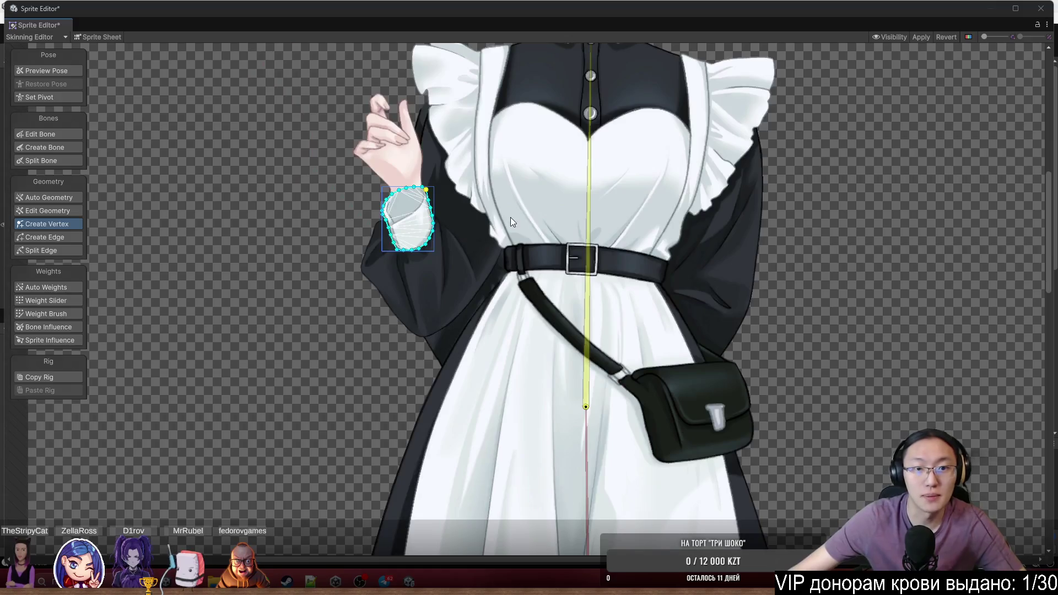
scroll(511, 217, up, 5)
scroll(477, 270, down, 1)
scroll(848, 337, up, 2)
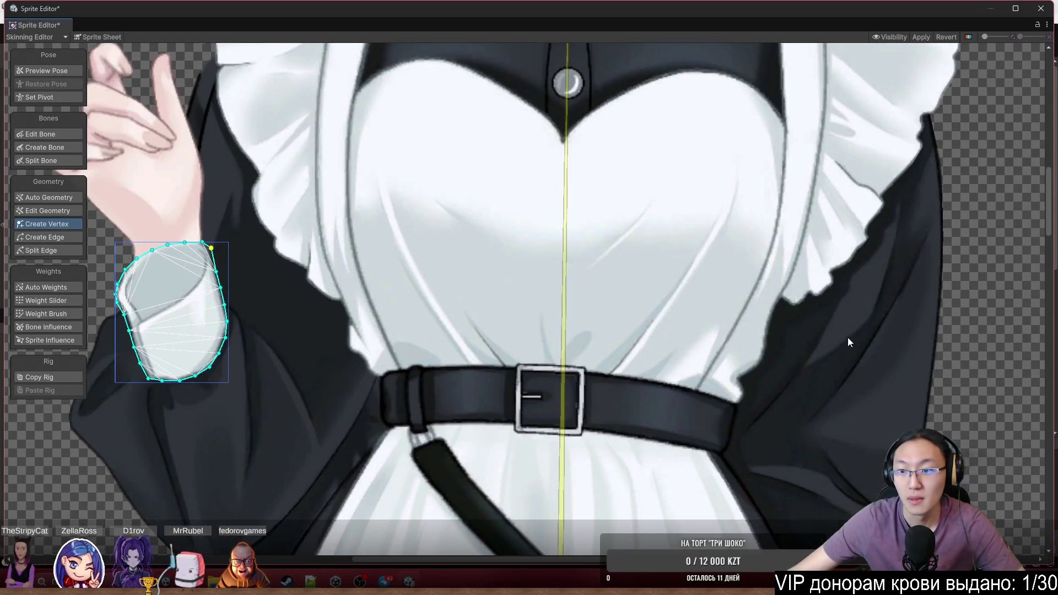
scroll(779, 331, up, 4)
scroll(778, 291, down, 2)
scroll(633, 226, up, 2)
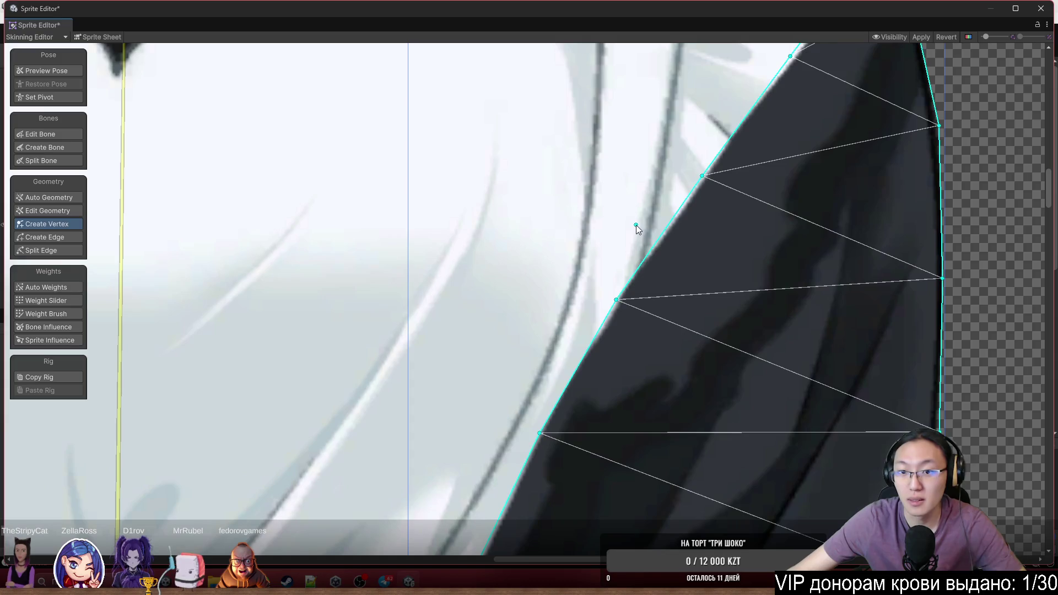
scroll(653, 197, up, 2)
scroll(774, 313, down, 1)
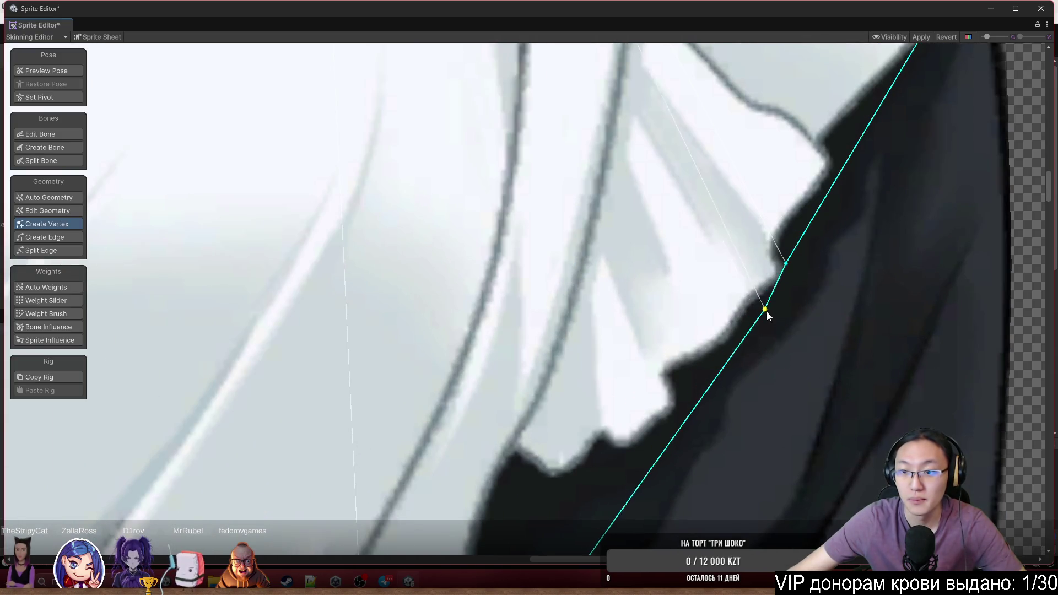
Drag the right-side outline vertices to follow the sleeve and apron ruffle edge
mouse_move(766, 312)
mouse_down()
mouse_move(721, 395)
mouse_move(668, 439)
mouse_up()
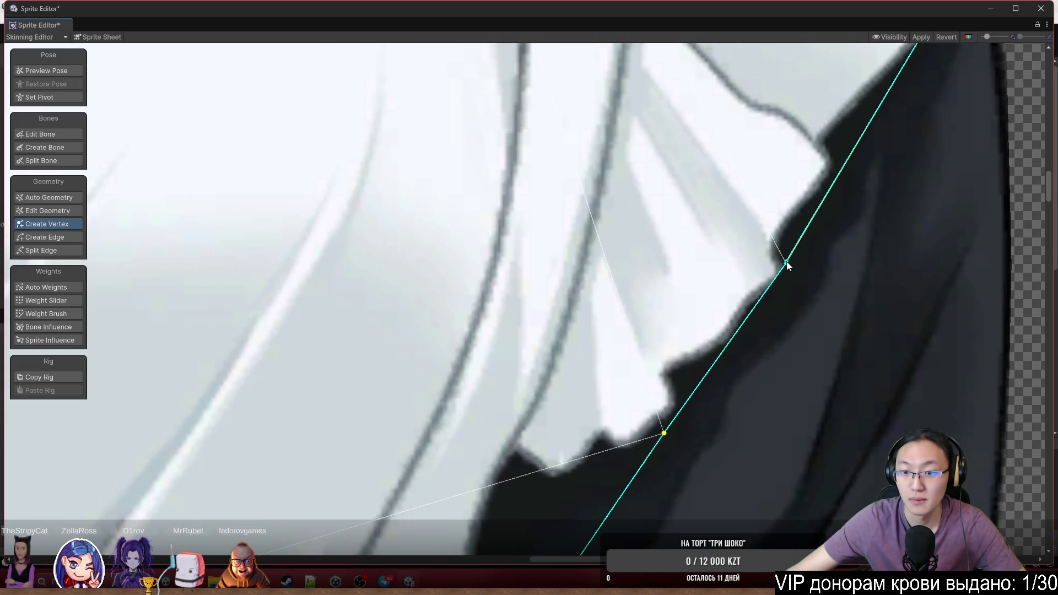
drag(788, 265, 815, 264)
scroll(815, 264, down, 2)
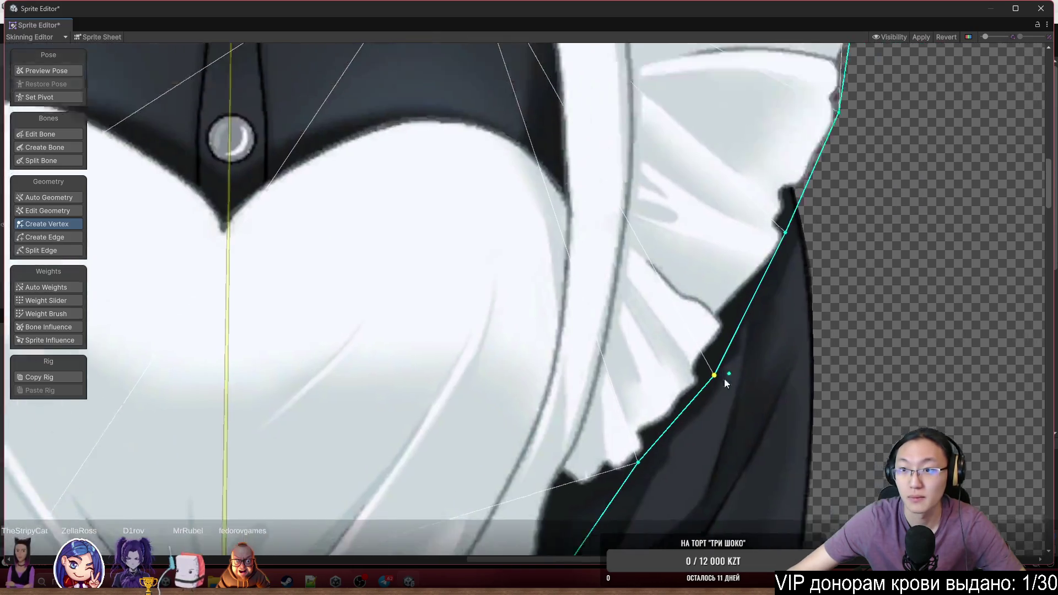
scroll(771, 289, up, 2)
drag(740, 274, 778, 266)
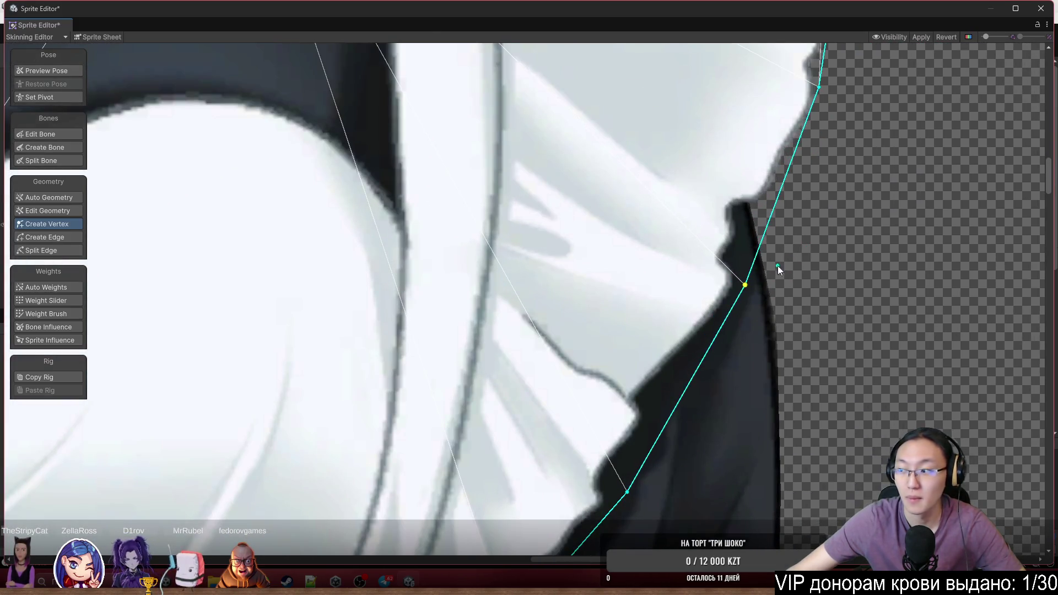
scroll(715, 285, up, 2)
scroll(715, 286, down, 3)
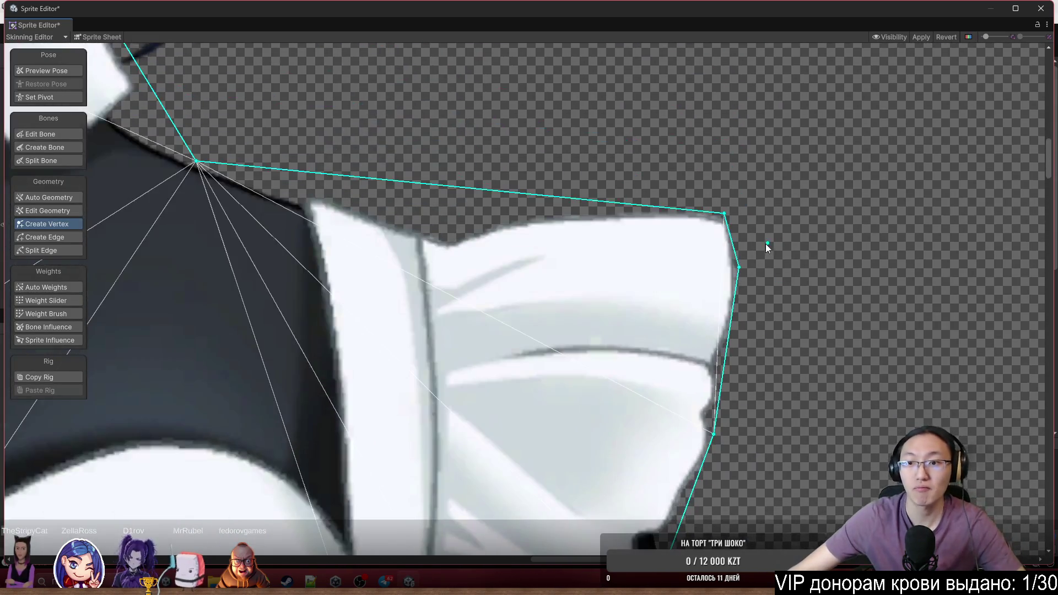
scroll(733, 279, up, 2)
drag(728, 276, 737, 274)
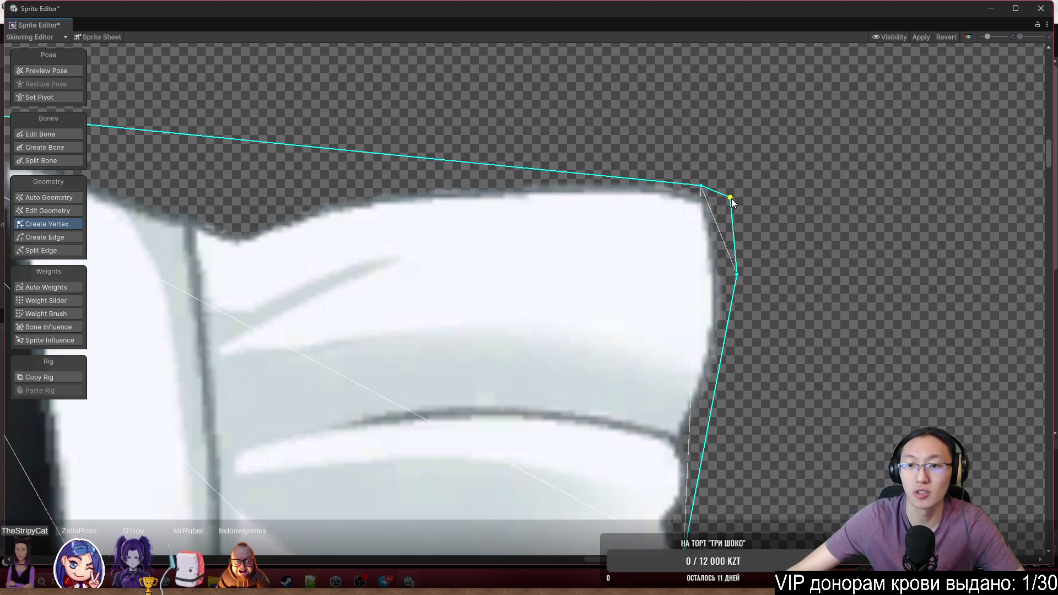
drag(732, 199, 728, 199)
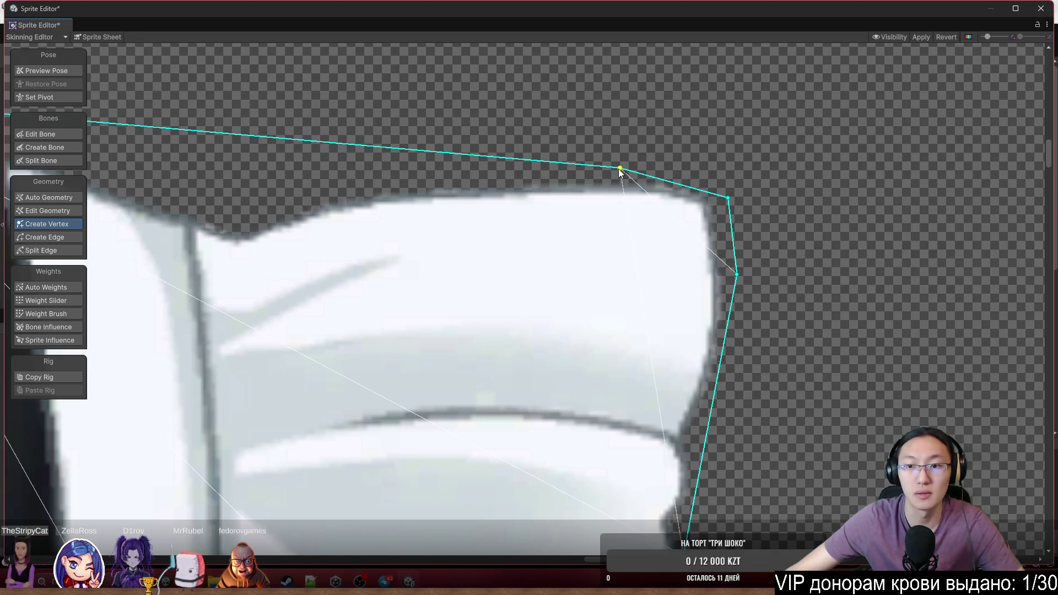
Add a vertex on the outline's top edge and pull it down onto the shoulder
click(618, 169)
drag(511, 178, 515, 246)
scroll(515, 245, down, 5)
Pull the top-left outline vertex down and inward
scroll(694, 239, down, 3)
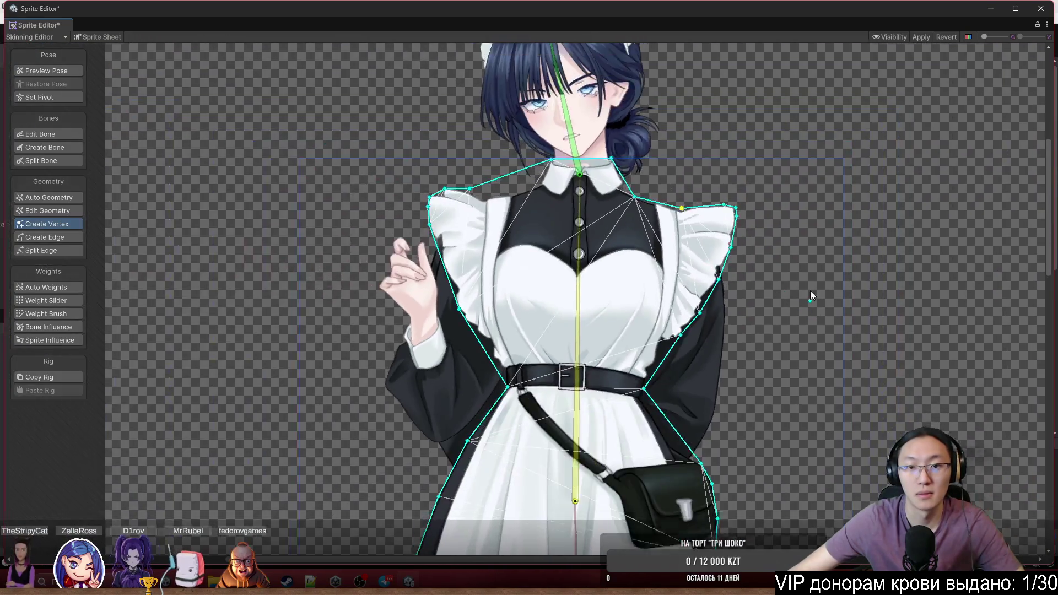
scroll(520, 178, up, 4)
drag(518, 105, 547, 123)
scroll(555, 253, down, 2)
scroll(554, 251, up, 2)
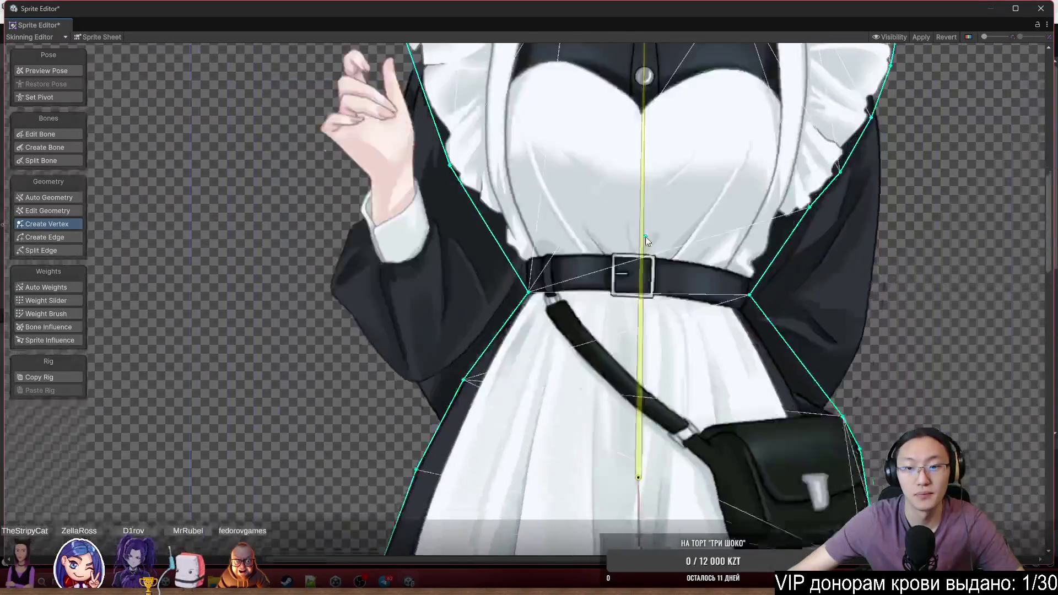
scroll(723, 355, down, 2)
scroll(675, 294, up, 5)
scroll(674, 294, up, 2)
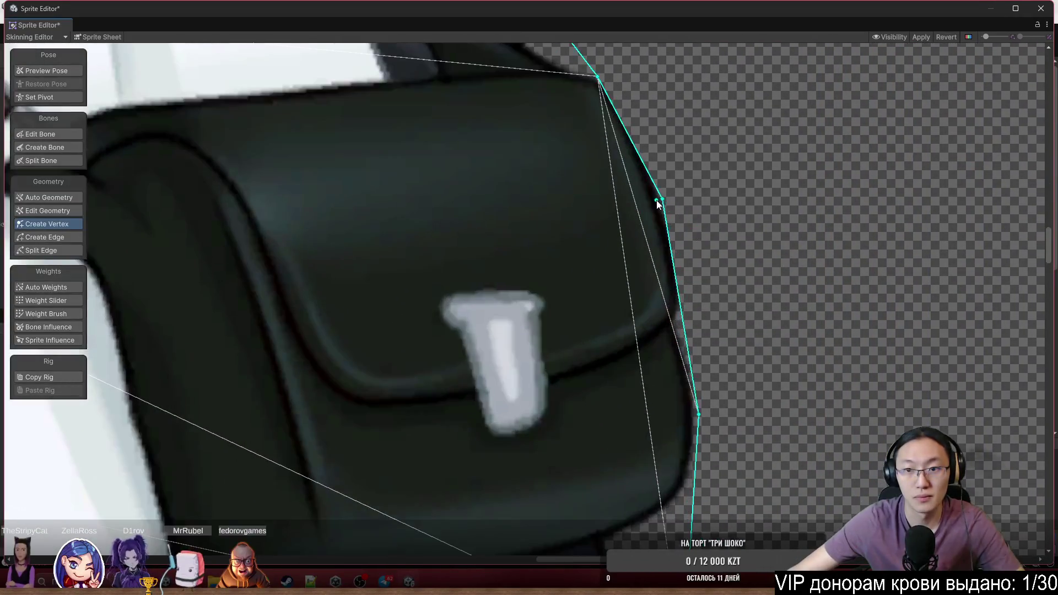
scroll(657, 198, up, 2)
Add and drag vertices along the bag's right edge to trace its contour
mouse_move(663, 196)
mouse_down()
mouse_move(676, 191)
mouse_move(628, 178)
mouse_move(637, 178)
mouse_up()
scroll(687, 317, down, 1)
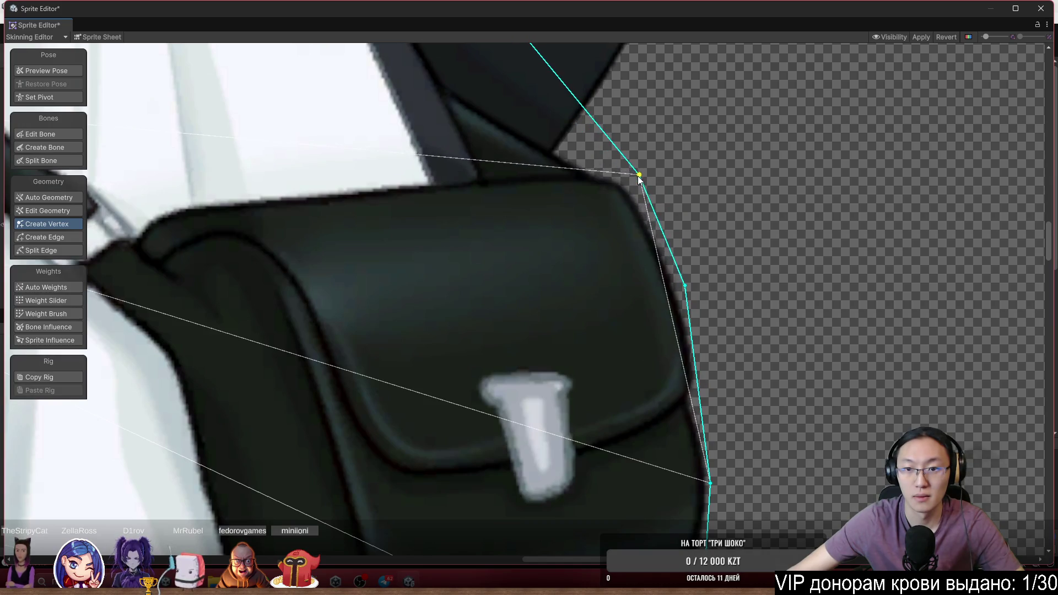
scroll(707, 307, up, 3)
drag(707, 307, 631, 307)
scroll(654, 247, down, 1)
scroll(708, 337, down, 2)
scroll(717, 304, up, 5)
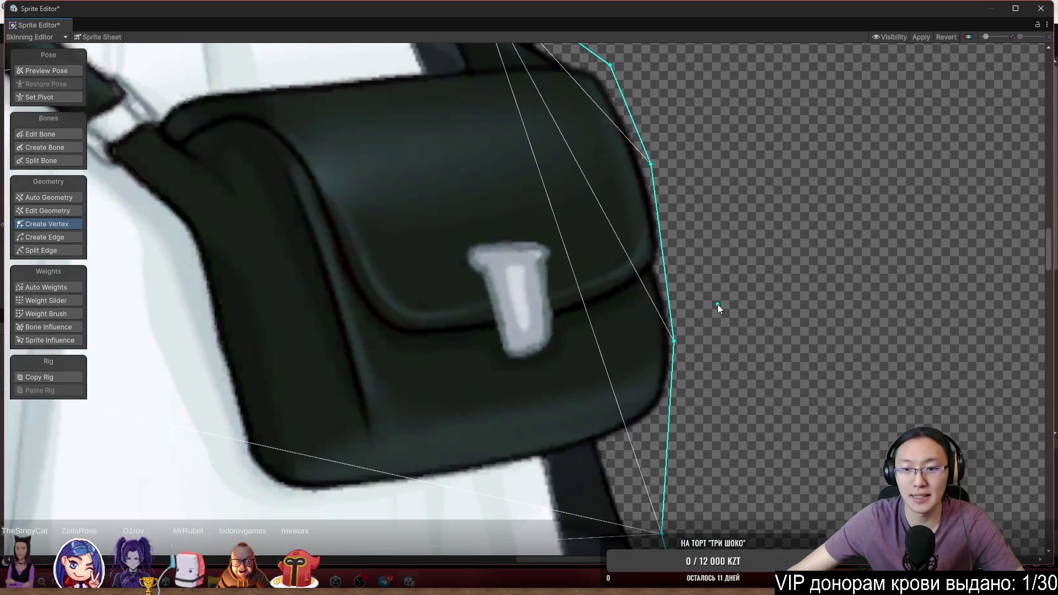
mouse_move(673, 345)
mouse_down()
mouse_move(684, 347)
mouse_move(718, 180)
mouse_up()
scroll(677, 329, down, 3)
mouse_move(730, 234)
mouse_down()
mouse_move(690, 244)
mouse_move(660, 229)
mouse_up()
scroll(746, 372, down, 2)
scroll(746, 372, down, 5)
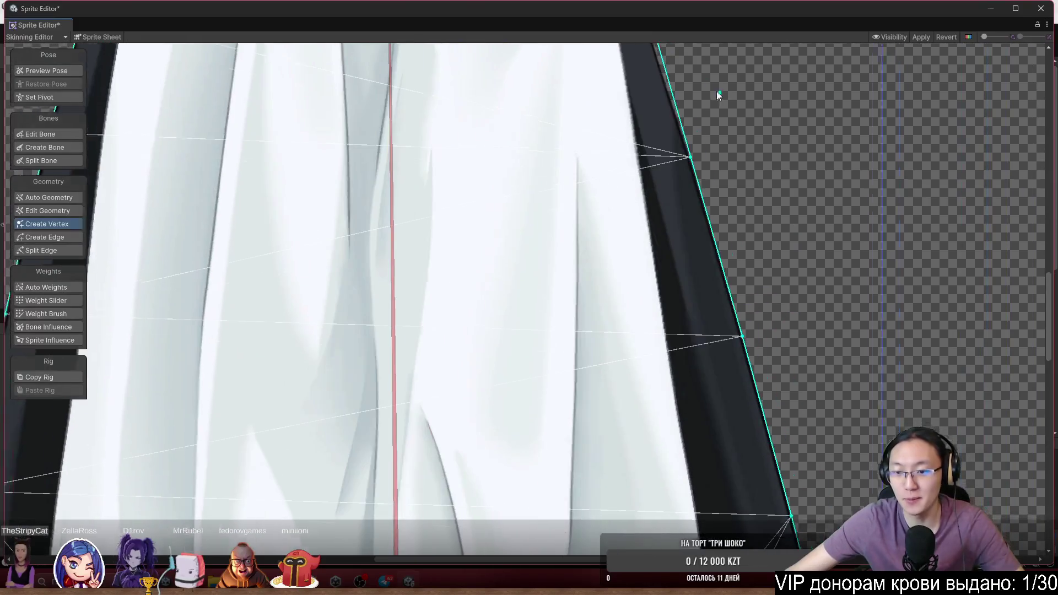
Insert and drag vertices at the lower-right hem corner to follow the frill
scroll(689, 303, down, 3)
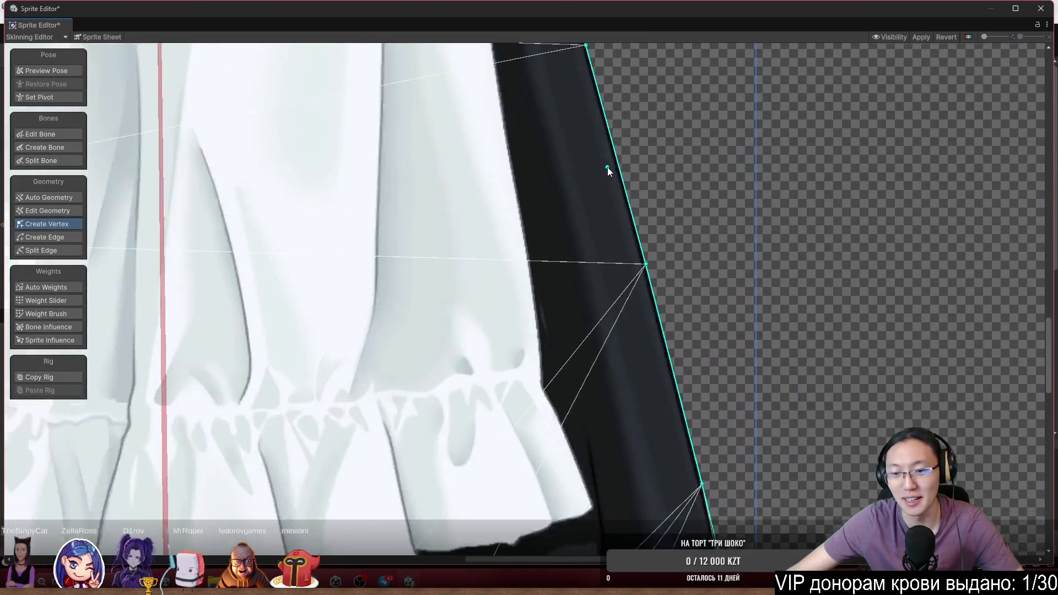
scroll(667, 362, up, 6)
scroll(660, 310, down, 5)
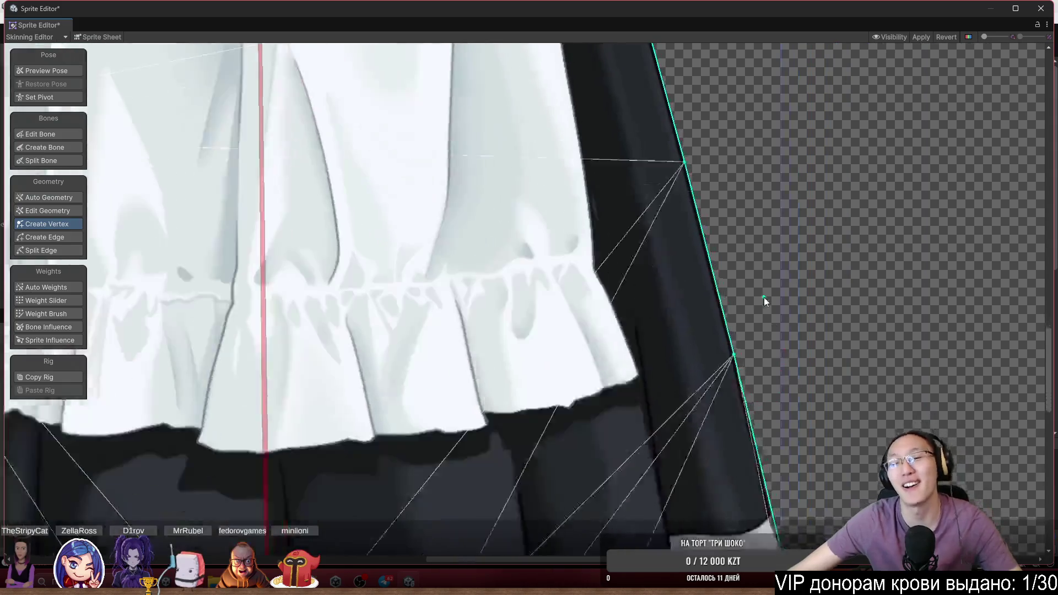
scroll(713, 386, up, 3)
scroll(706, 397, up, 2)
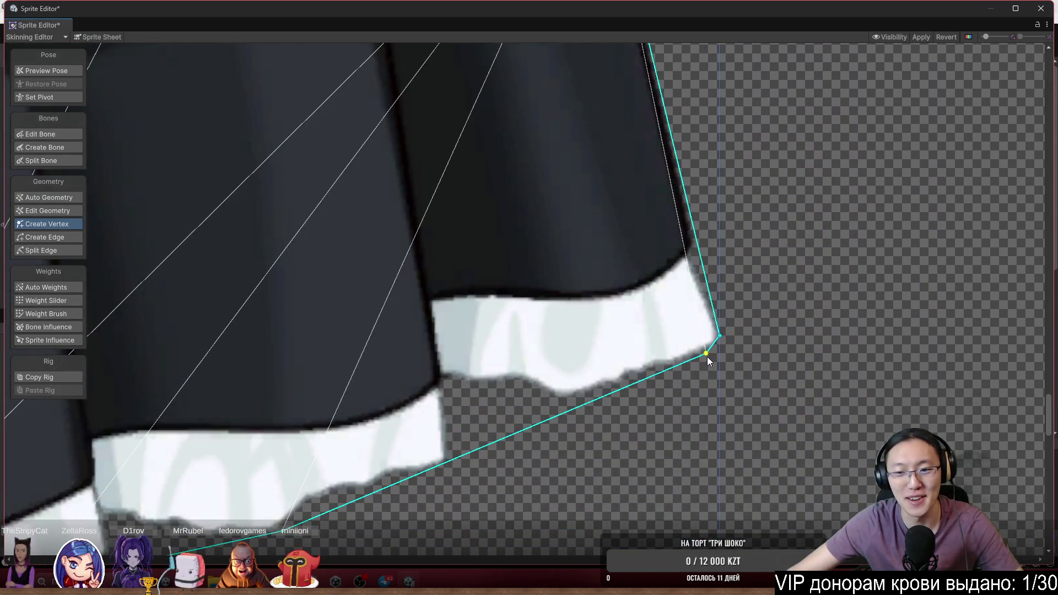
mouse_move(707, 356)
mouse_down()
mouse_move(575, 462)
mouse_move(532, 467)
mouse_up()
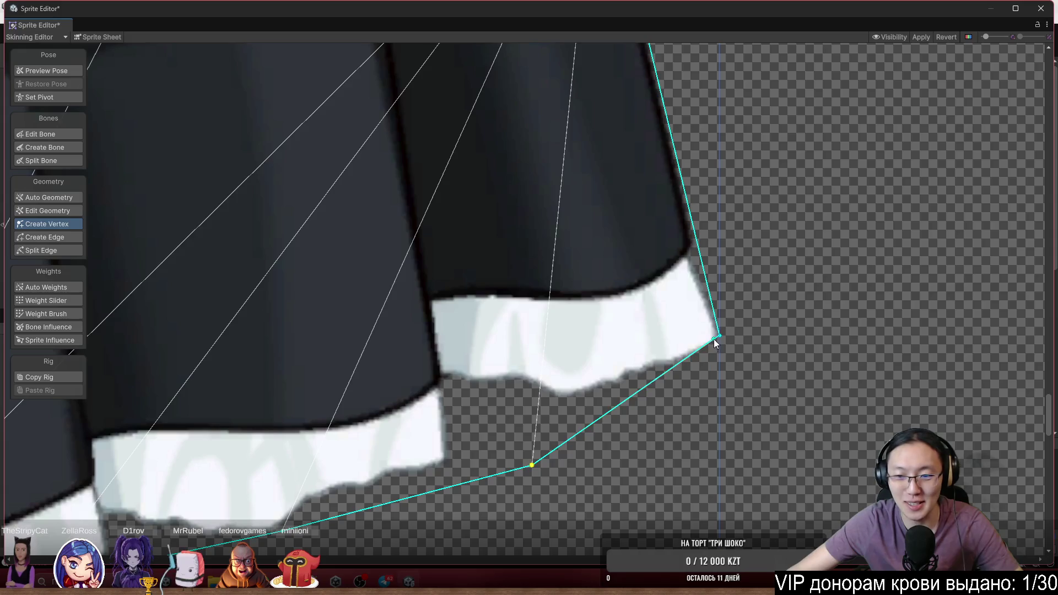
drag(705, 347, 715, 375)
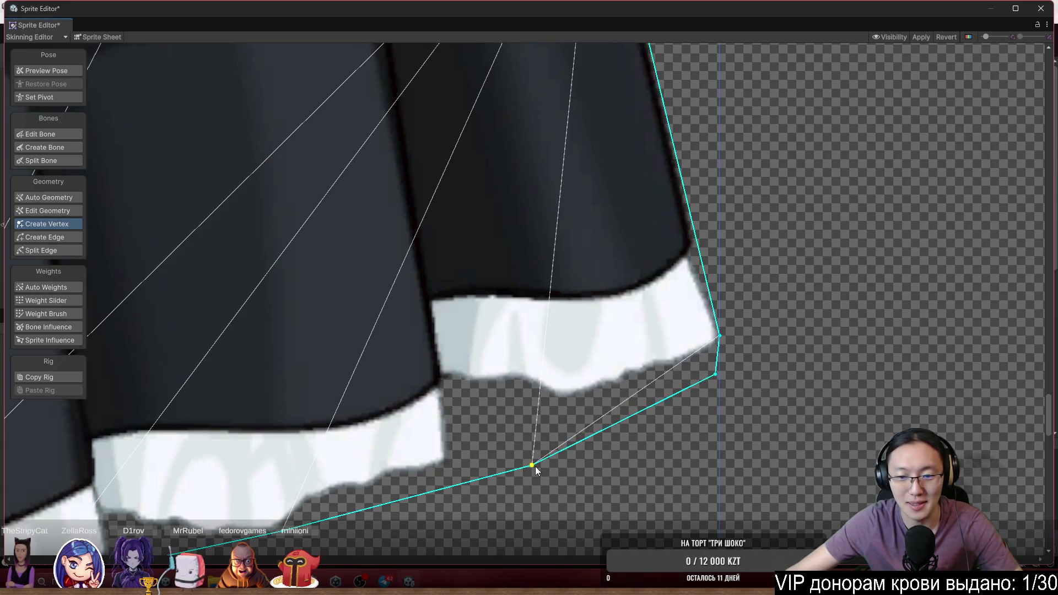
drag(535, 466, 521, 448)
scroll(528, 410, down, 5)
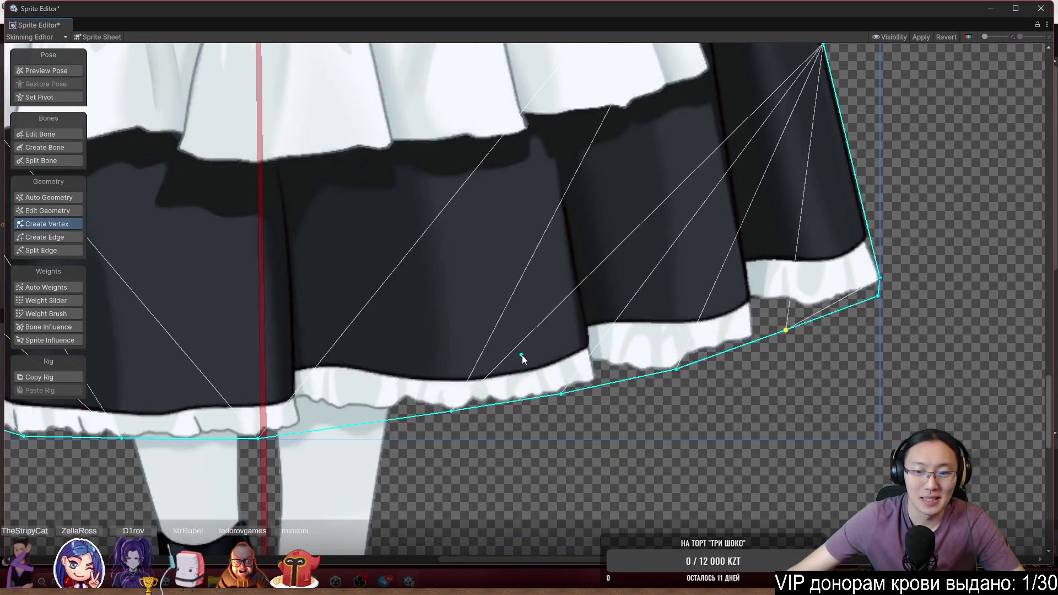
Pull the skirt's left-edge outline vertex outward to fit the hem
drag(521, 355, 742, 335)
drag(358, 298, 357, 281)
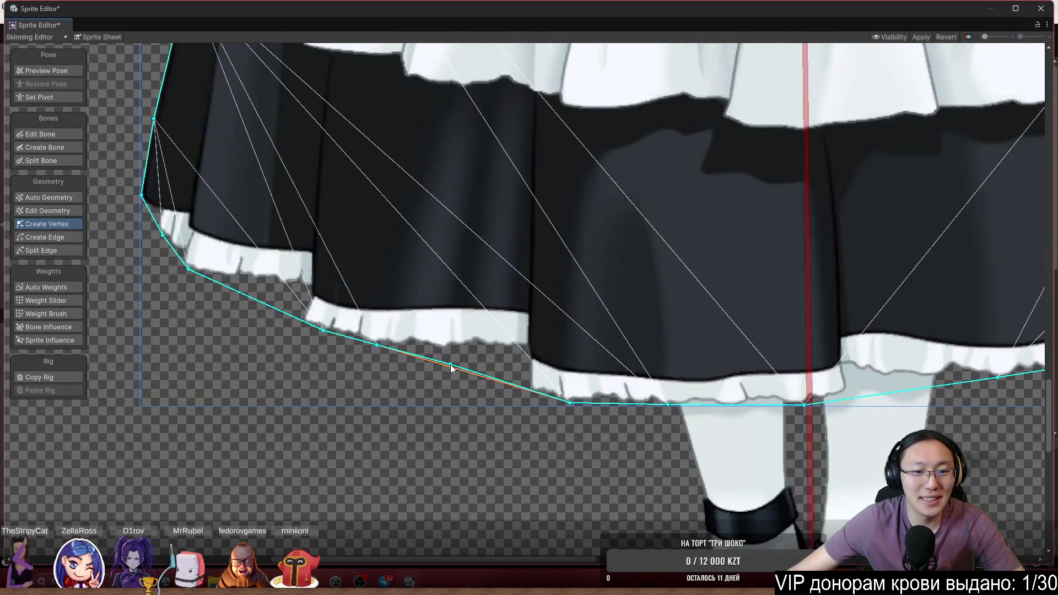
scroll(380, 347, up, 6)
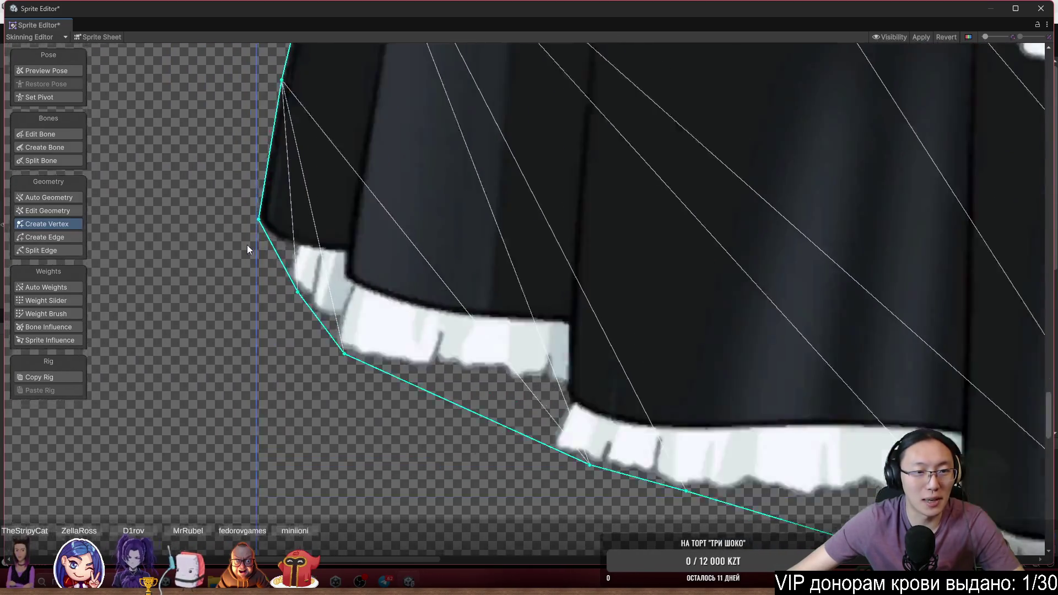
drag(247, 244, 498, 451)
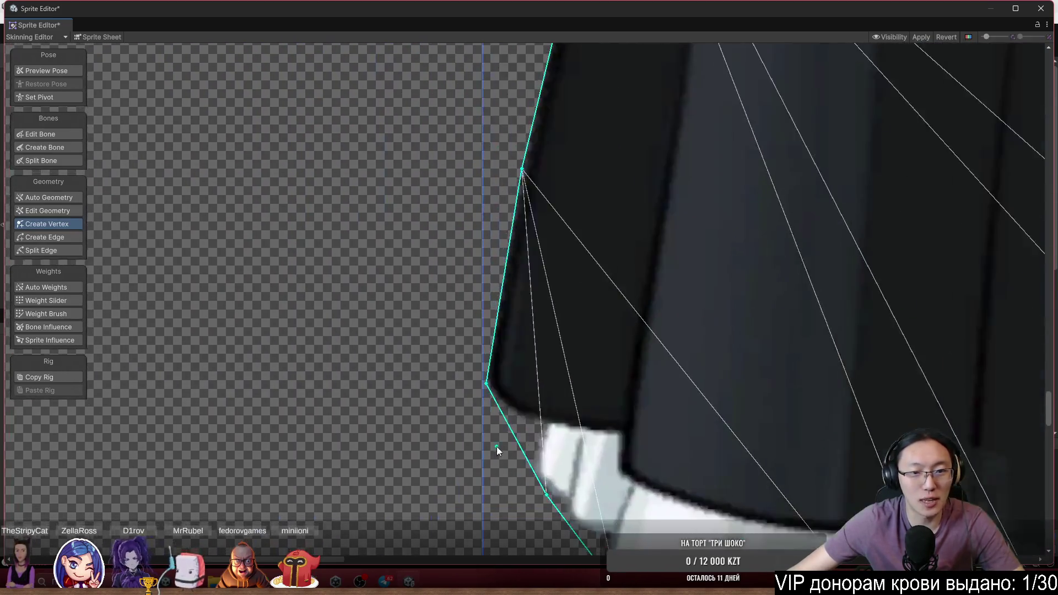
scroll(497, 451, up, 2)
drag(500, 323, 477, 310)
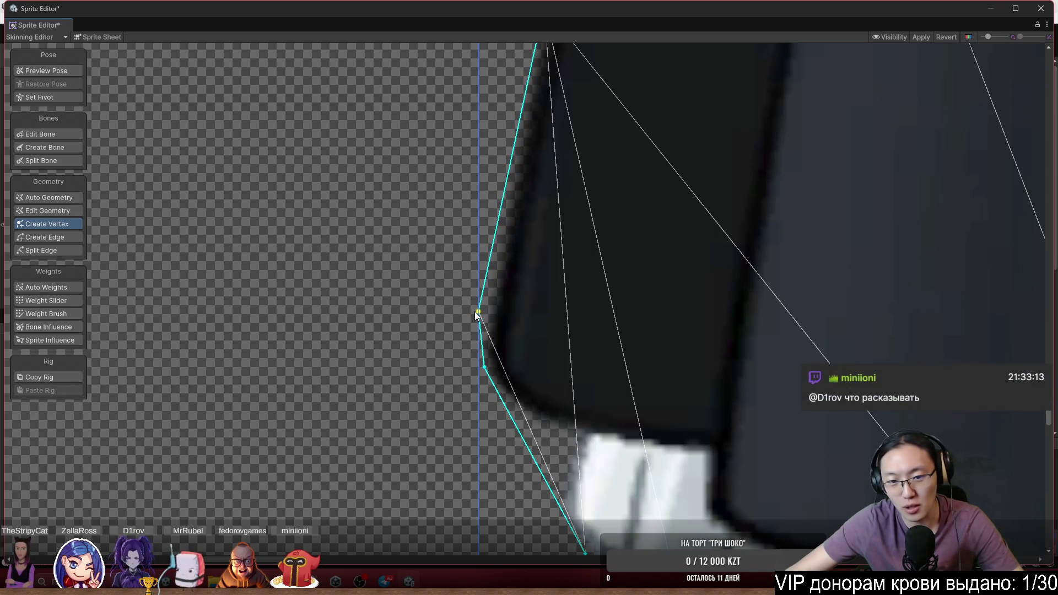
scroll(498, 304, up, 5)
scroll(616, 475, down, 6)
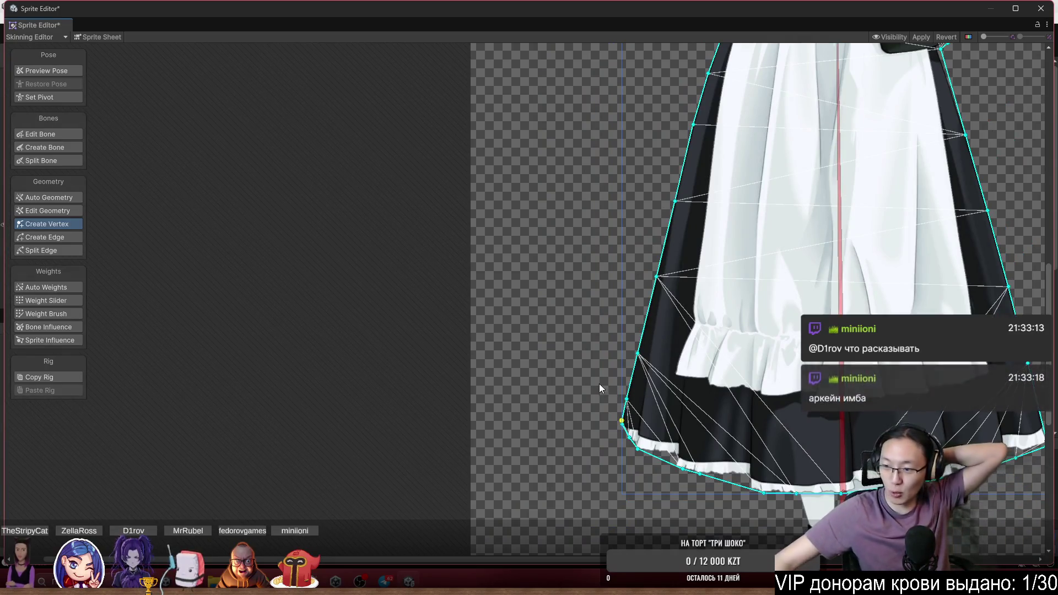
Drag the upper sleeve outline vertices onto the dark sleeve edge
scroll(525, 320, down, 3)
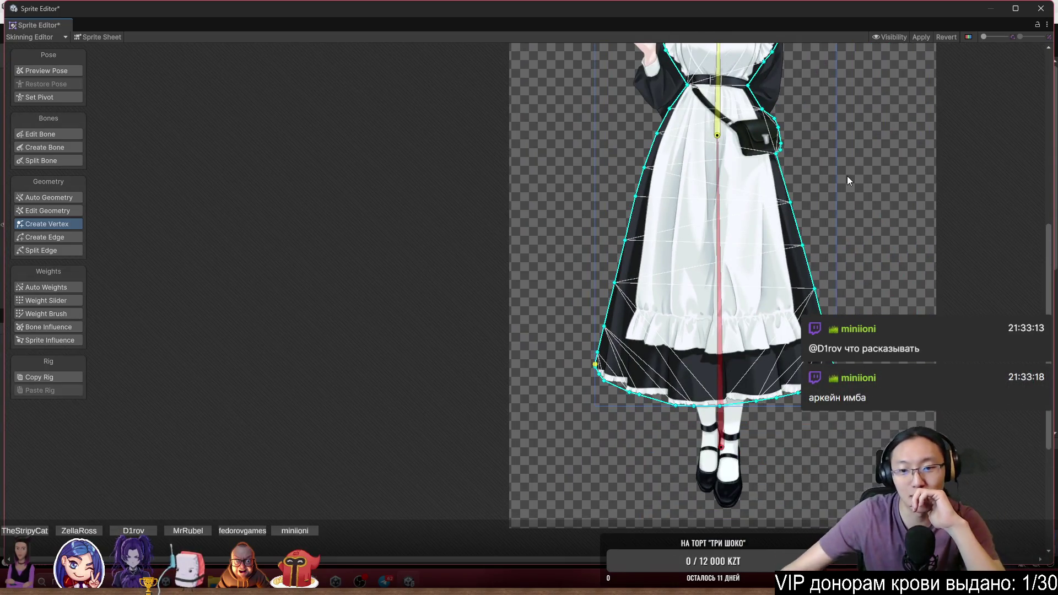
scroll(705, 291, up, 3)
scroll(716, 248, down, 3)
scroll(766, 216, up, 3)
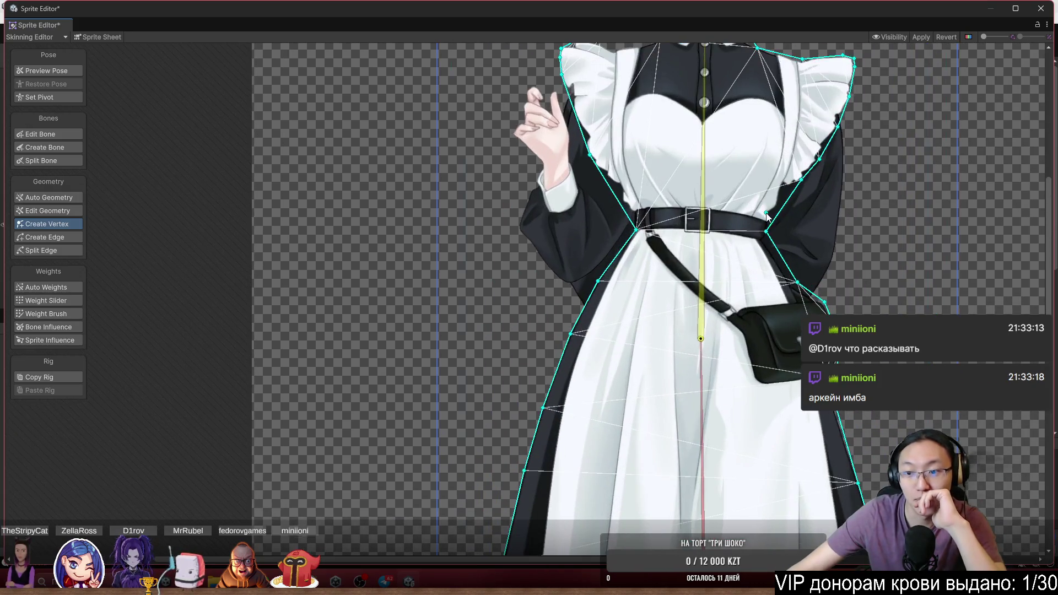
drag(808, 204, 742, 355)
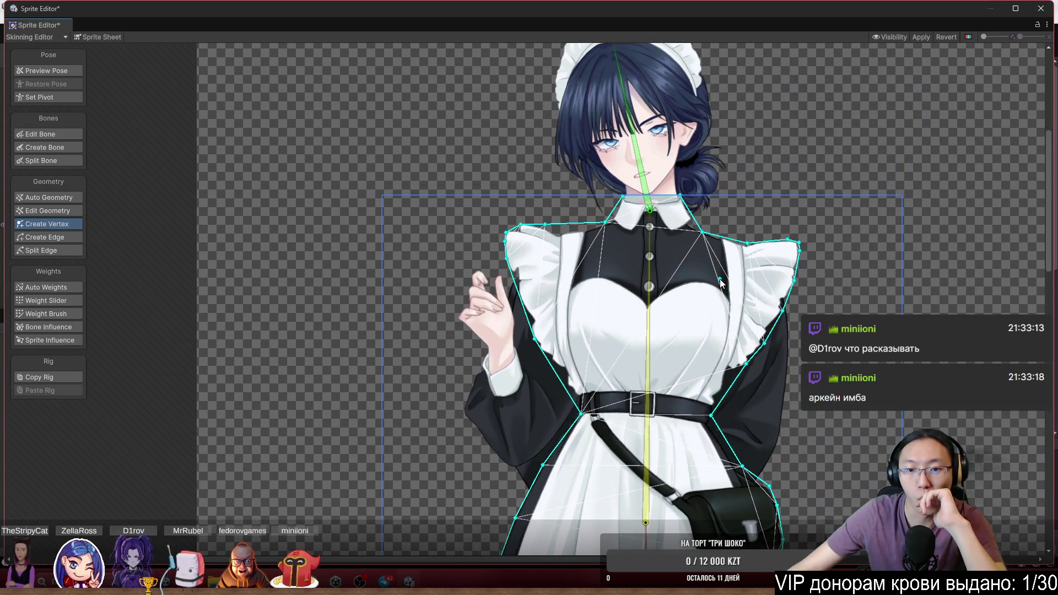
scroll(484, 406, up, 5)
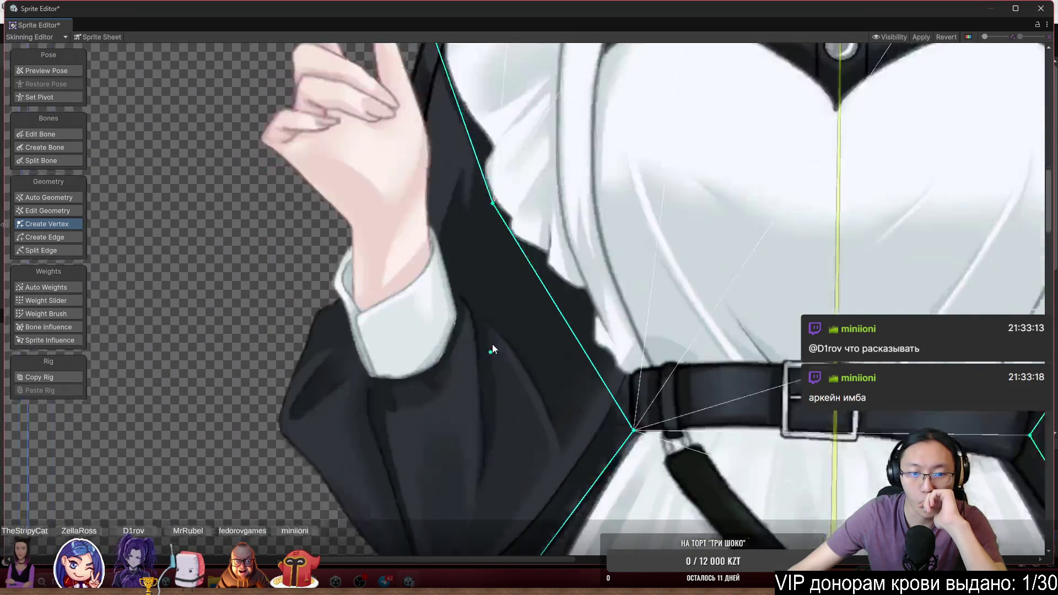
scroll(523, 254, down, 2)
scroll(302, 271, up, 3)
scroll(356, 313, up, 2)
scroll(372, 323, up, 2)
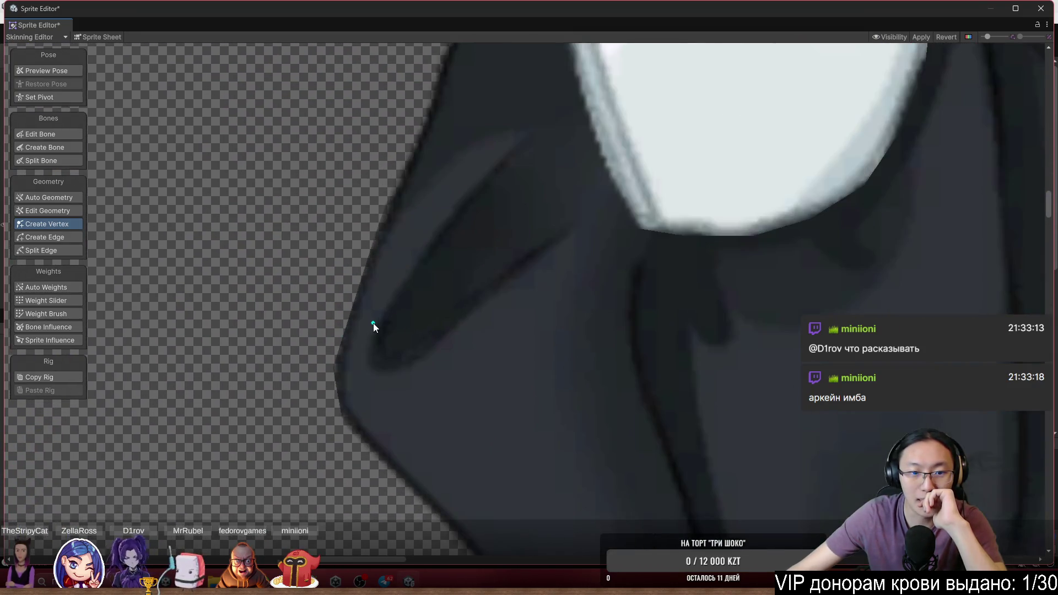
scroll(373, 322, down, 3)
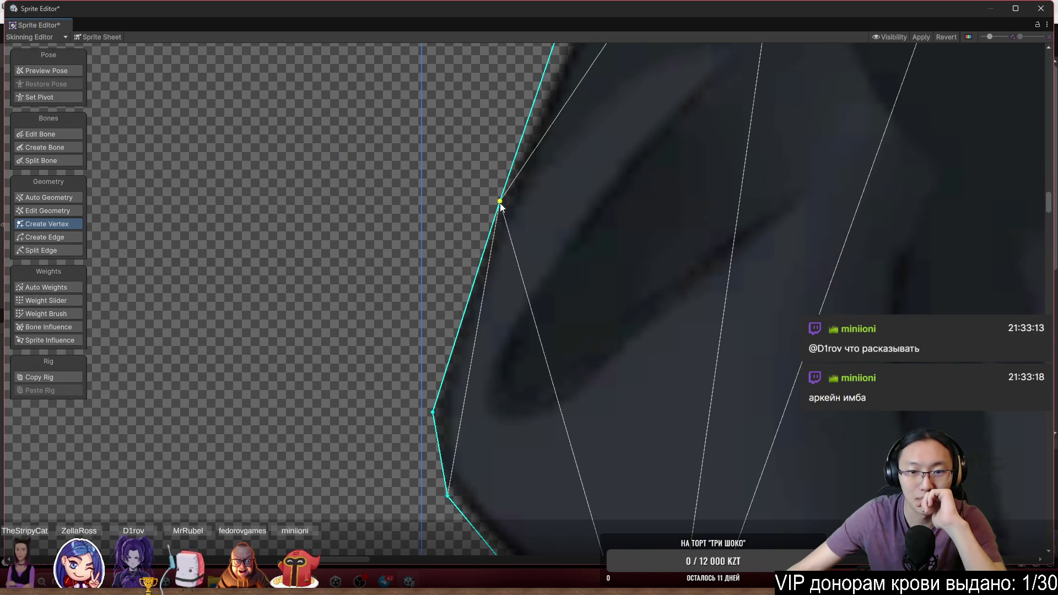
mouse_move(501, 204)
mouse_down()
mouse_move(475, 218)
mouse_move(486, 210)
mouse_up()
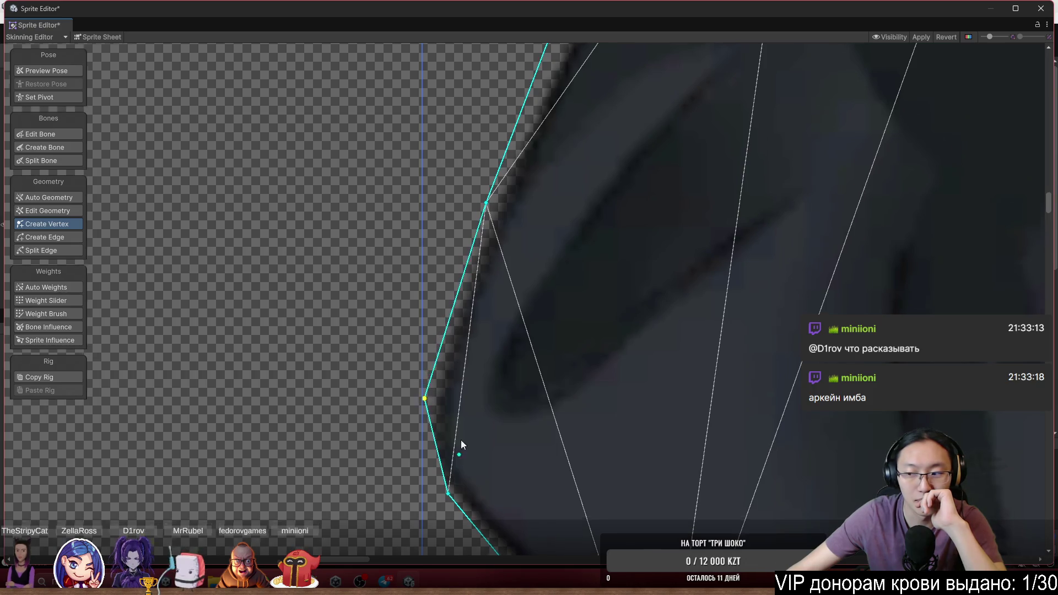
scroll(461, 440, up, 2)
drag(527, 330, 505, 327)
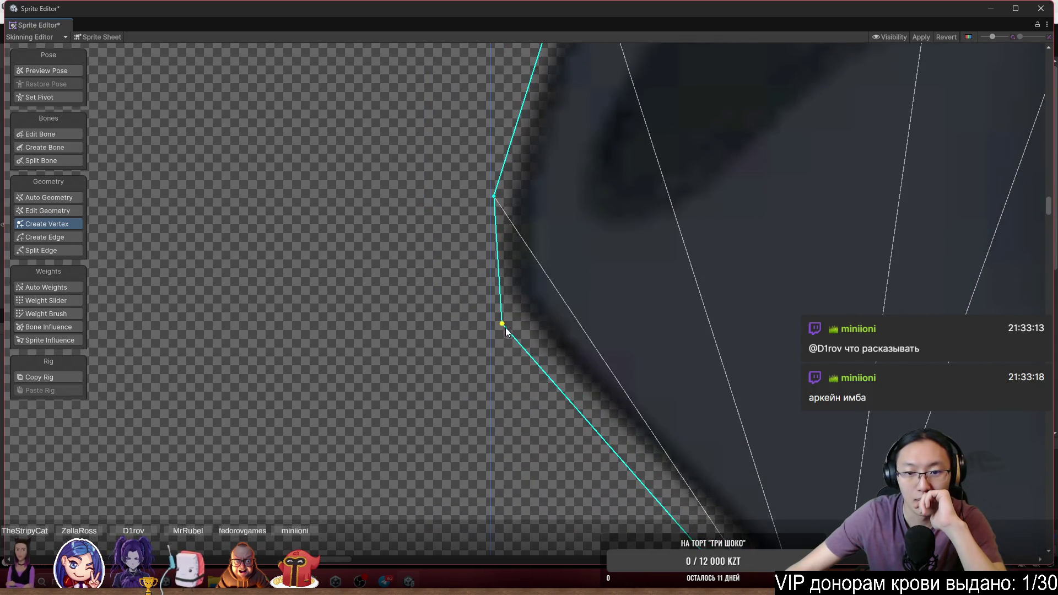
Align the lower outline vertices with the sleeve edge and hem
scroll(505, 327, down, 3)
scroll(635, 337, down, 3)
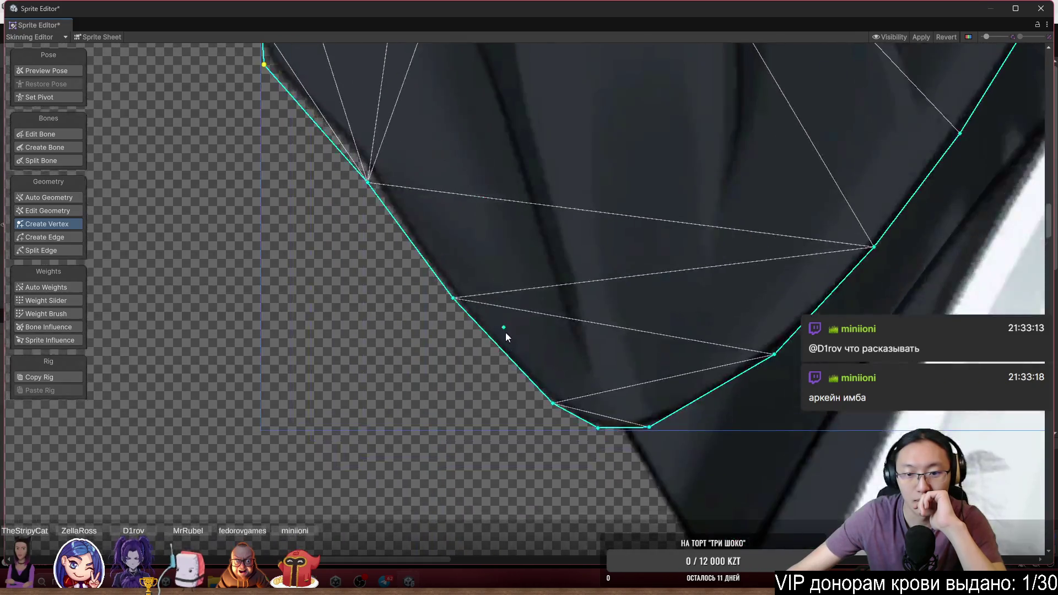
scroll(485, 320, up, 3)
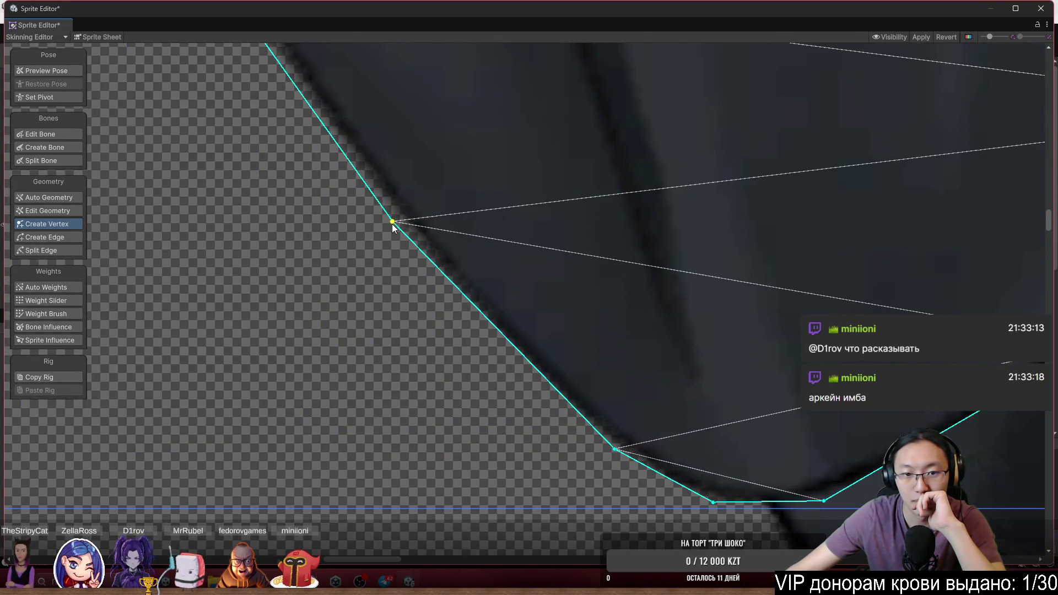
scroll(474, 305, down, 3)
scroll(450, 361, up, 3)
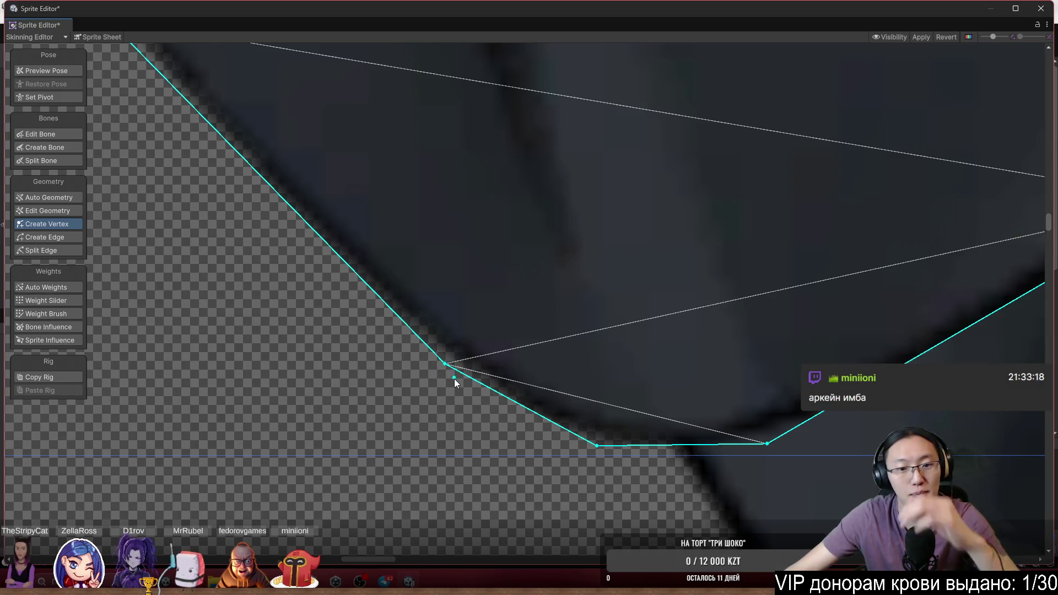
drag(445, 365, 397, 368)
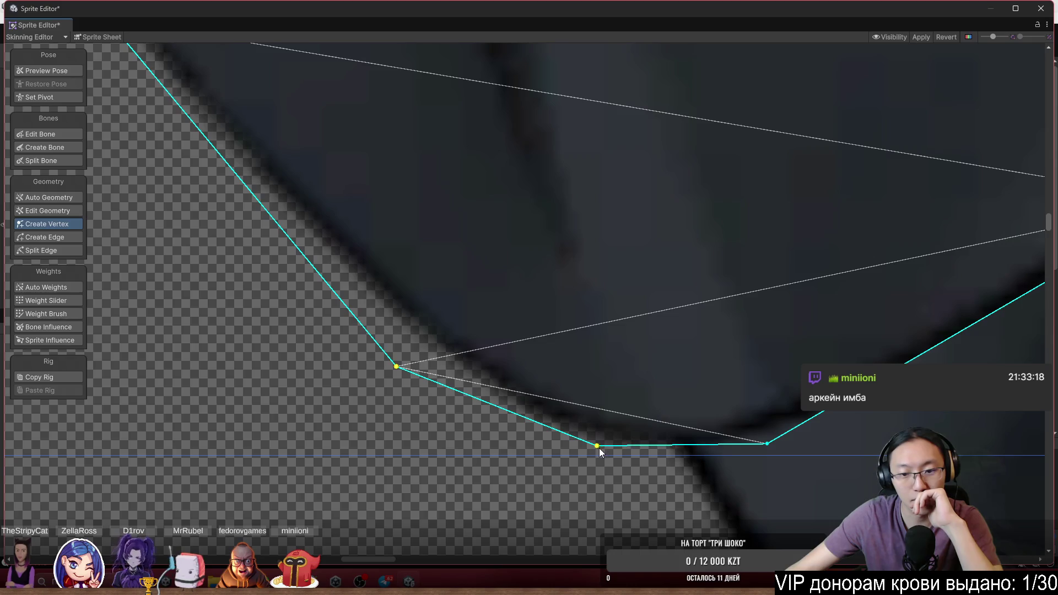
drag(599, 448, 535, 450)
scroll(791, 448, up, 2)
mouse_move(791, 448)
mouse_down()
mouse_move(559, 414)
mouse_move(535, 434)
mouse_up()
scroll(534, 435, down, 3)
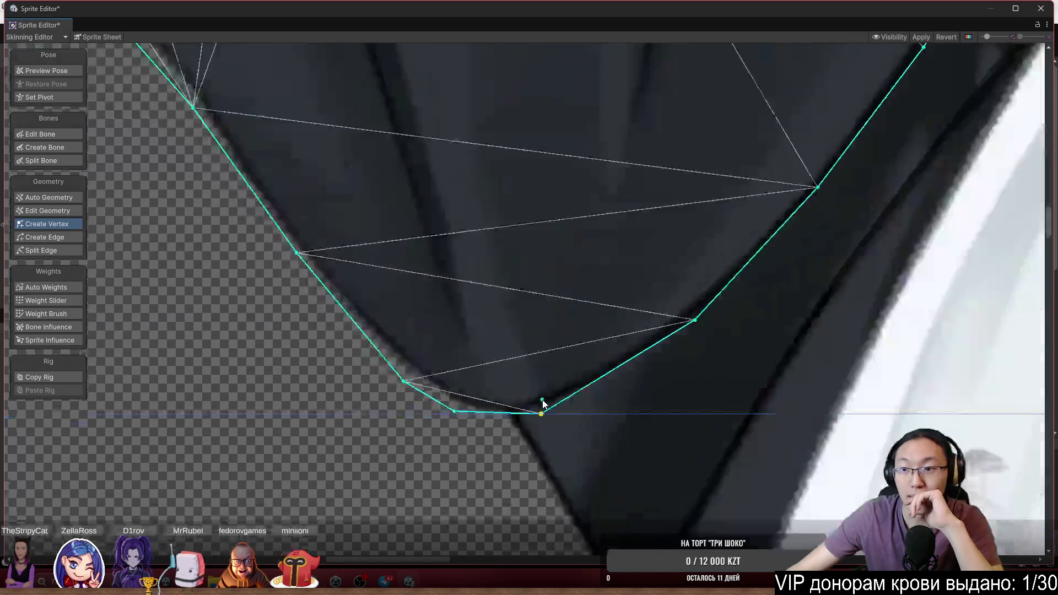
scroll(641, 348, up, 3)
mouse_move(625, 321)
mouse_down()
mouse_move(629, 342)
mouse_move(566, 396)
mouse_up()
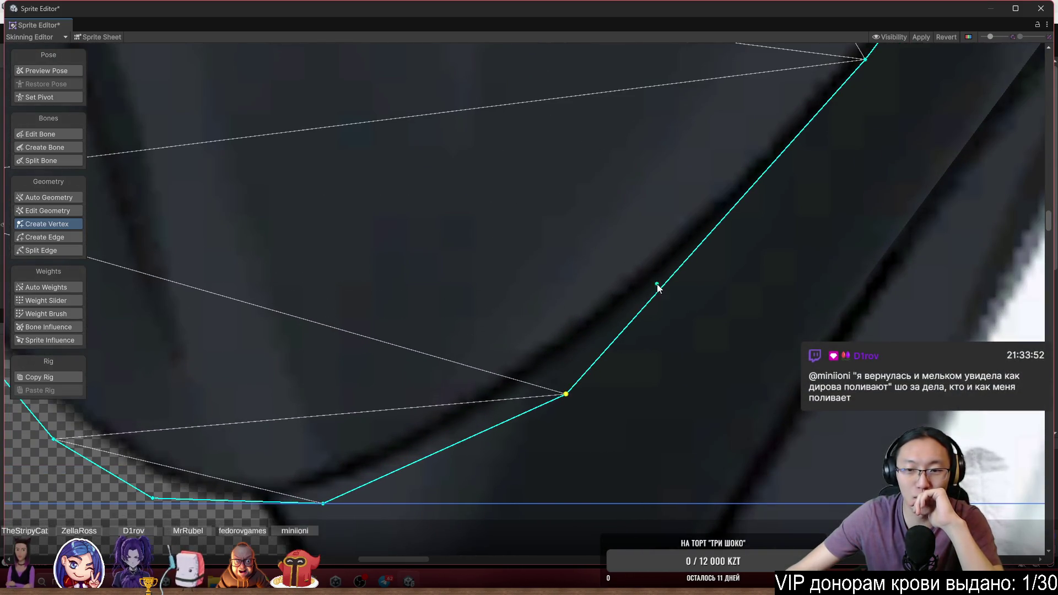
Add a vertex on the sleeve's lower-right outline beside the belt
click(708, 247)
scroll(708, 247, up, 3)
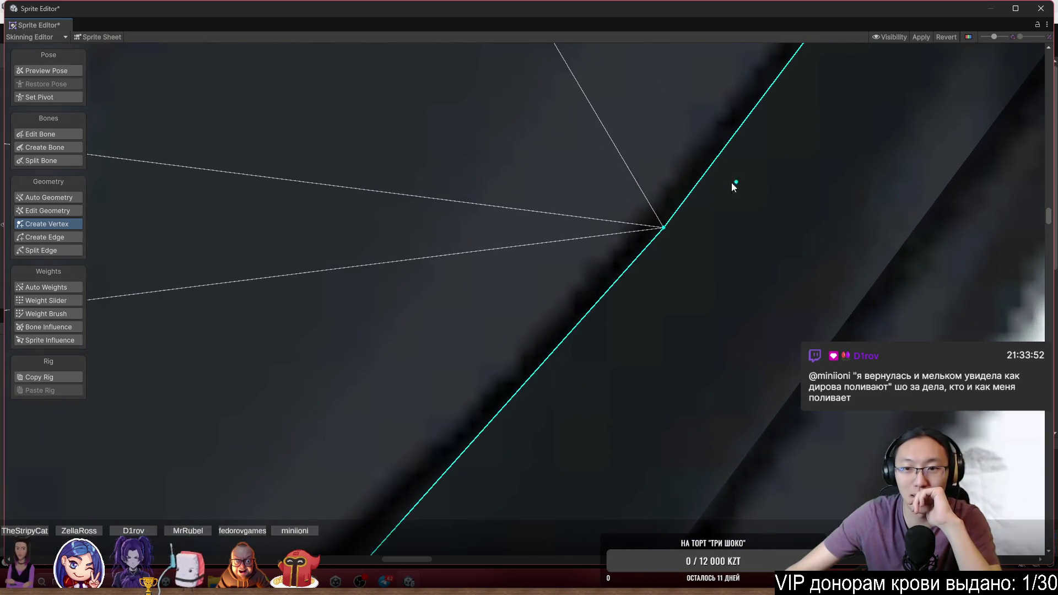
scroll(666, 231, down, 2)
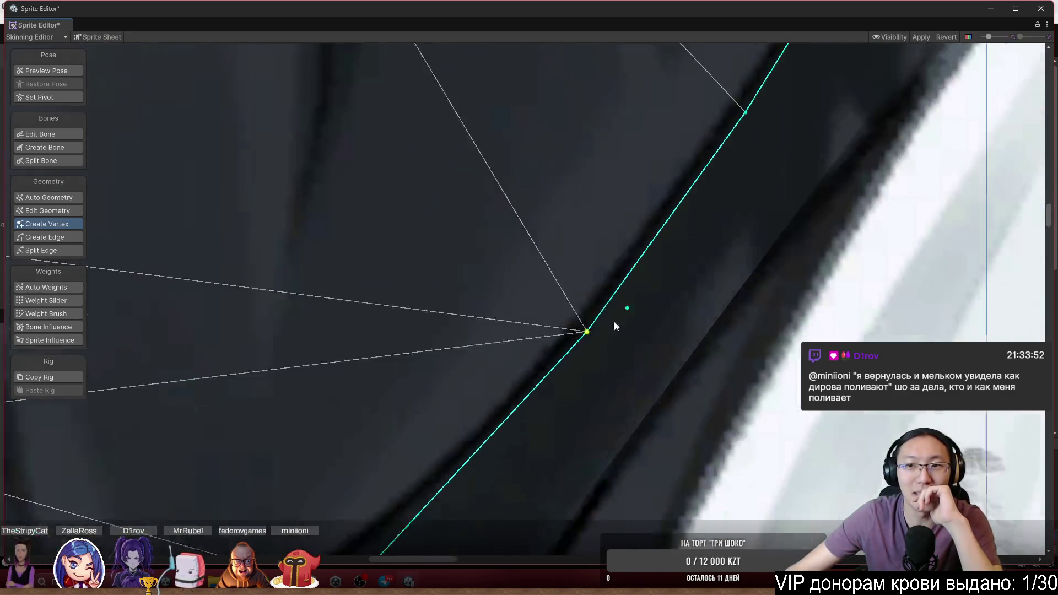
scroll(633, 250, up, 2)
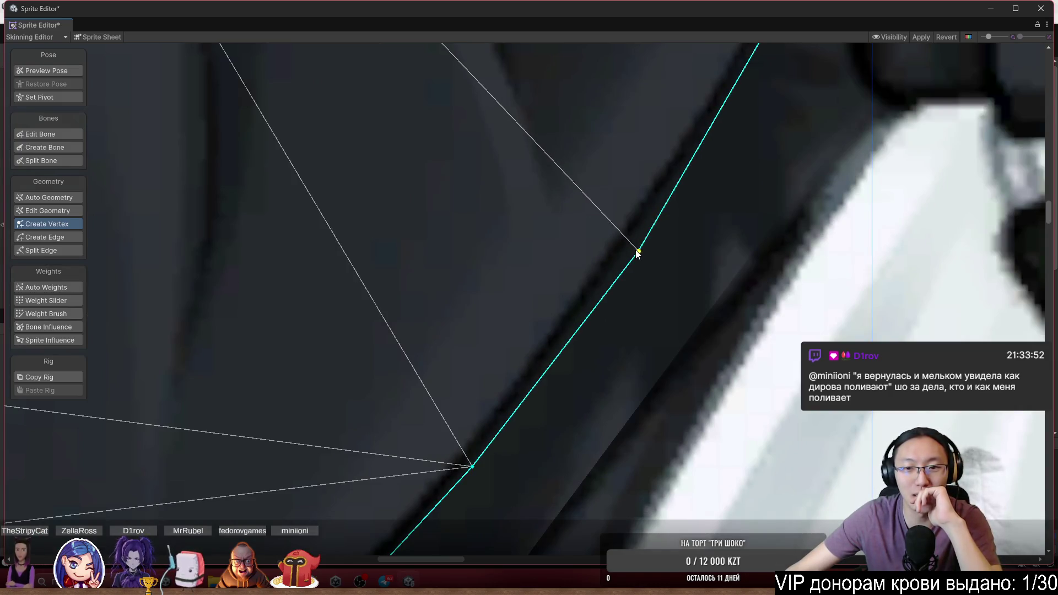
scroll(696, 224, down, 3)
scroll(541, 414, up, 3)
scroll(605, 274, down, 6)
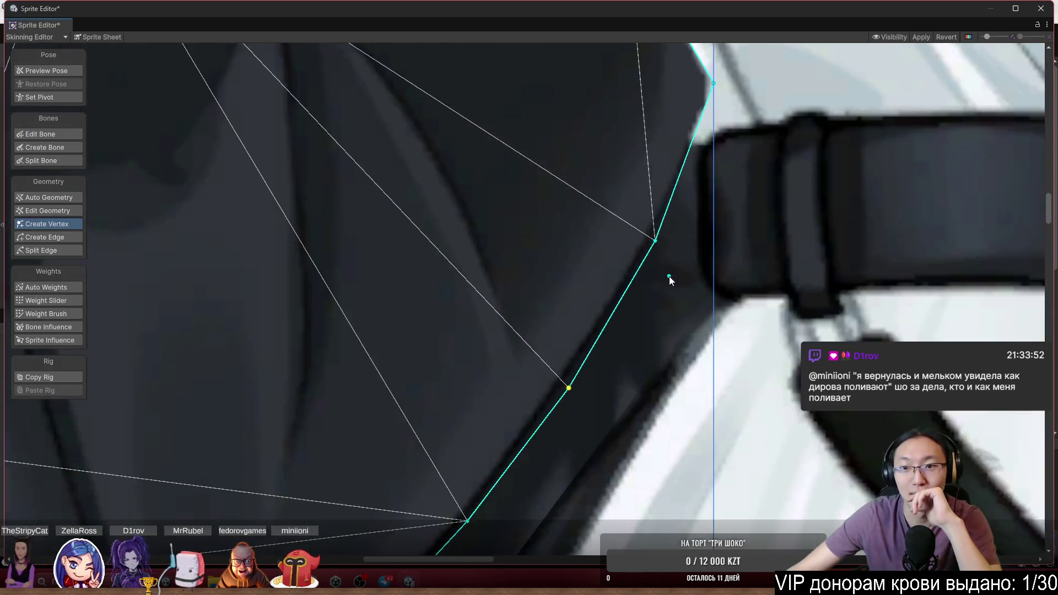
drag(695, 273, 482, 272)
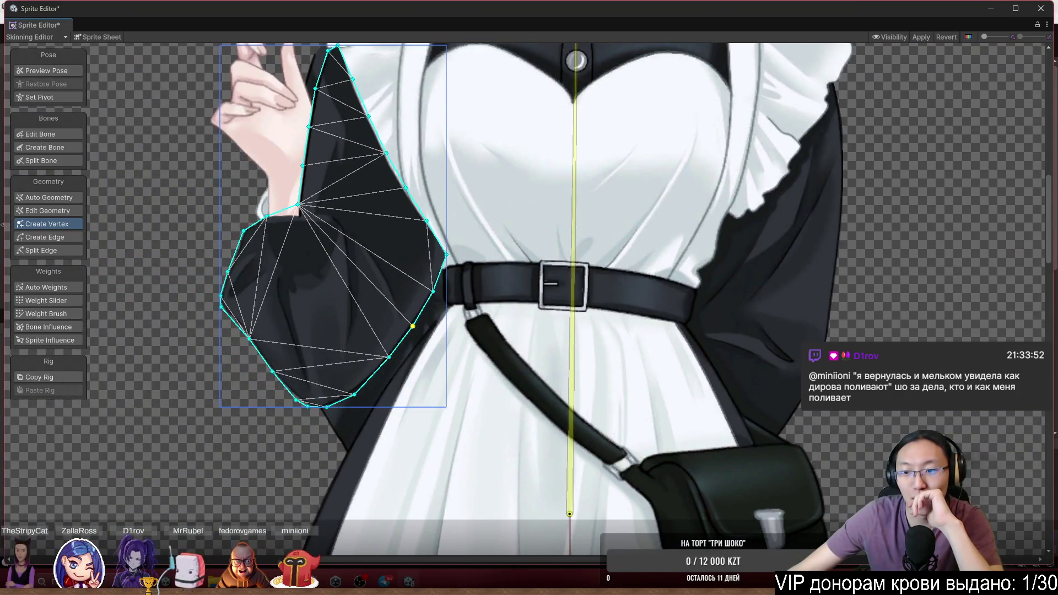
Add a vertex on the dark piece's right edge and slide nearby vertices along the outline
scroll(780, 228, up, 10)
scroll(646, 239, down, 4)
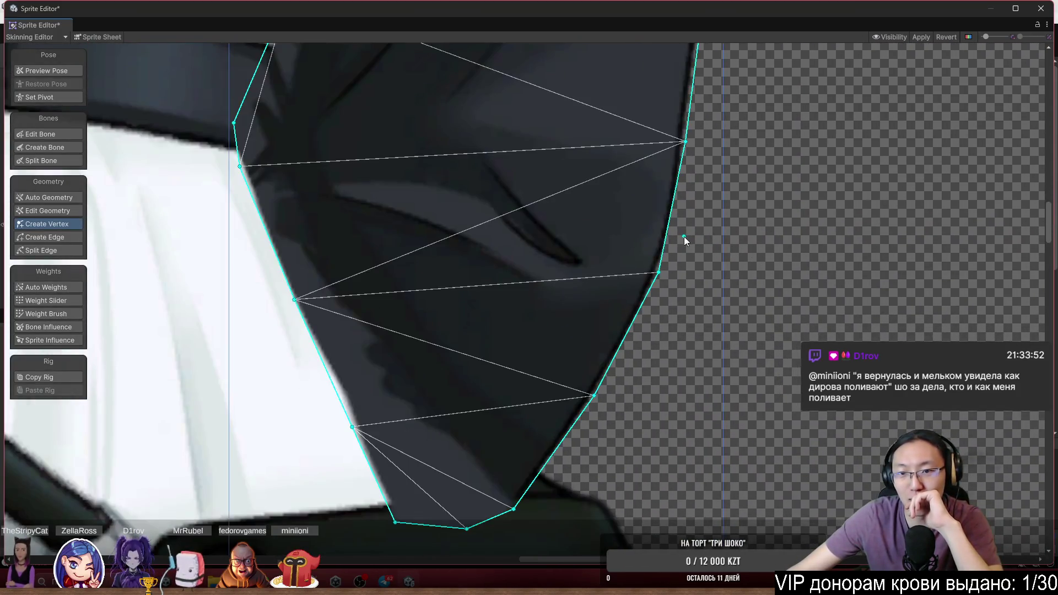
scroll(683, 237, up, 3)
drag(645, 288, 668, 229)
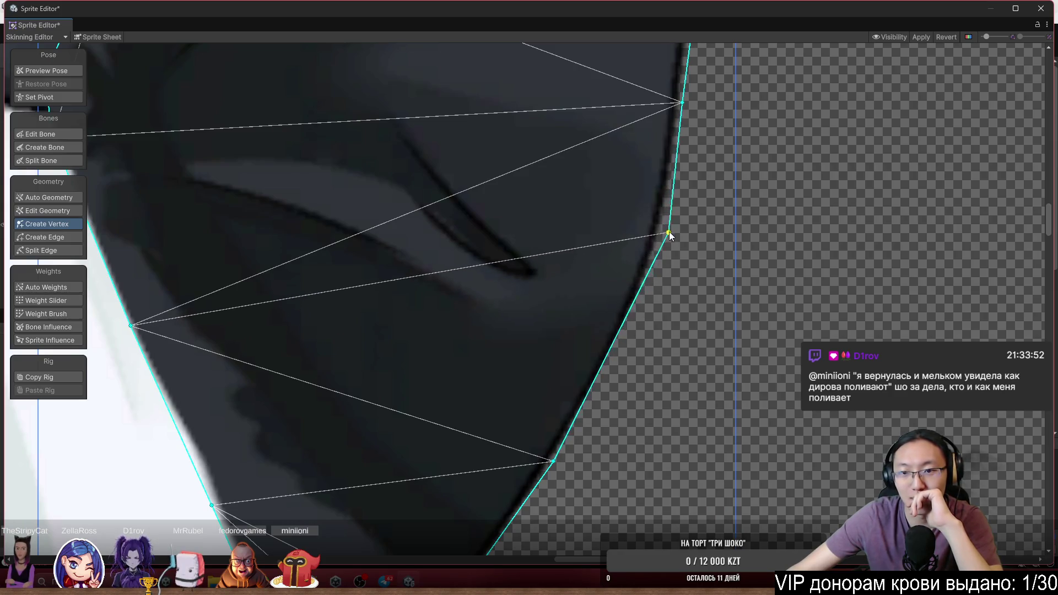
click(610, 349)
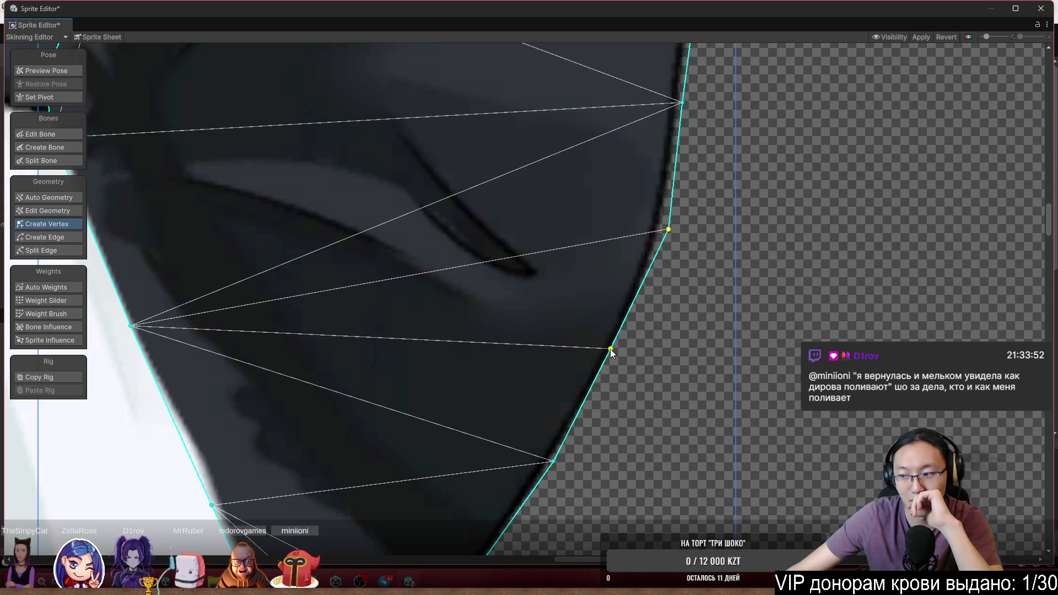
mouse_move(610, 349)
mouse_down()
mouse_move(613, 377)
mouse_move(607, 369)
mouse_up()
scroll(610, 389, up, 2)
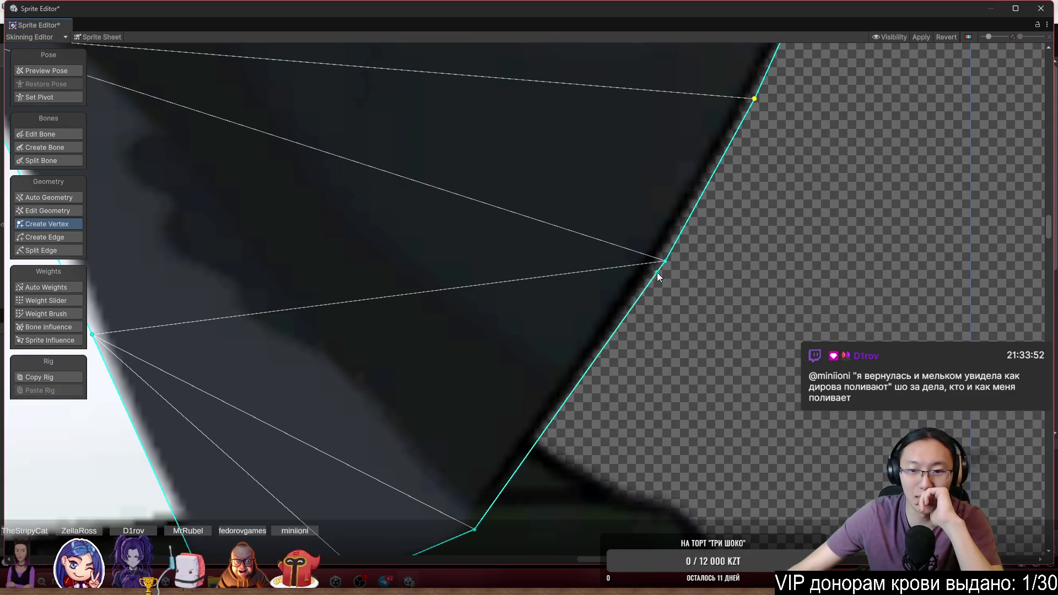
mouse_move(666, 266)
mouse_down()
mouse_move(641, 330)
mouse_move(636, 318)
mouse_up()
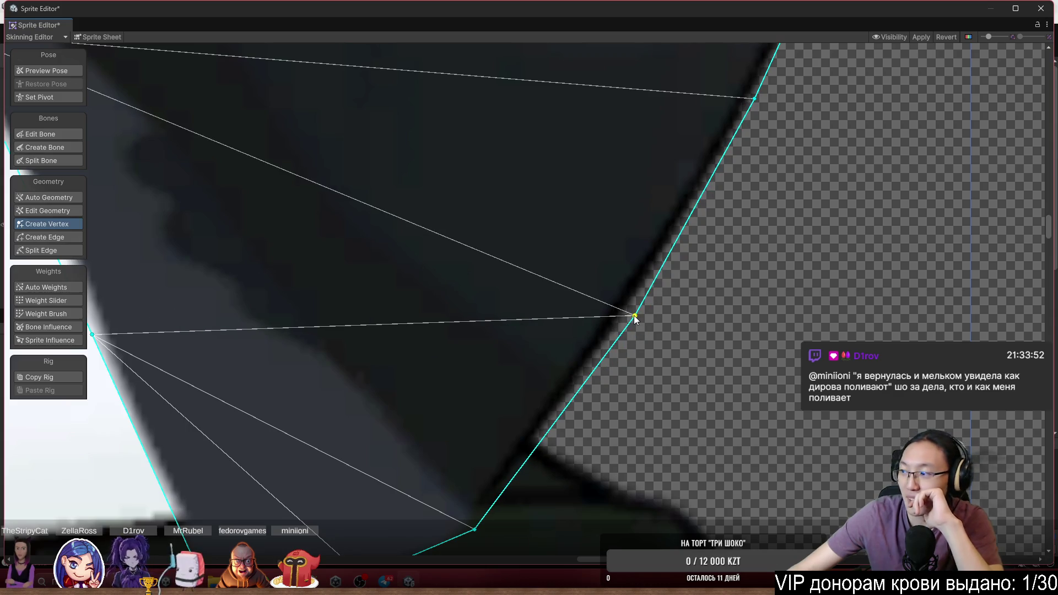
Move the upper vertex right to straighten the outline up to the tip
scroll(635, 318, down, 5)
scroll(563, 335, up, 6)
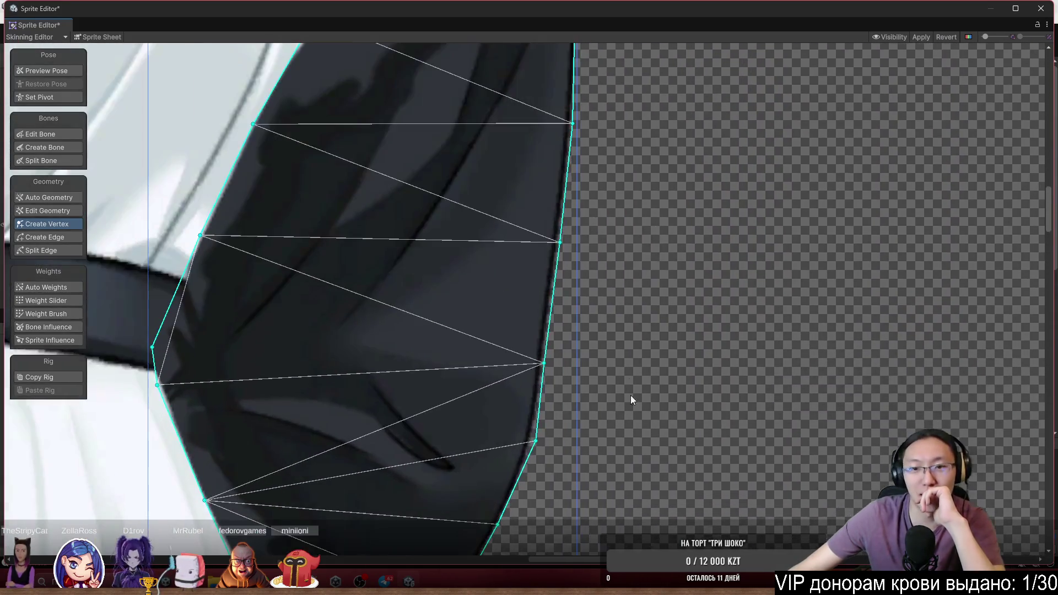
scroll(564, 313, up, 2)
scroll(507, 362, down, 2)
scroll(557, 263, up, 4)
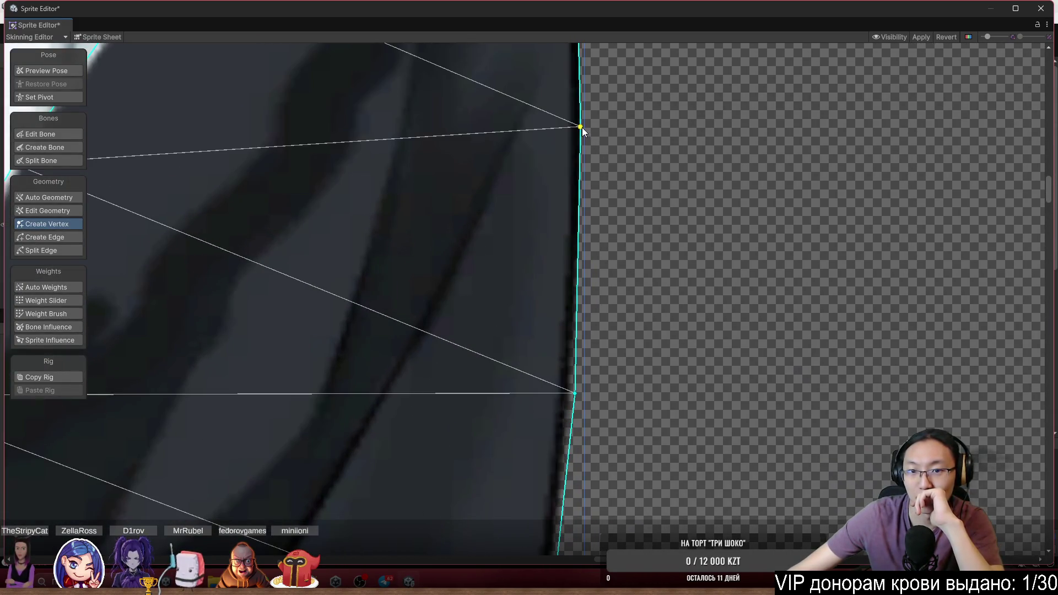
scroll(567, 389, down, 2)
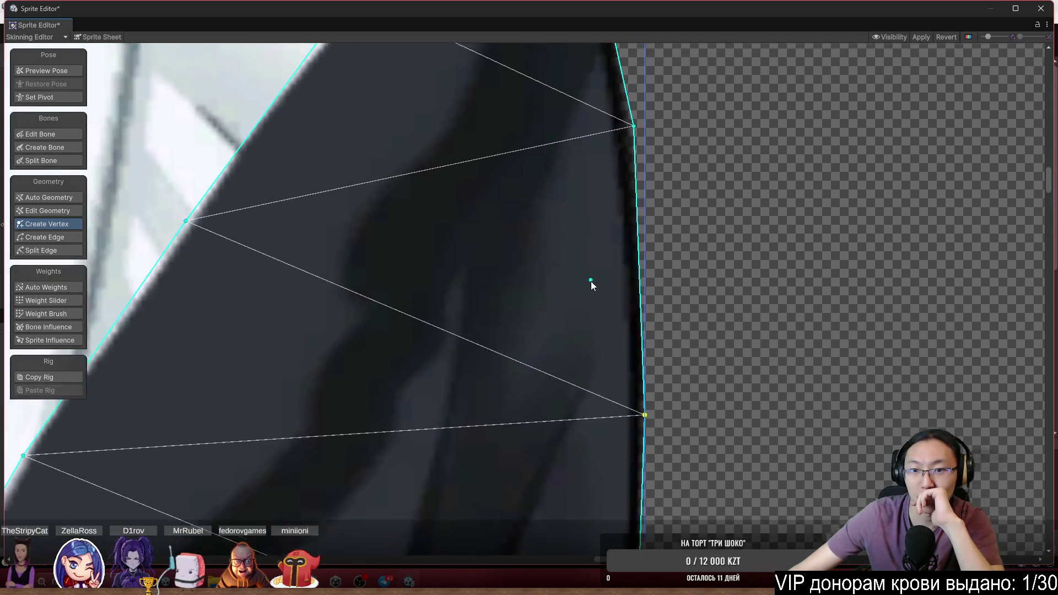
scroll(600, 271, up, 1)
drag(648, 122, 663, 124)
scroll(647, 329, down, 5)
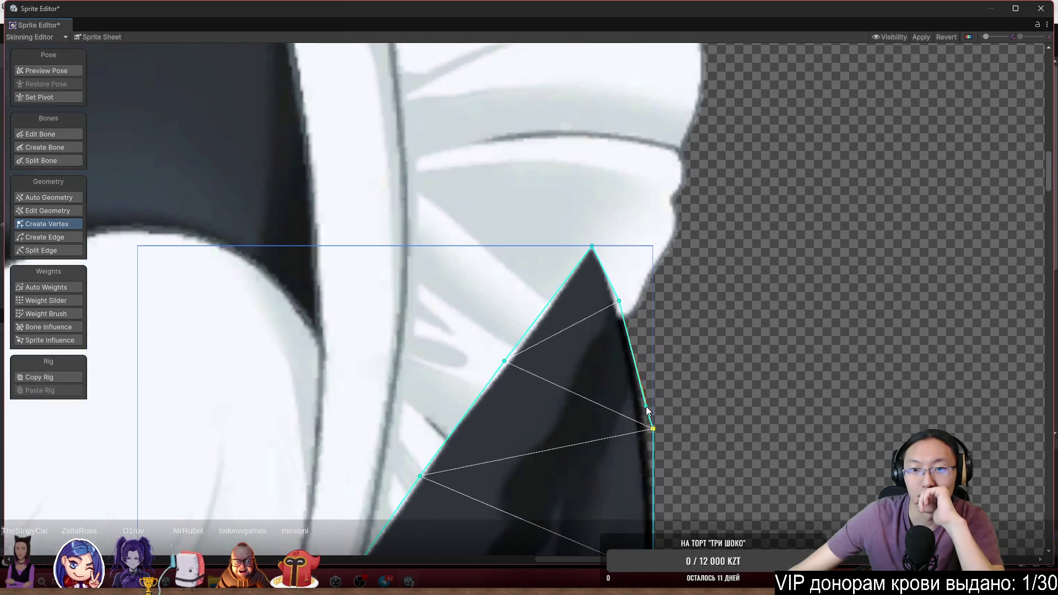
scroll(652, 239, down, 8)
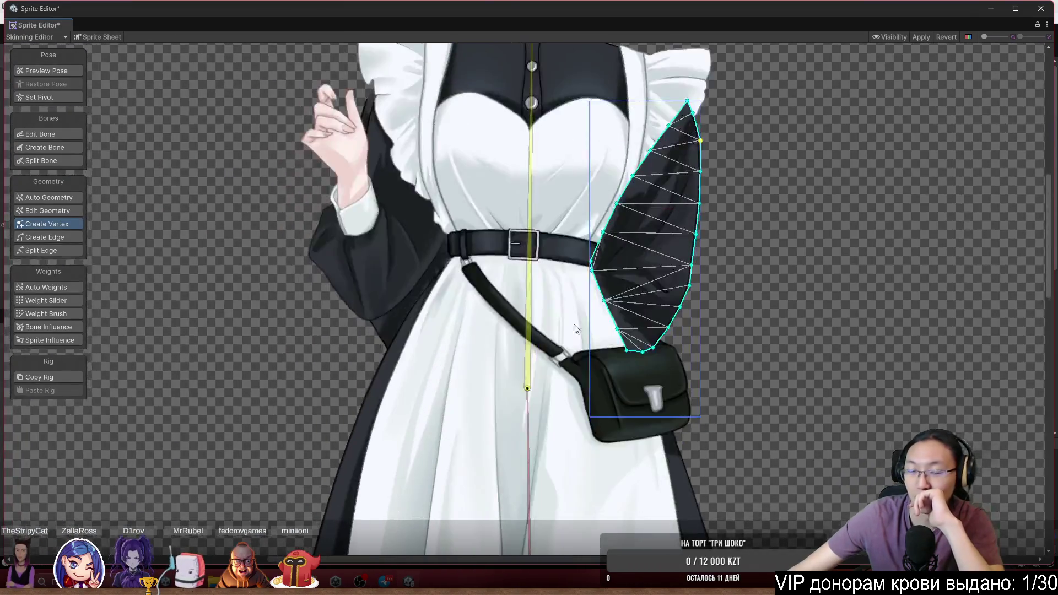
Add a vertex on the dress's left edge and drag outline vertices onto the skirt edge
scroll(416, 298, up, 10)
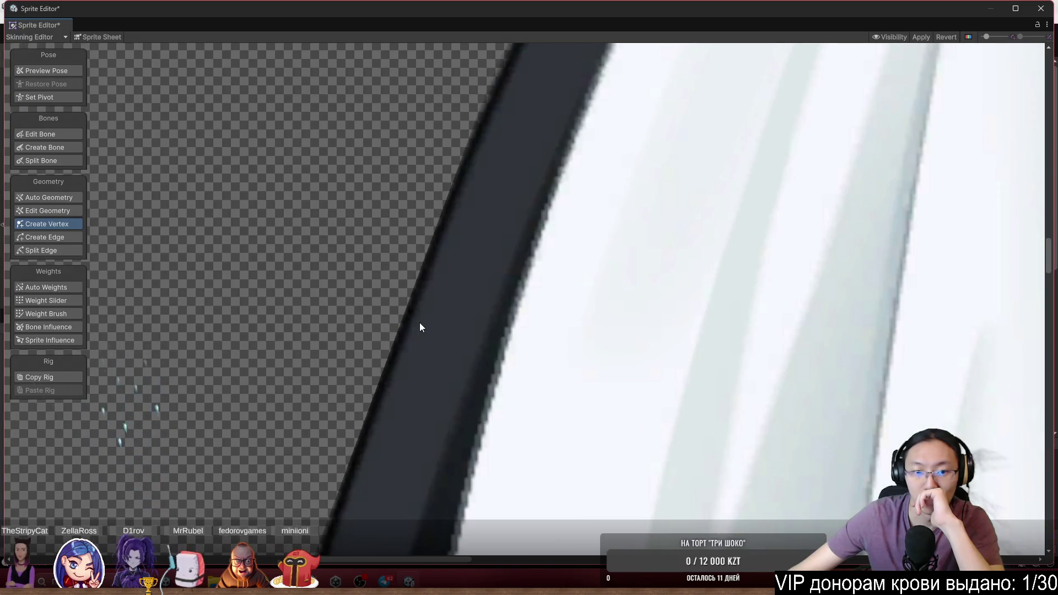
click(418, 323)
drag(444, 297, 613, 330)
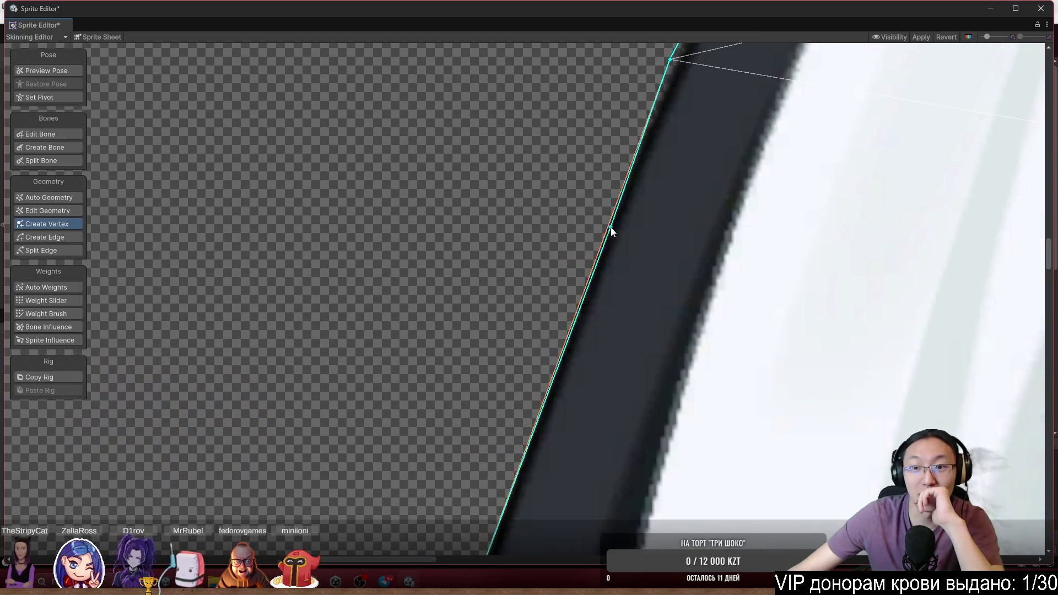
scroll(653, 121, up, 1)
drag(653, 122, 646, 122)
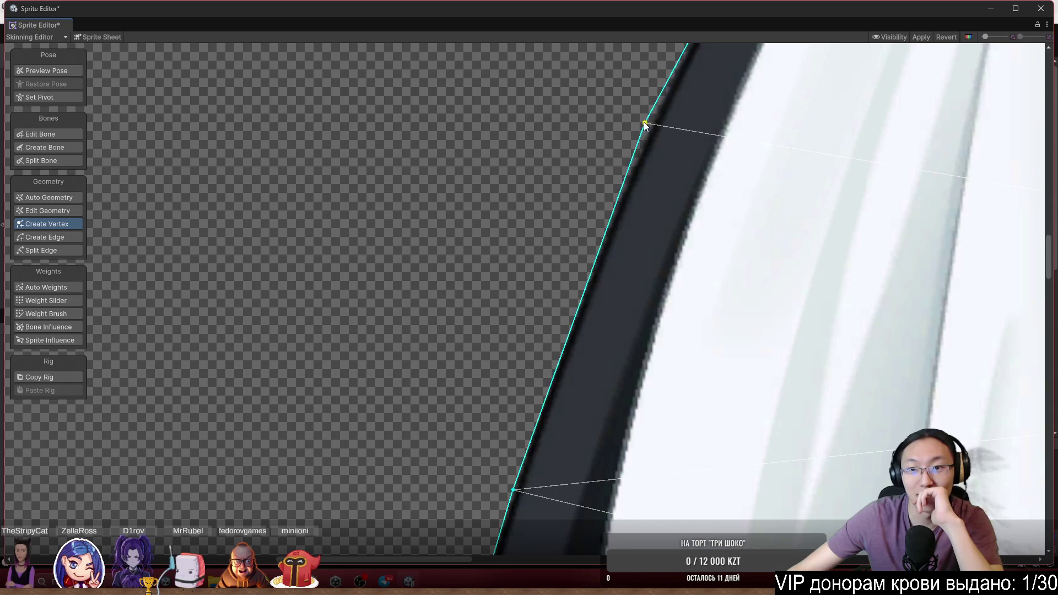
scroll(669, 208, down, 2)
scroll(551, 364, up, 3)
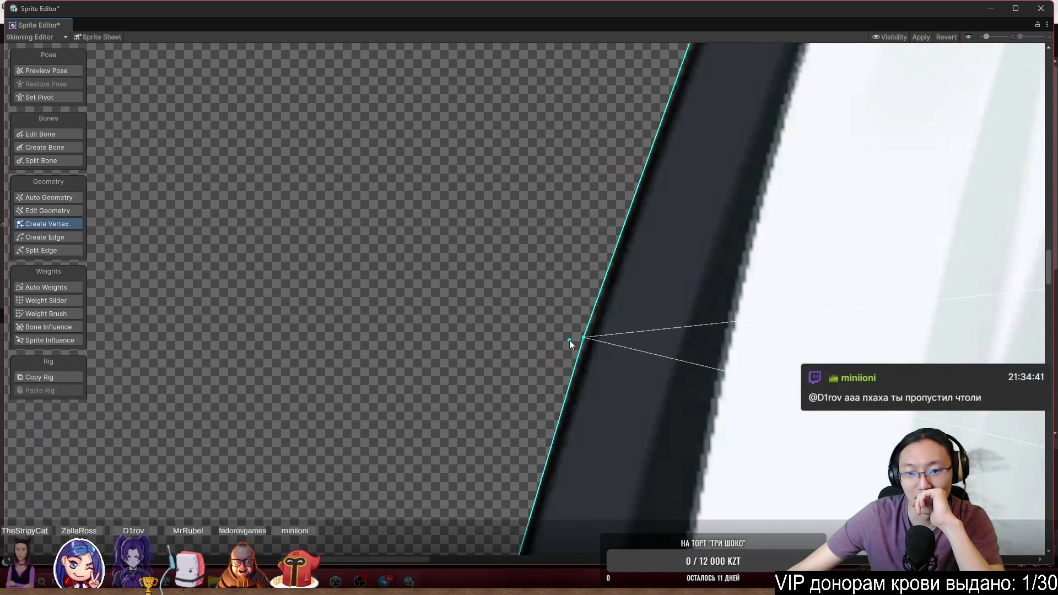
drag(584, 337, 571, 332)
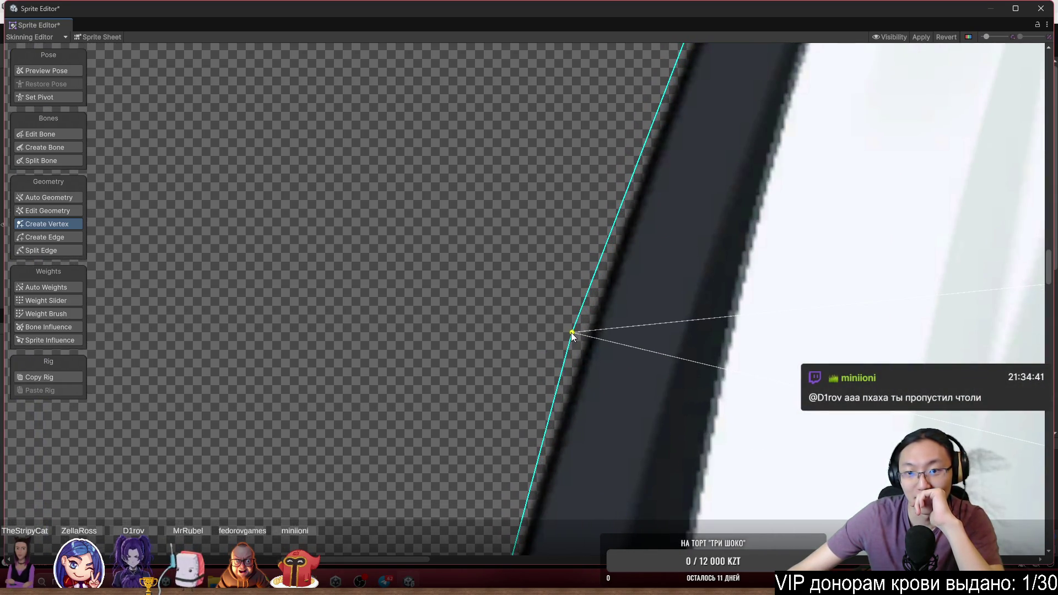
scroll(584, 293, up, 2)
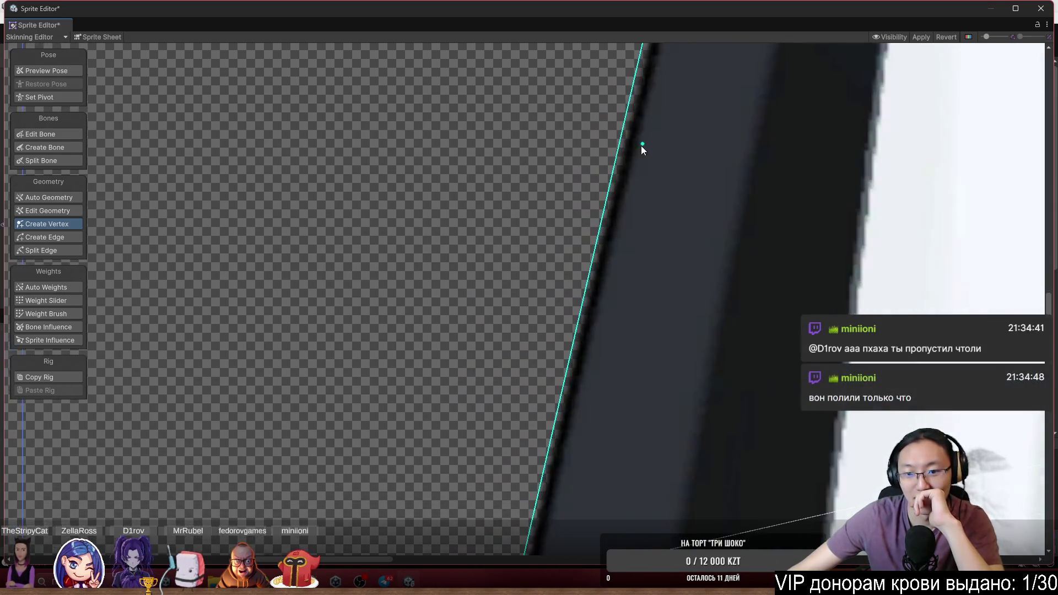
click(626, 327)
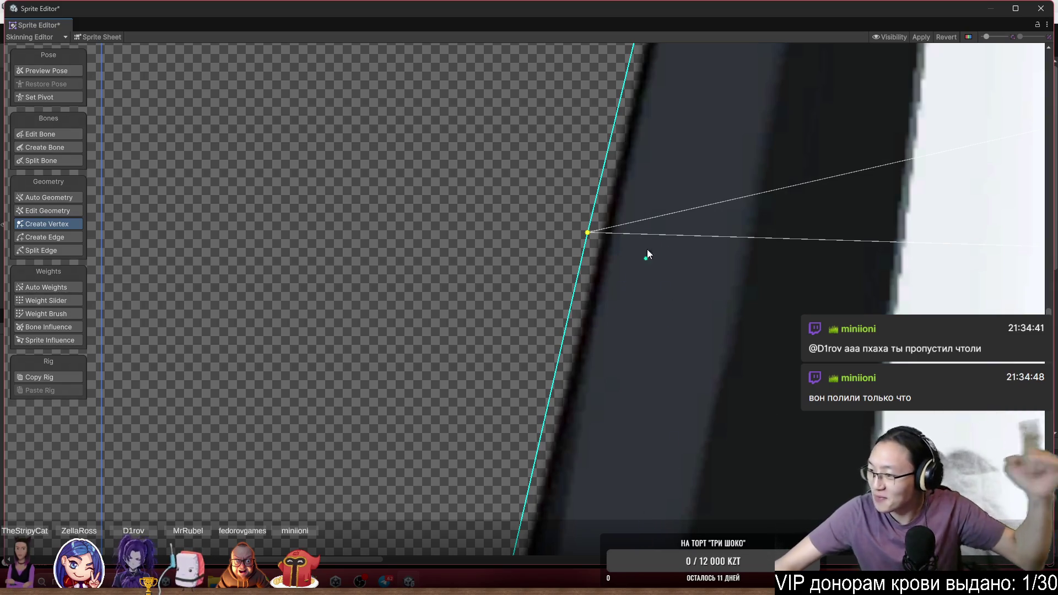
Pan down over the skirt hem to the shoes and zoom out
scroll(629, 233, down, 2)
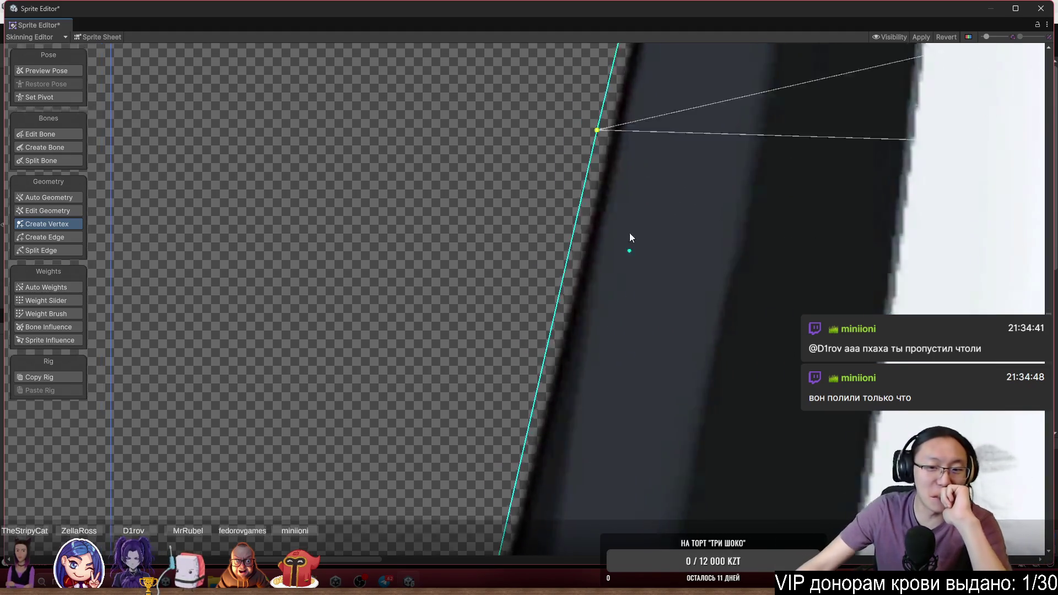
scroll(557, 314, up, 2)
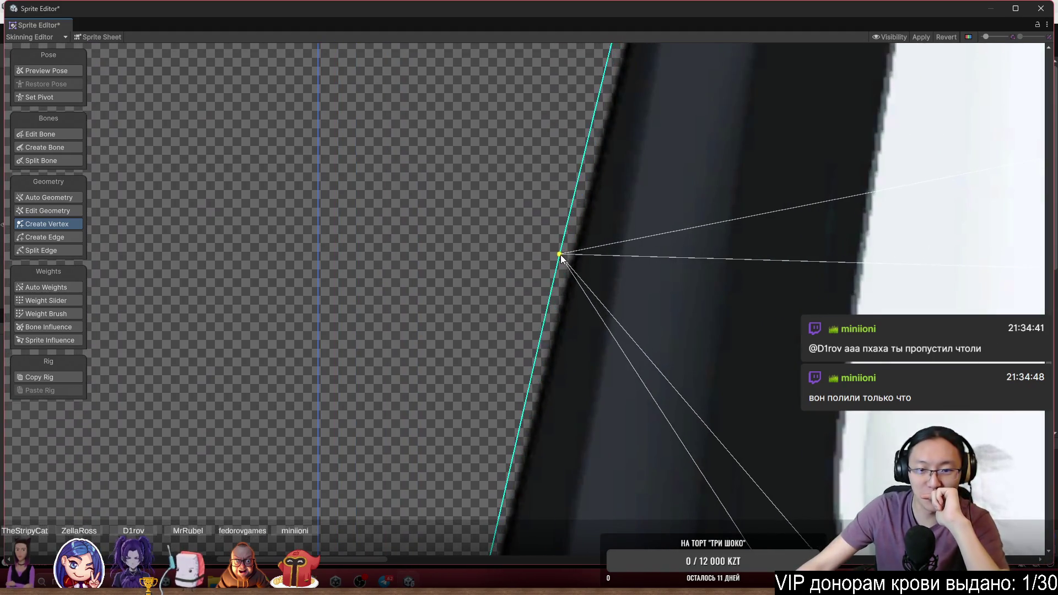
mouse_move(556, 315)
mouse_down()
mouse_move(556, 172)
mouse_move(561, 293)
mouse_move(523, 317)
mouse_move(550, 243)
mouse_move(521, 190)
mouse_move(527, 184)
mouse_up()
scroll(550, 243, down, 3)
scroll(550, 124, up, 2)
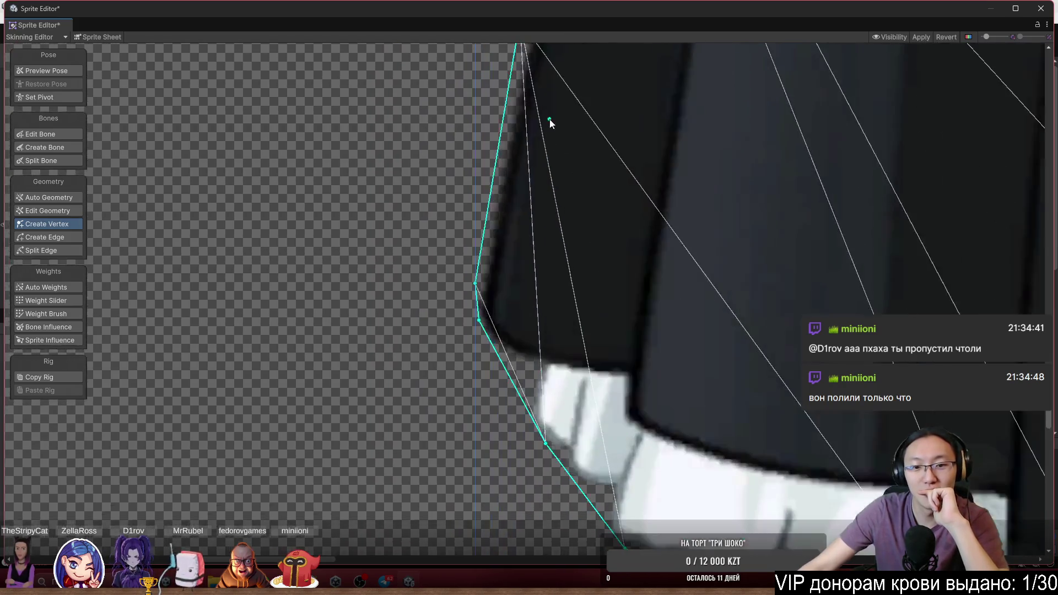
scroll(568, 421, down, 5)
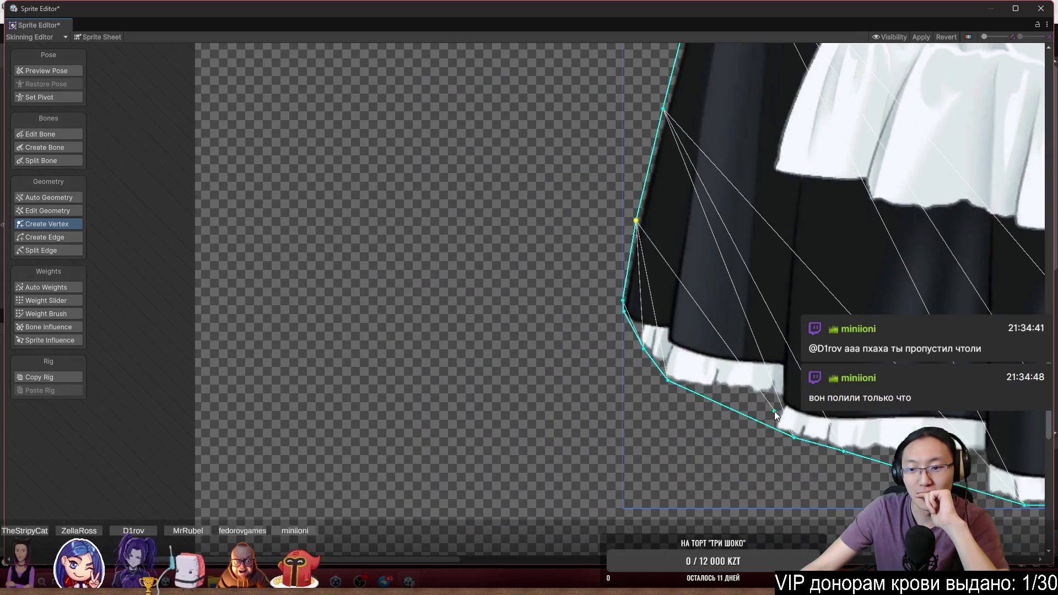
mouse_move(775, 412)
mouse_down()
mouse_move(329, 278)
mouse_move(246, 185)
mouse_up()
scroll(688, 176, up, 3)
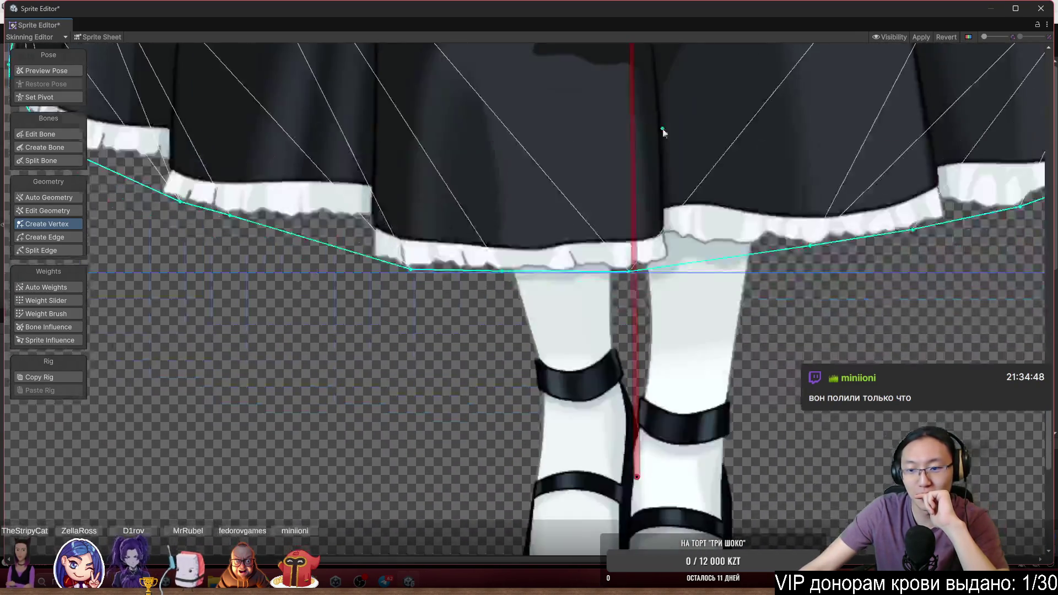
scroll(655, 160, down, 4)
drag(649, 122, 644, 53)
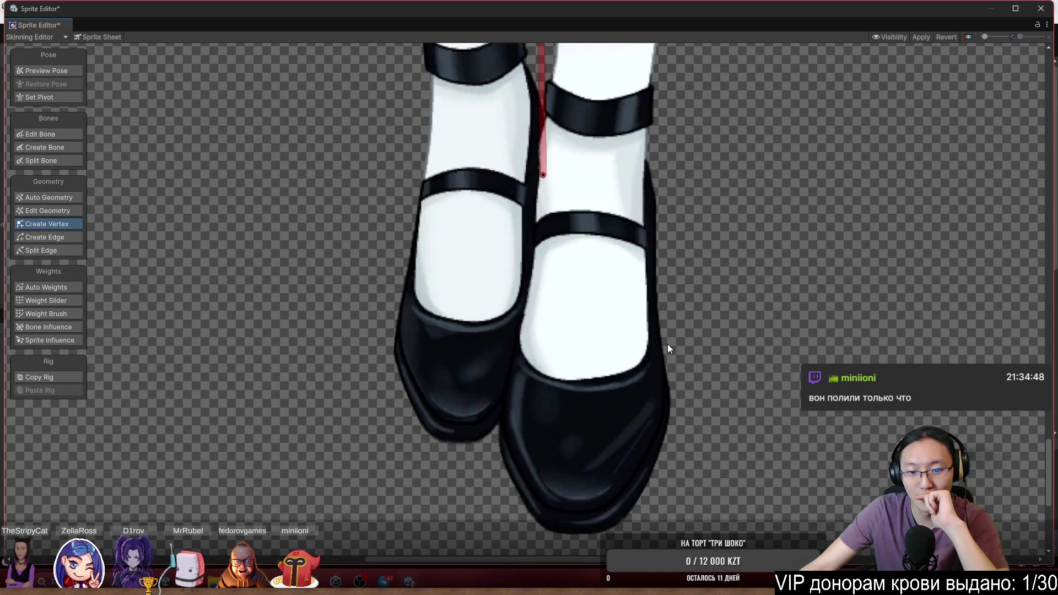
mouse_move(675, 395)
mouse_down()
mouse_move(707, 196)
mouse_move(702, 323)
mouse_up()
scroll(702, 323, down, 10)
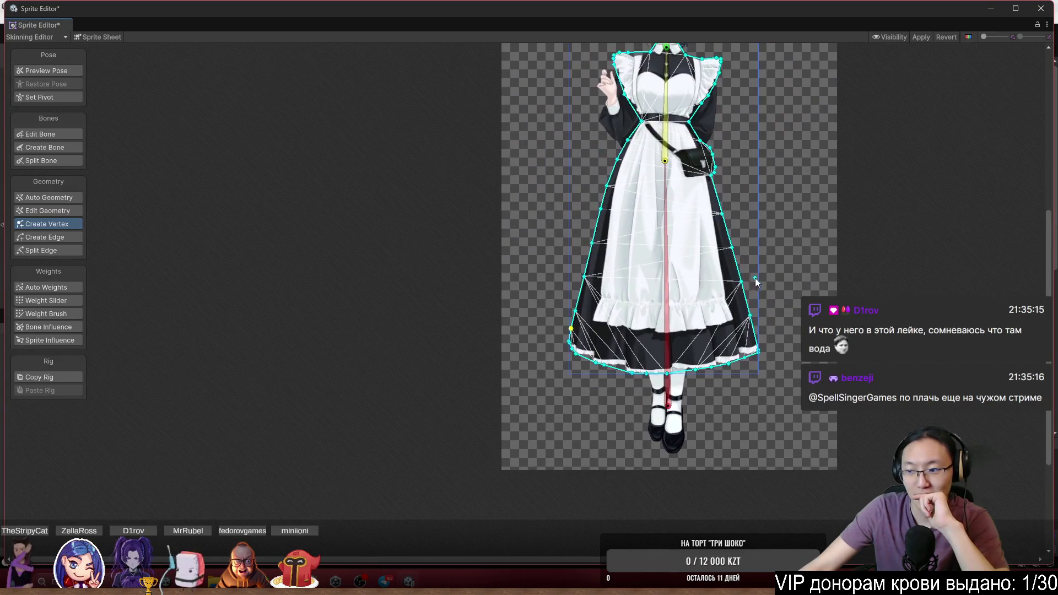
Zoom into the face, select the face sprite and show the whole sprite sheet
scroll(665, 239, up, 2)
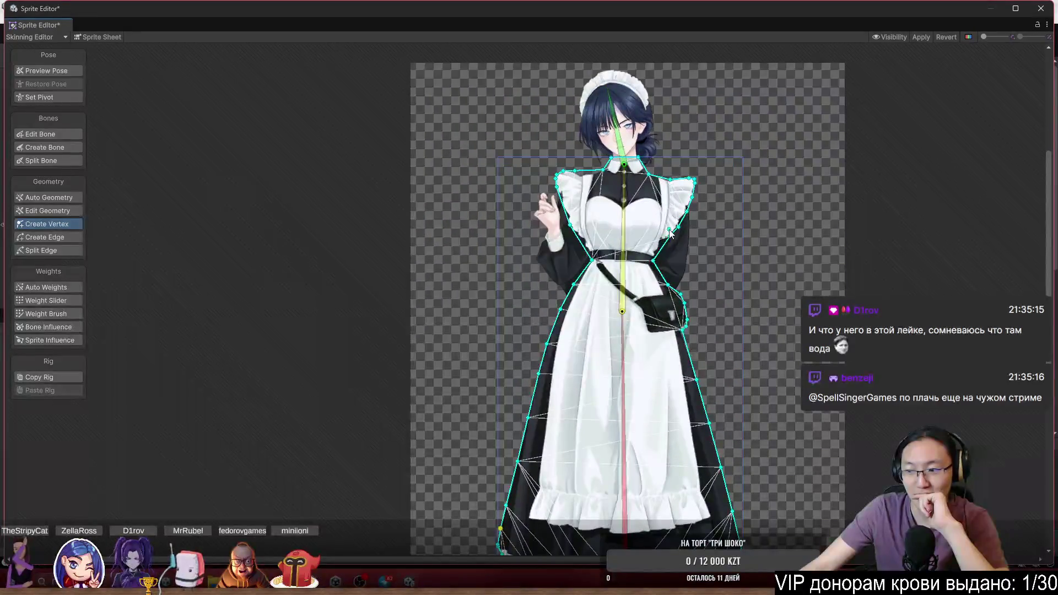
scroll(669, 229, up, 2)
drag(682, 223, 637, 298)
scroll(580, 232, up, 2)
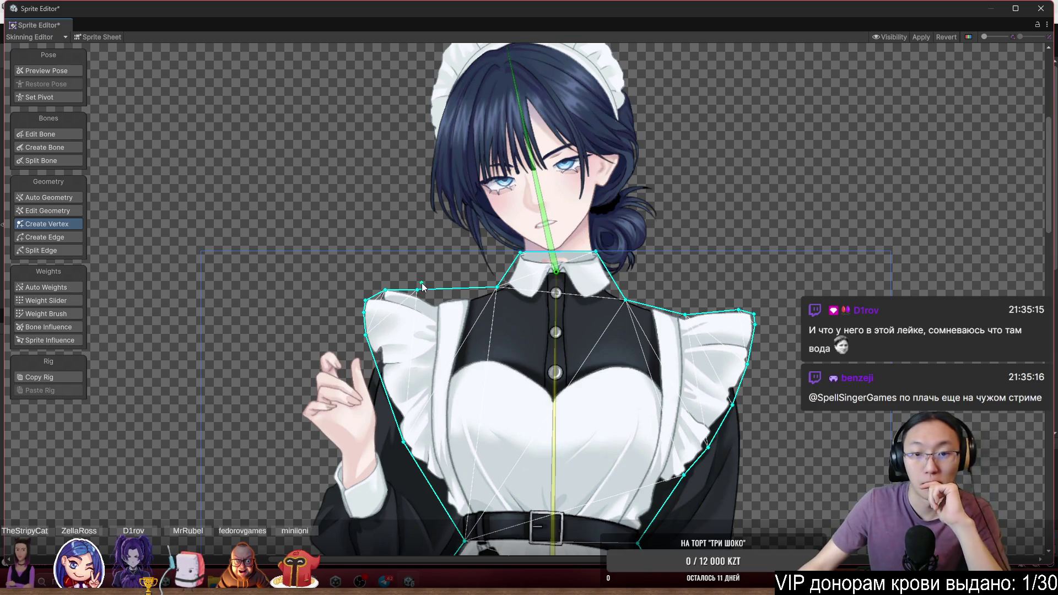
scroll(642, 217, up, 5)
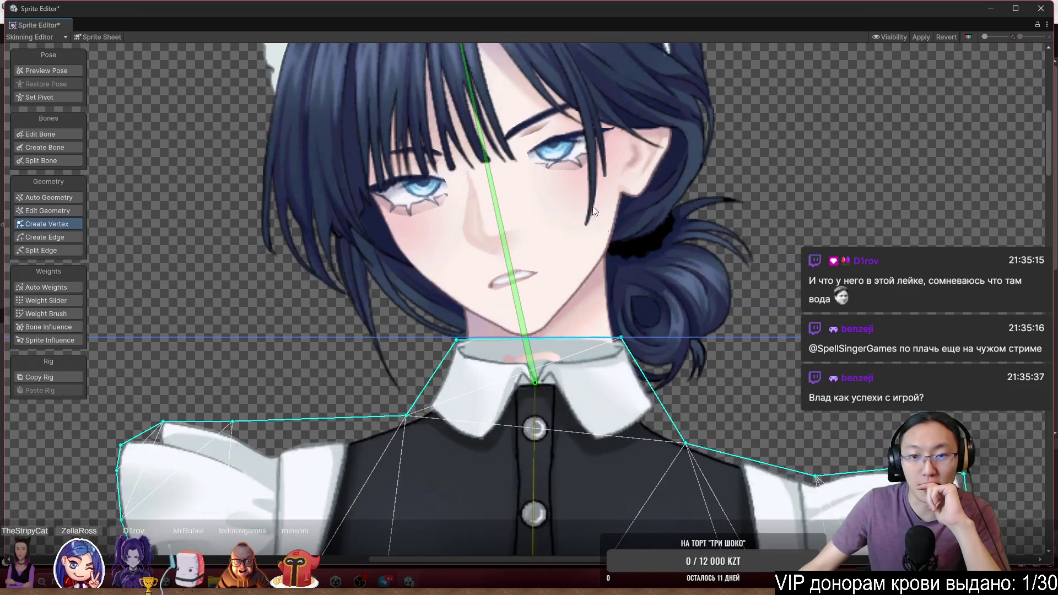
scroll(576, 161, up, 2)
click(574, 160)
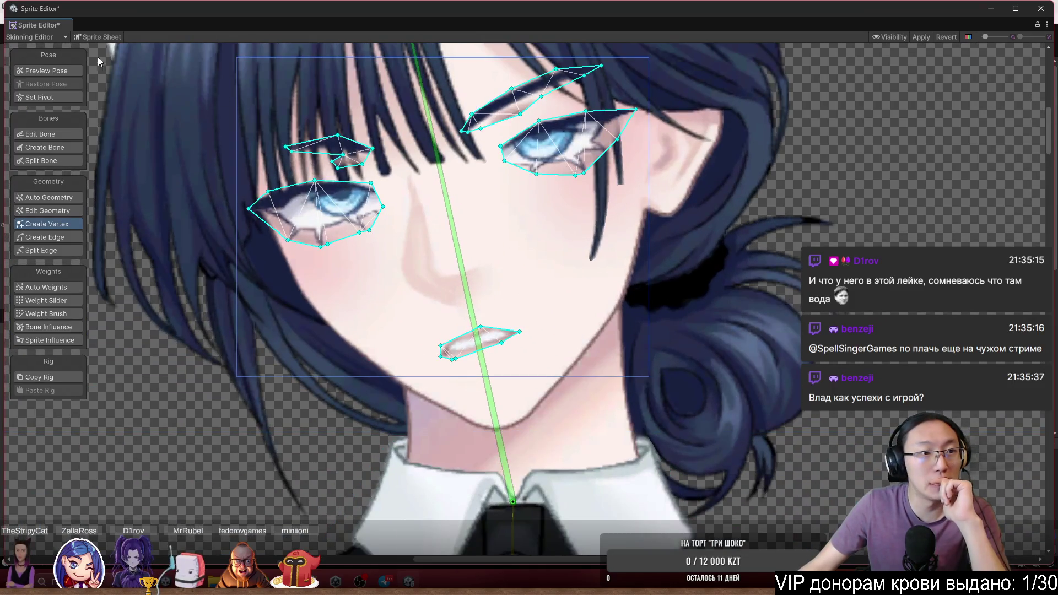
click(95, 38)
scroll(510, 131, up, 5)
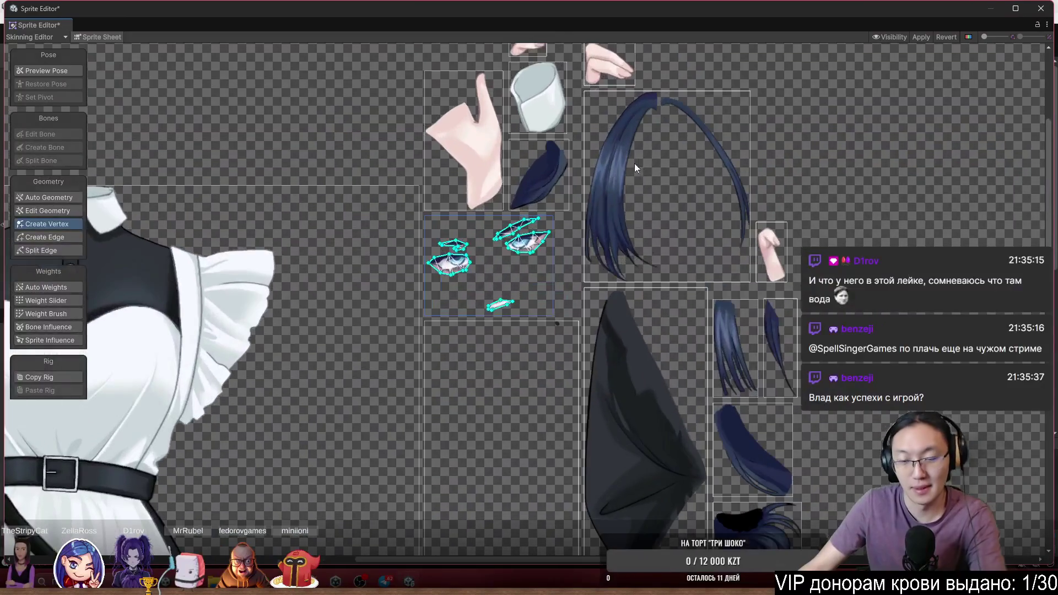
Remove all eye and mouth mesh vertices, leaving a plain quad, and apply the change
drag(640, 163, 387, 393)
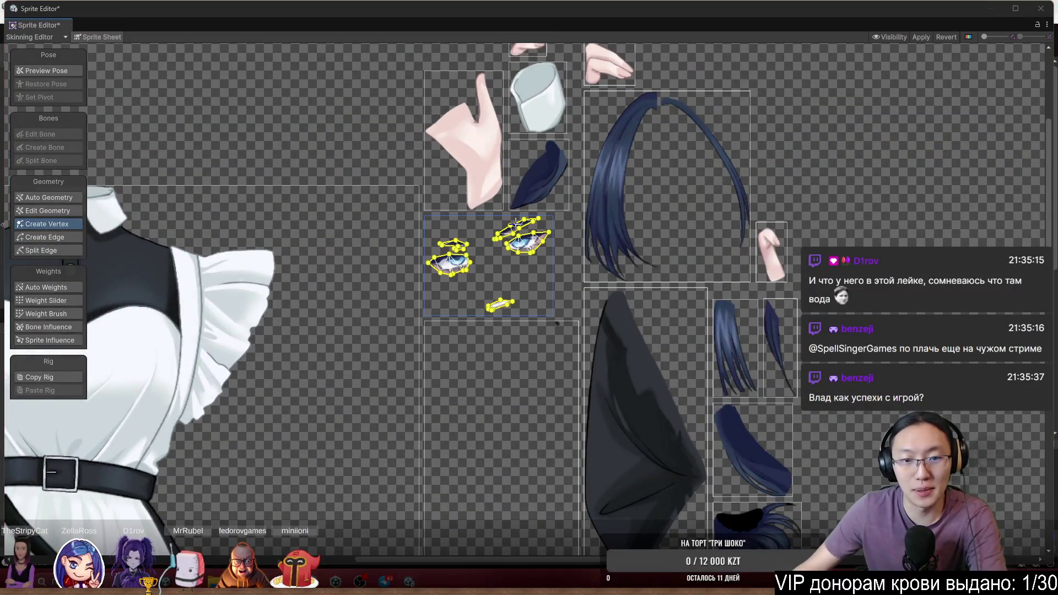
key(super+shift+s)
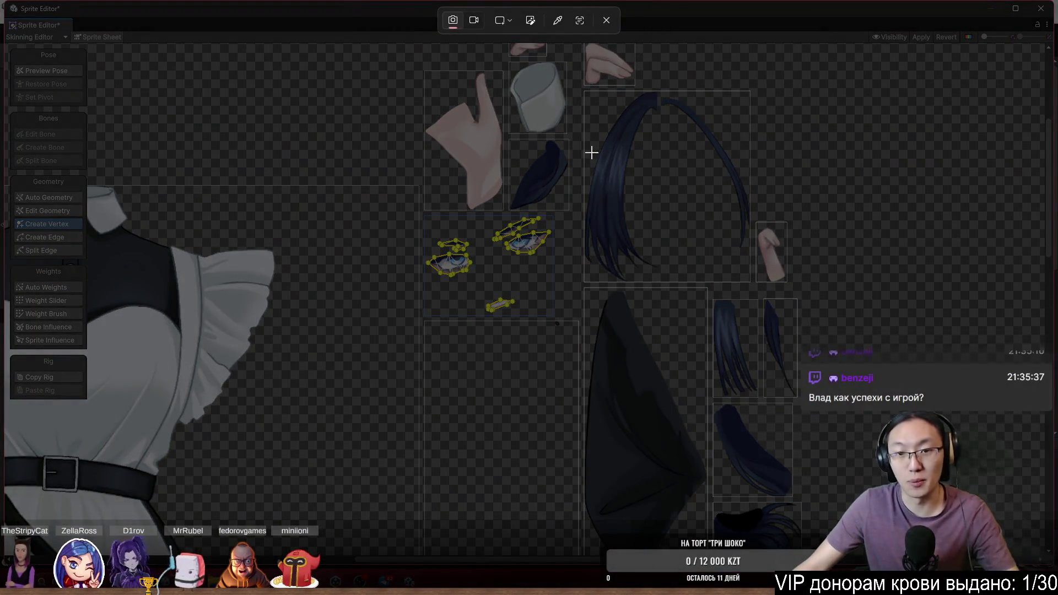
key(Escape)
scroll(492, 250, up, 1)
scroll(493, 251, up, 1)
key(ctrl+z)
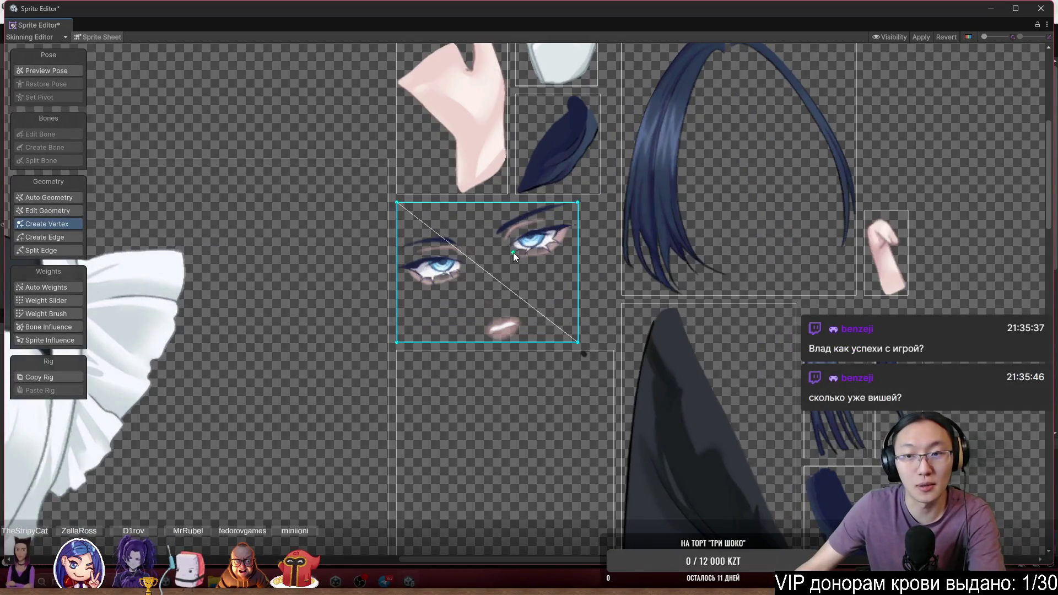
click(917, 37)
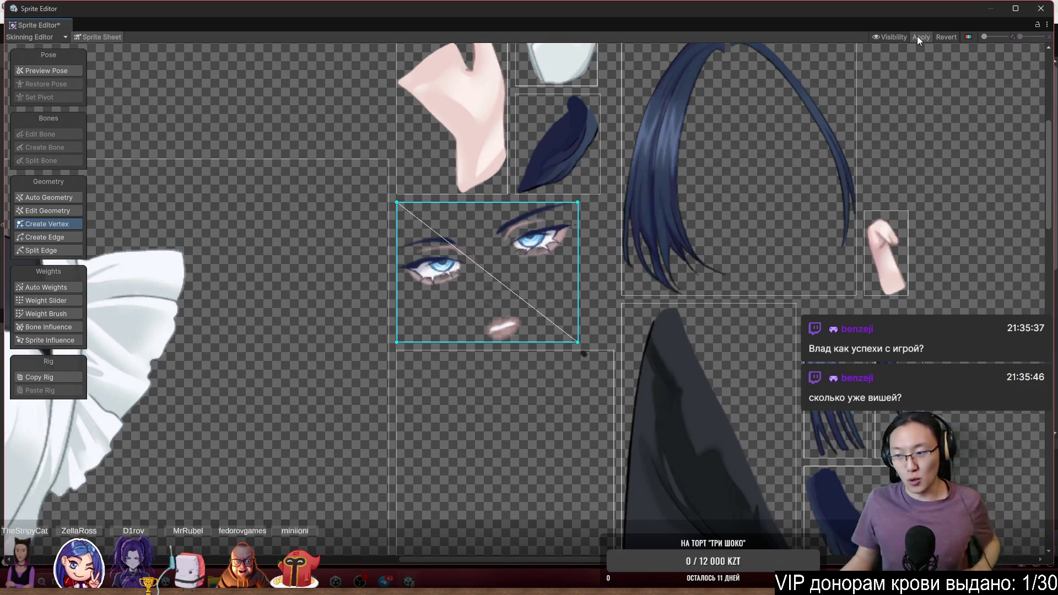
click(917, 36)
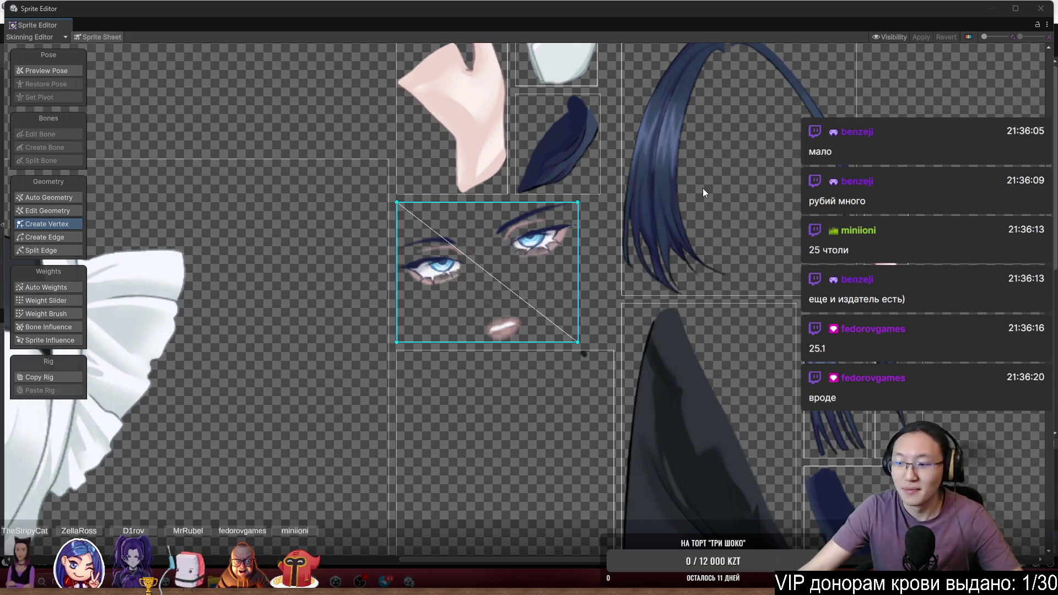
scroll(530, 188, up, 2)
Deselect the eye sprite to show all meshes, then close the Sprite Editor window
scroll(531, 190, down, 4)
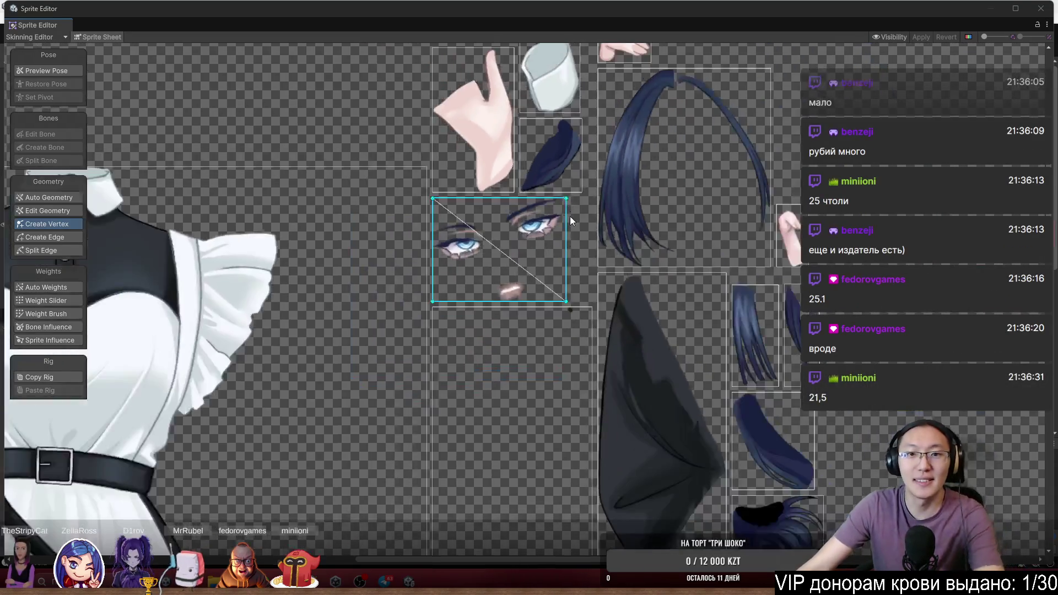
scroll(570, 220, up, 2)
scroll(643, 298, down, 8)
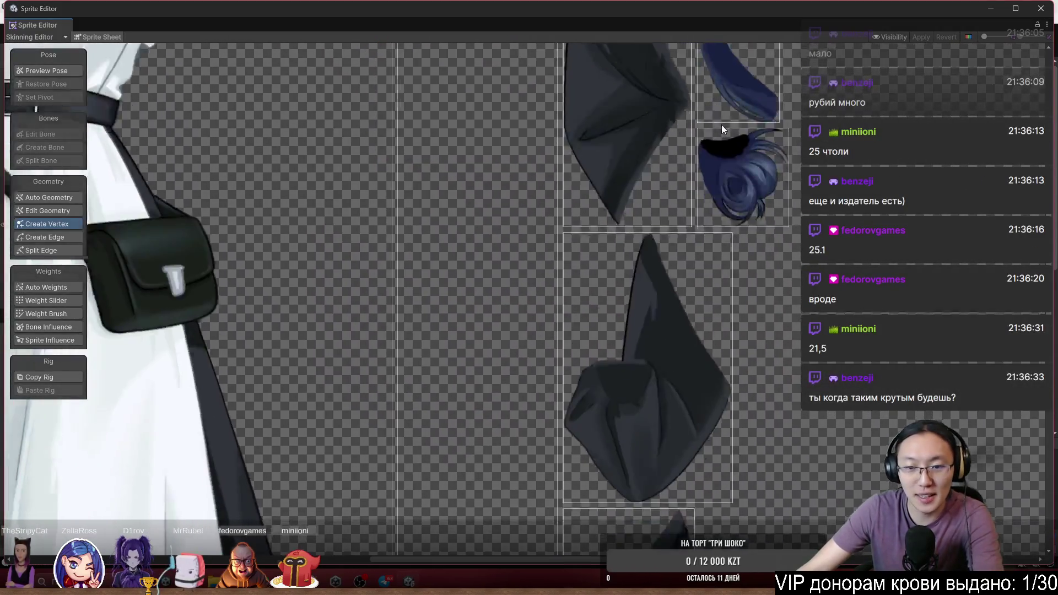
scroll(722, 125, down, 8)
scroll(729, 263, up, 2)
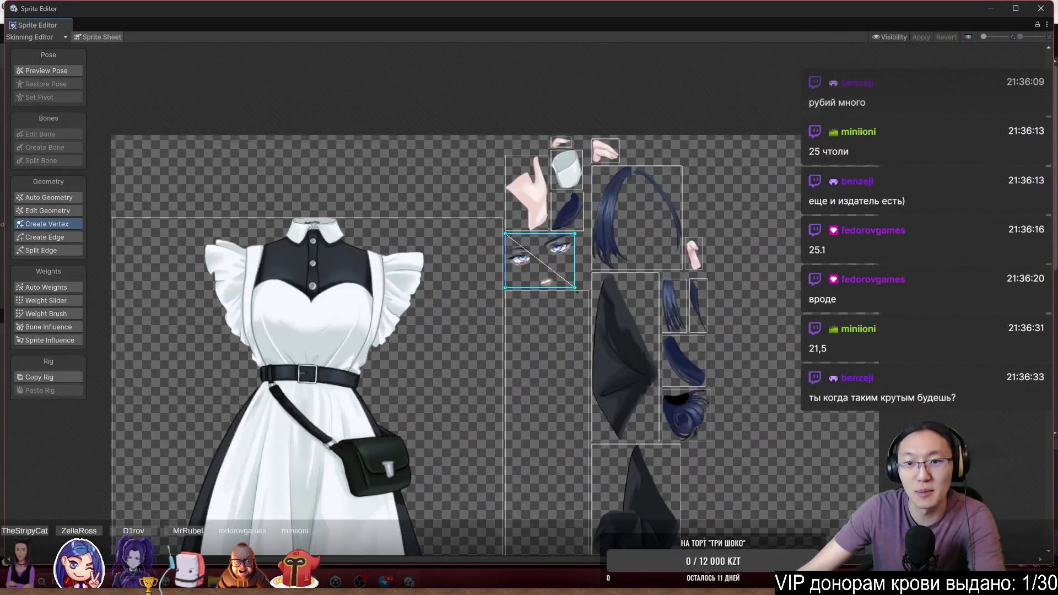
scroll(595, 150, up, 2)
scroll(584, 276, down, 3)
scroll(650, 242, down, 2)
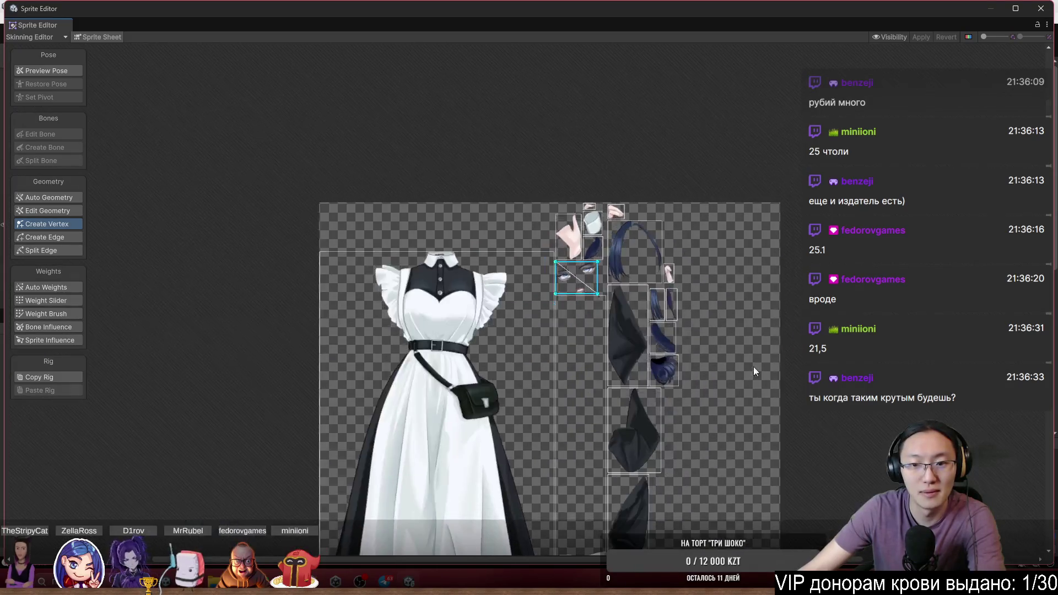
scroll(772, 265, down, 5)
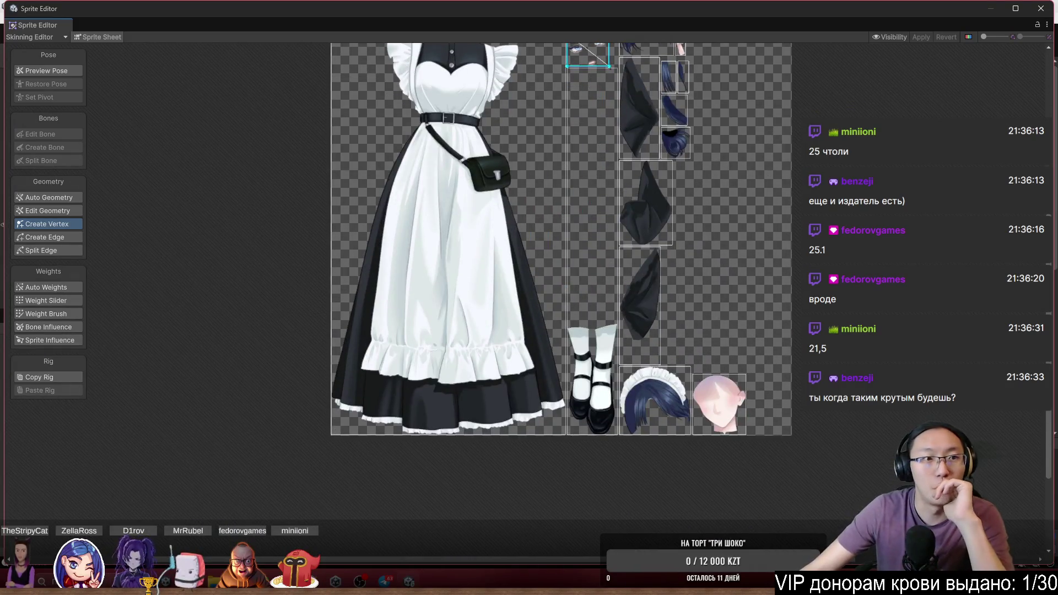
click(863, 166)
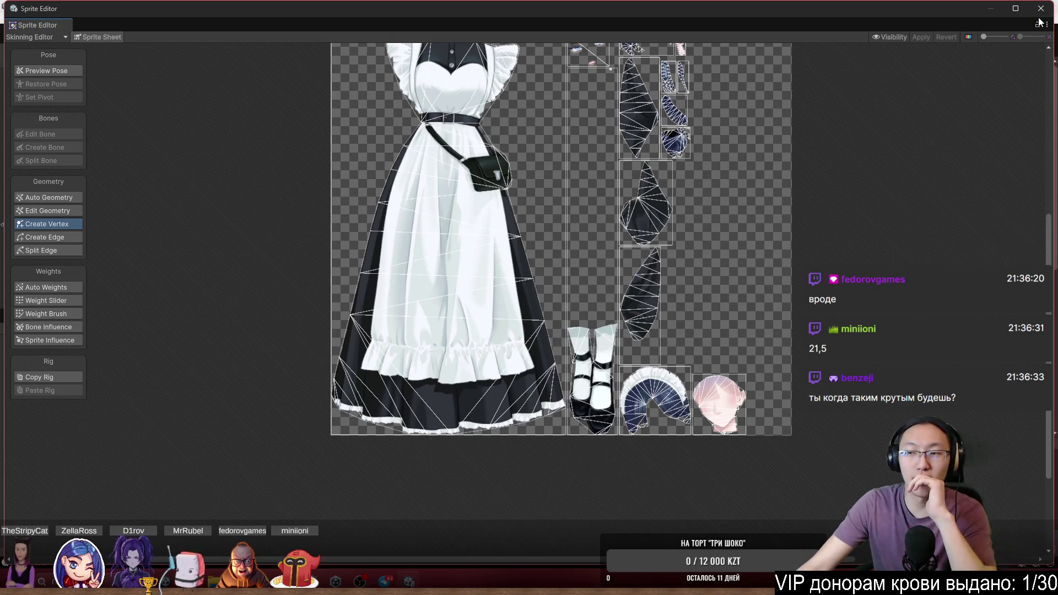
drag(713, 187, 735, 365)
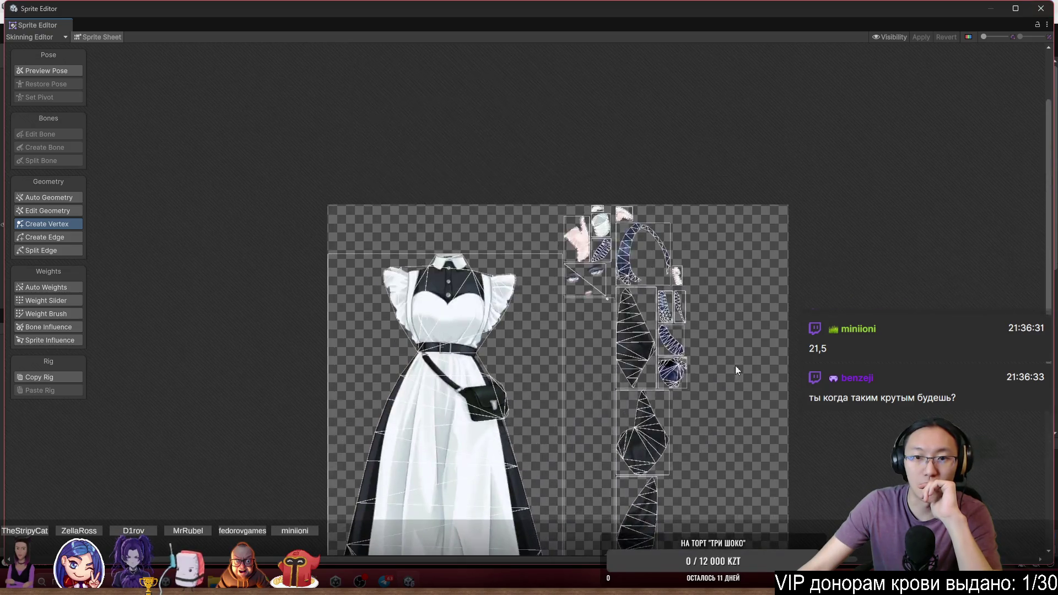
click(1041, 8)
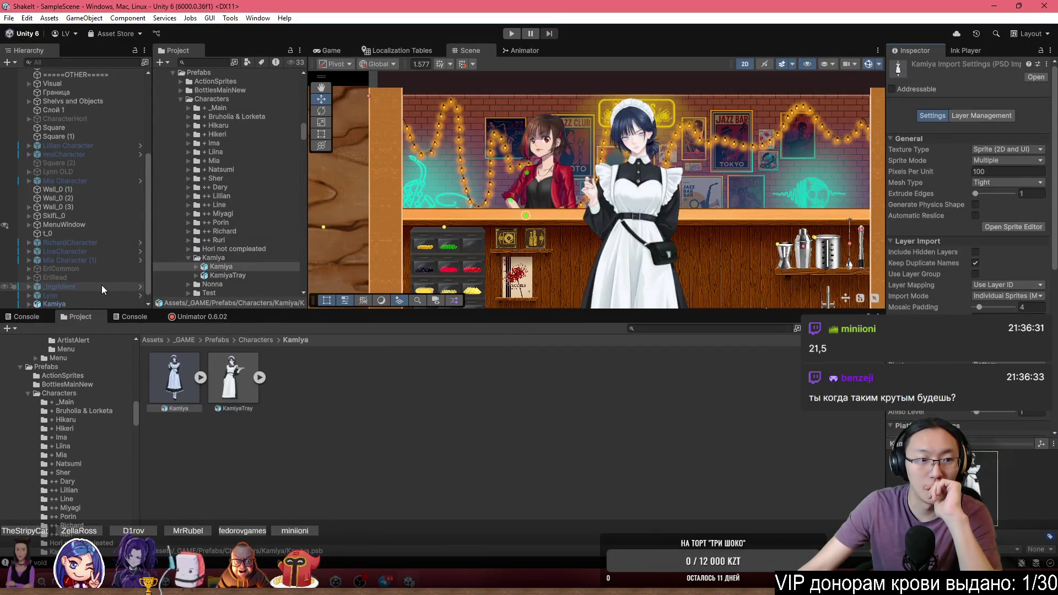
Expand Kamiya in the Hierarchy and open the Kamiya PSB asset in Photoshop
scroll(231, 276, down, 5)
scroll(64, 299, down, 1)
click(31, 296)
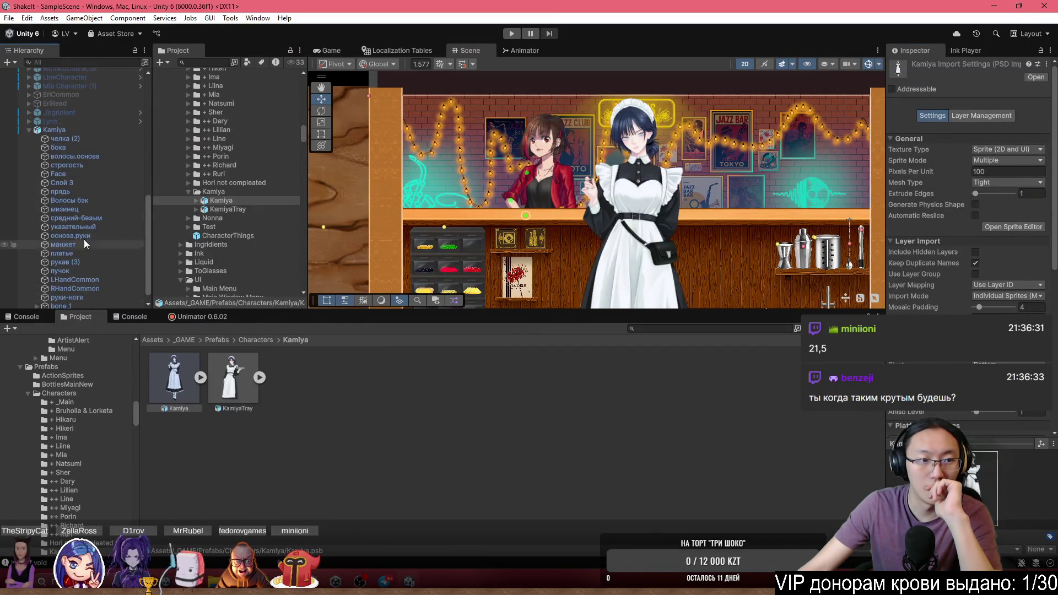
click(77, 165)
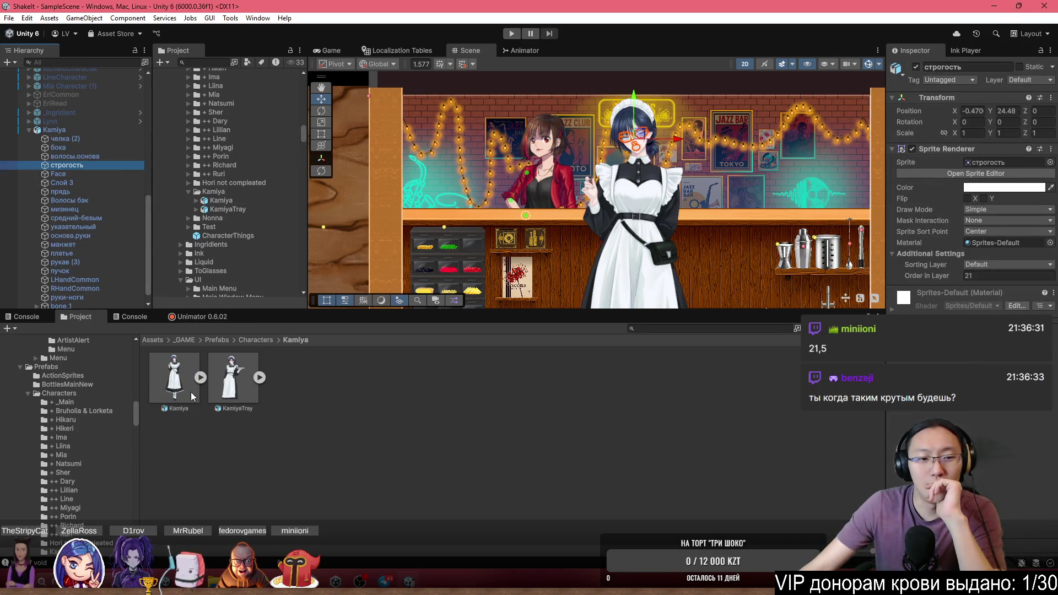
click(186, 371)
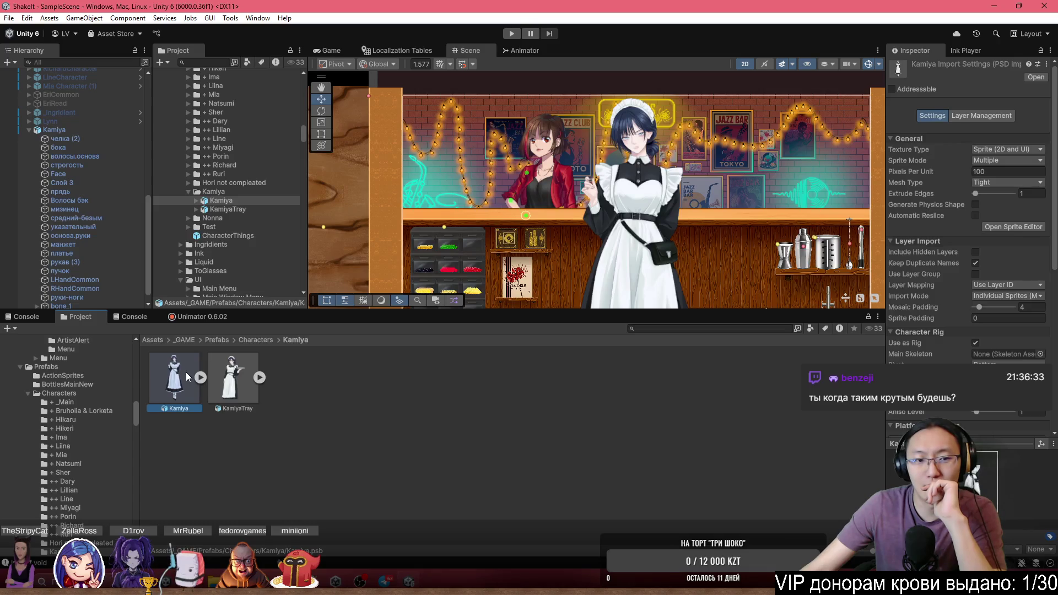
double_click(186, 372)
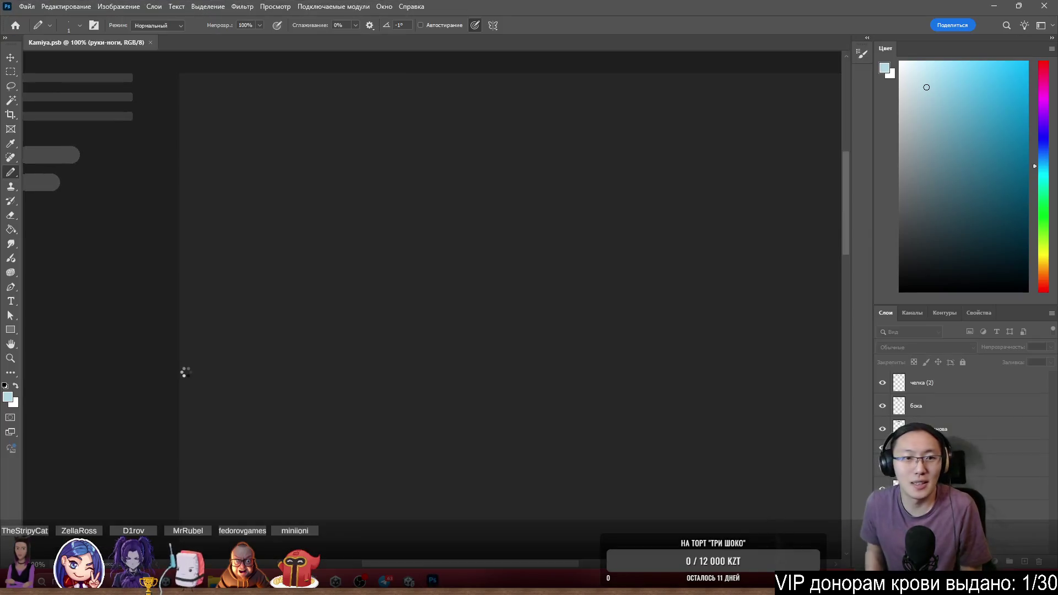
Select the Emotions layer group, save the Kamiya PSB and close Photoshop
scroll(990, 470, up, 3)
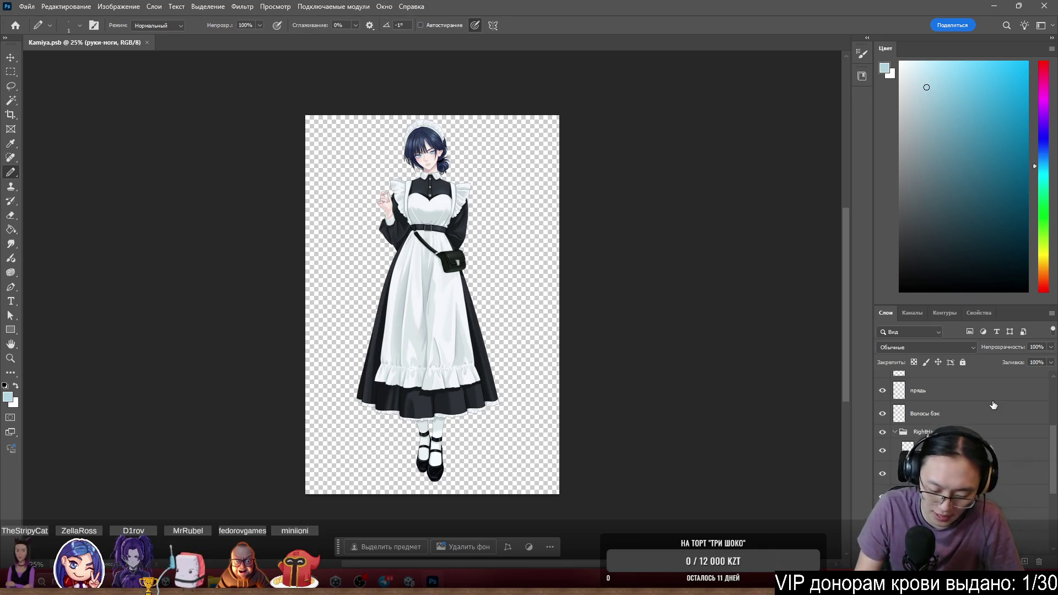
scroll(994, 405, up, 3)
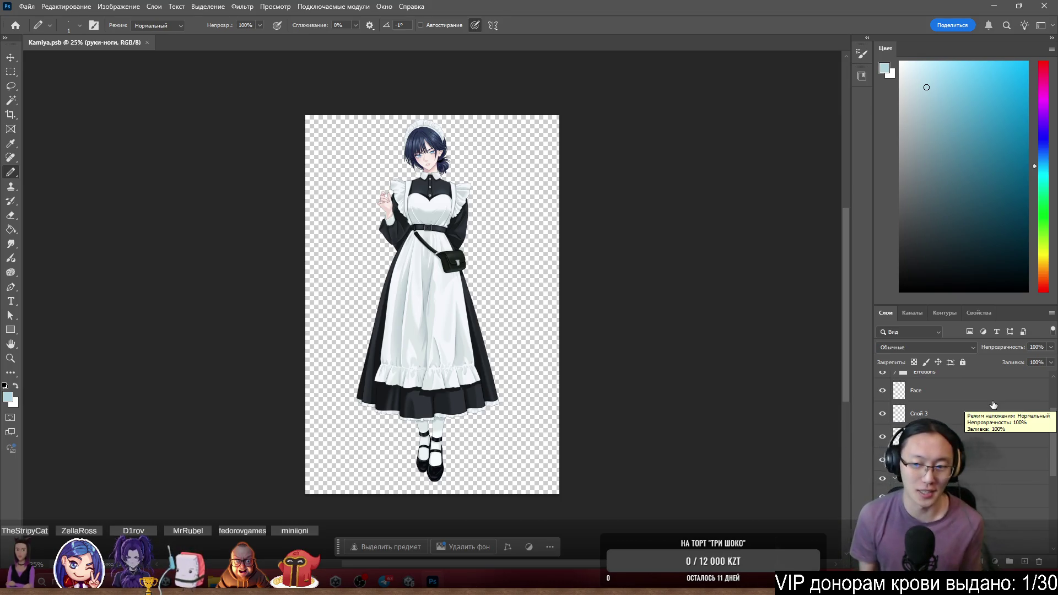
scroll(993, 405, up, 2)
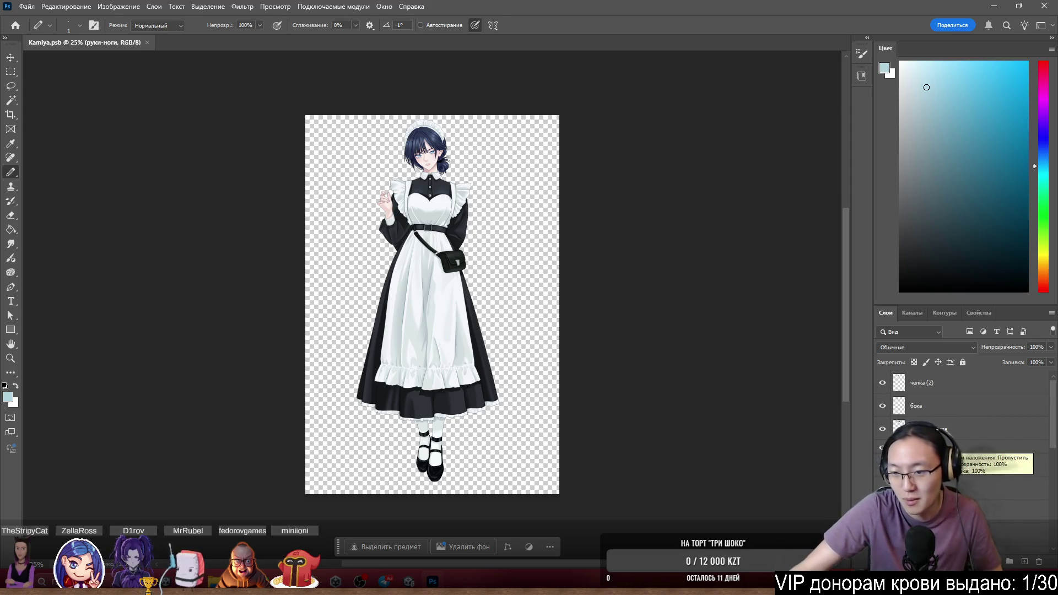
click(992, 446)
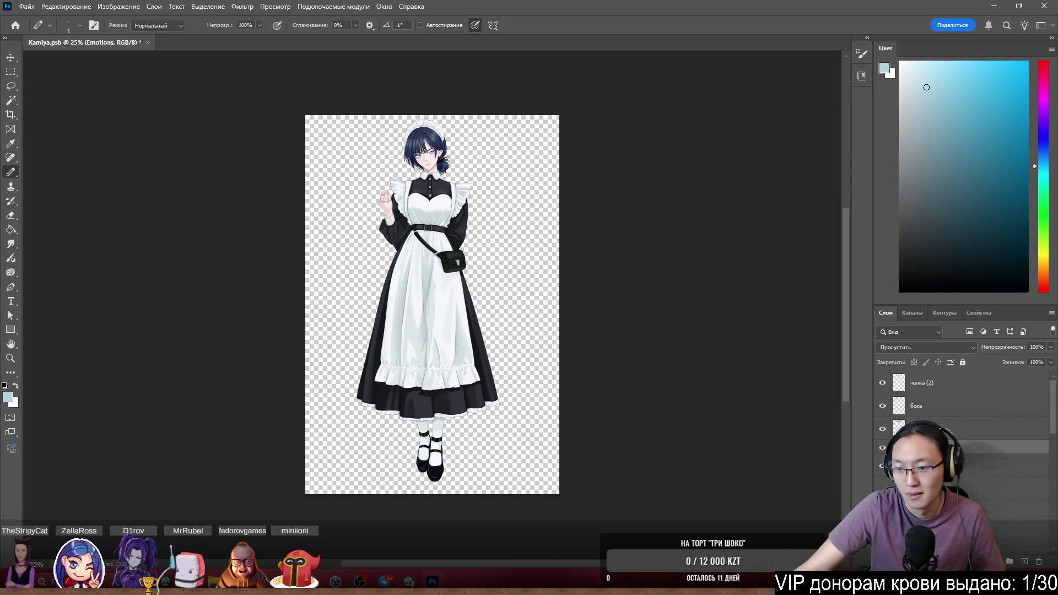
scroll(970, 430, down, 3)
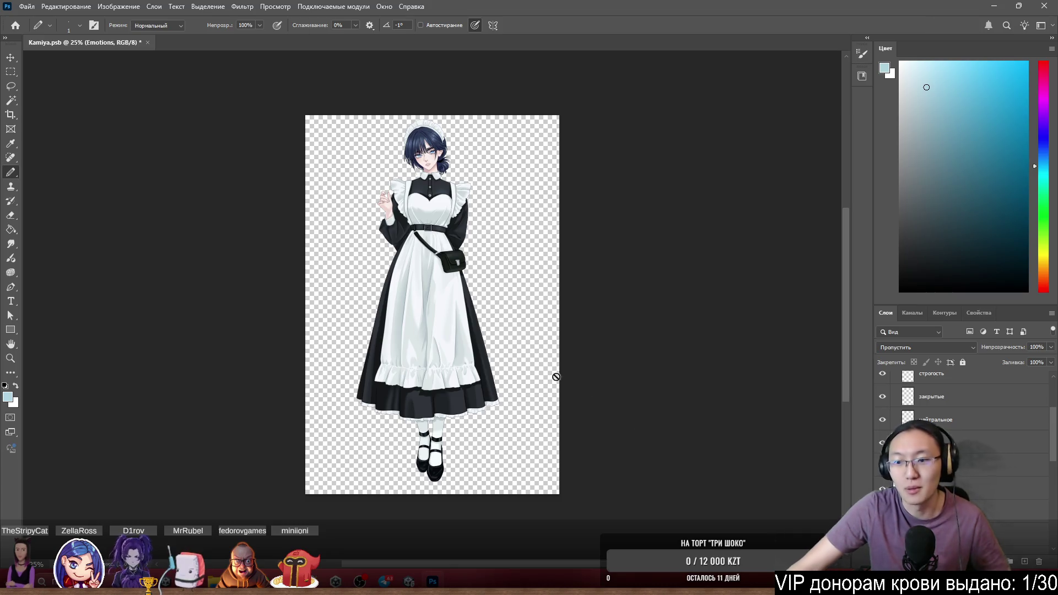
key(ctrl+s)
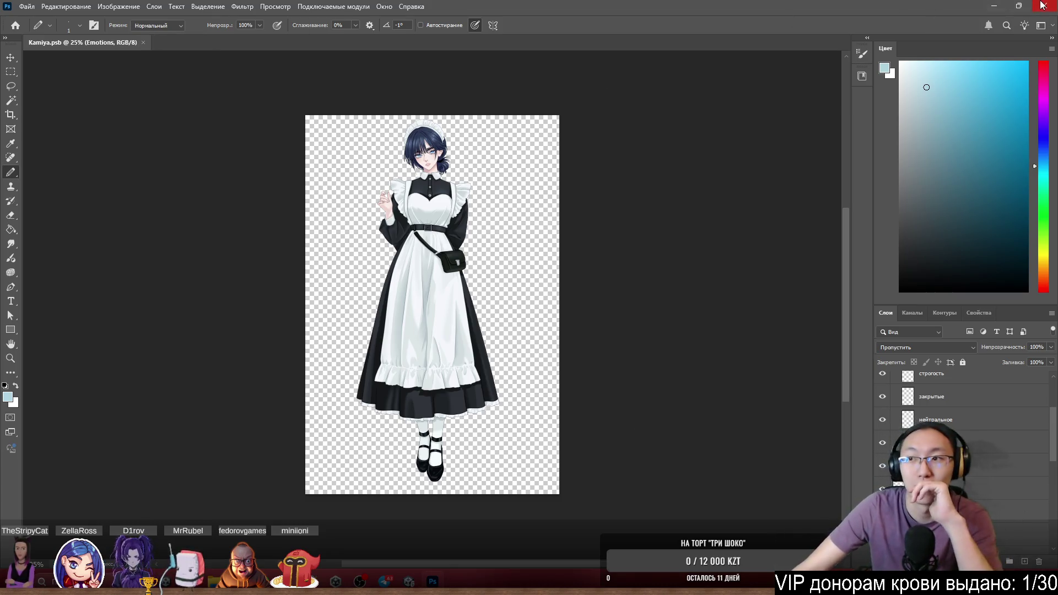
click(1042, 5)
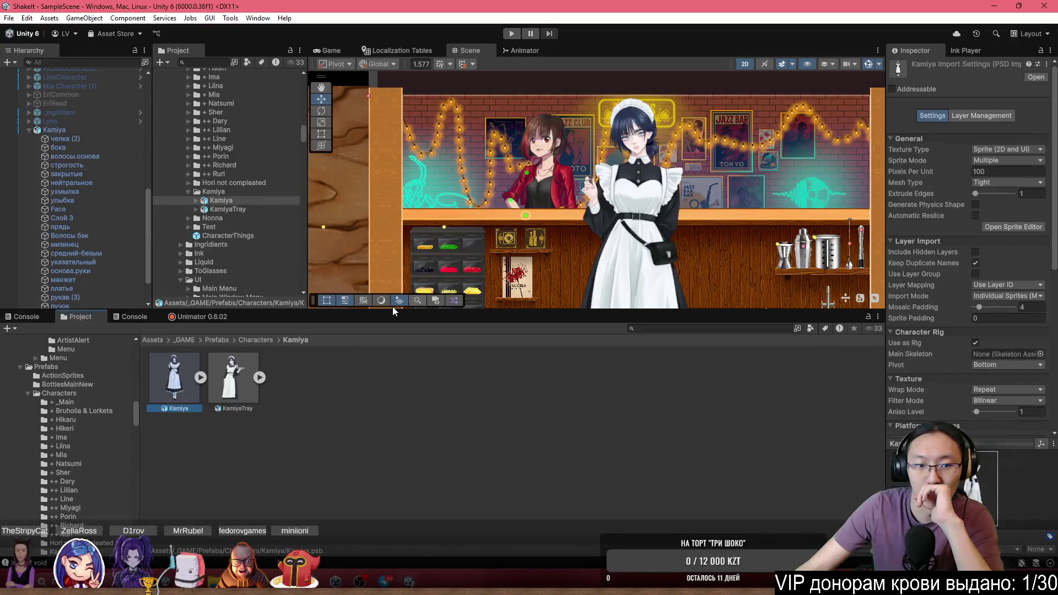
Open the Kamiya sprite sheet and shorten the empty rect beside the dress to 513 px
click(995, 229)
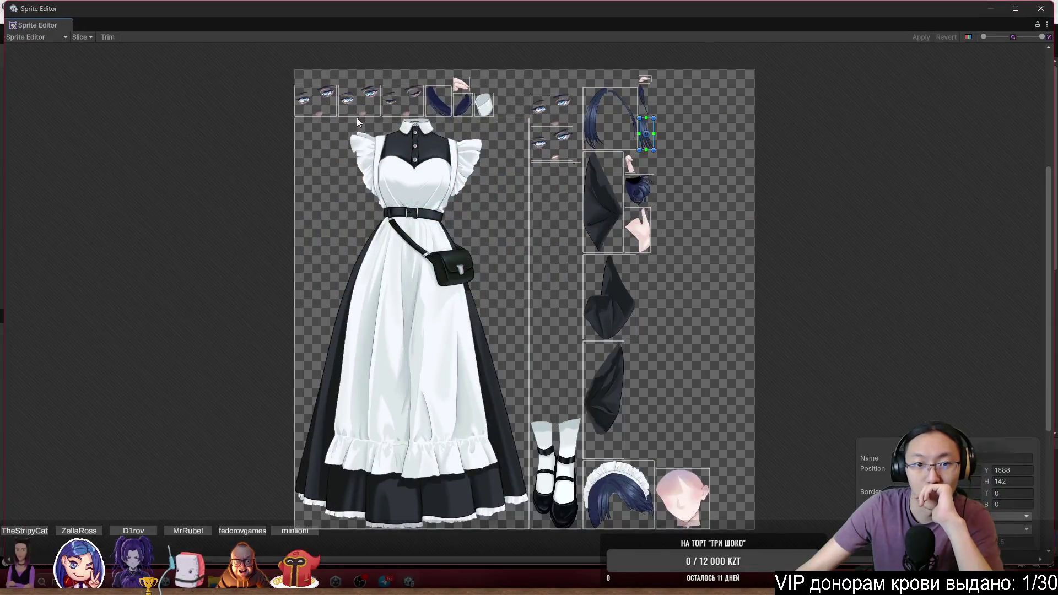
scroll(358, 120, up, 2)
scroll(661, 295, down, 2)
scroll(616, 298, down, 3)
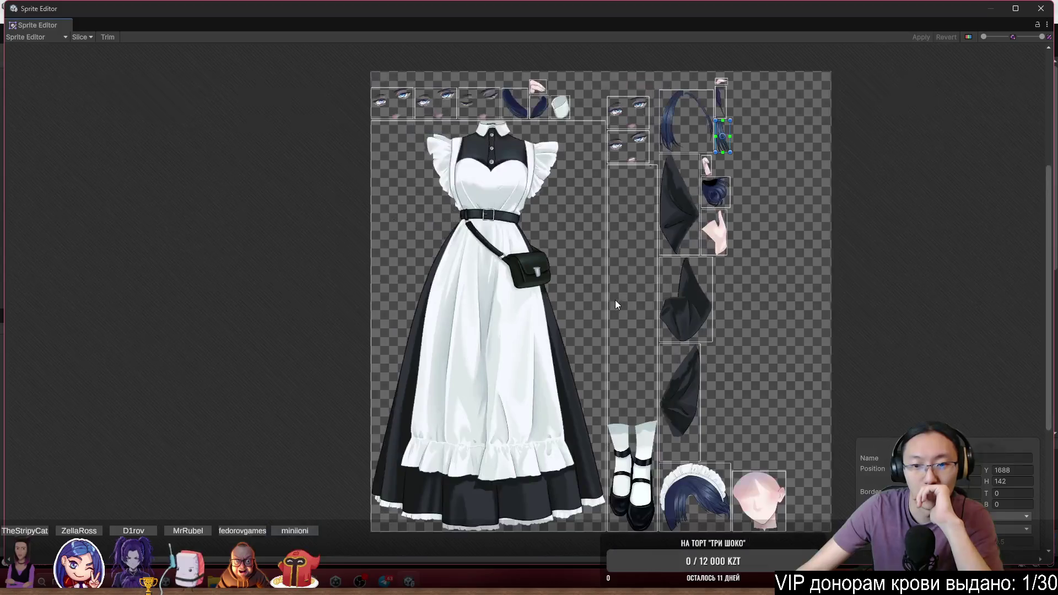
click(615, 299)
scroll(637, 280, up, 8)
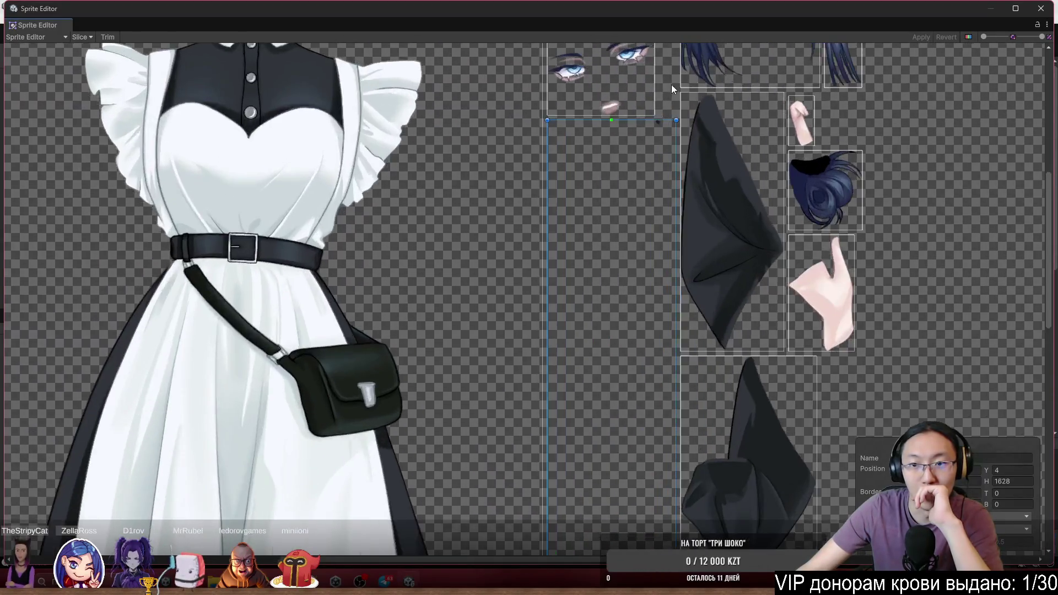
scroll(616, 187, down, 8)
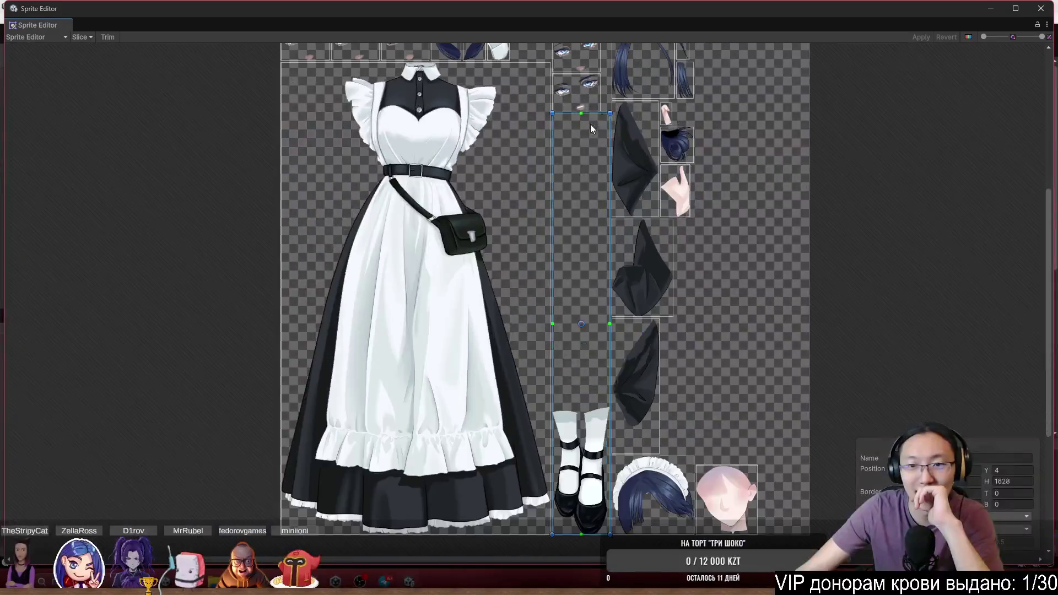
drag(599, 82, 613, 369)
scroll(533, 185, up, 10)
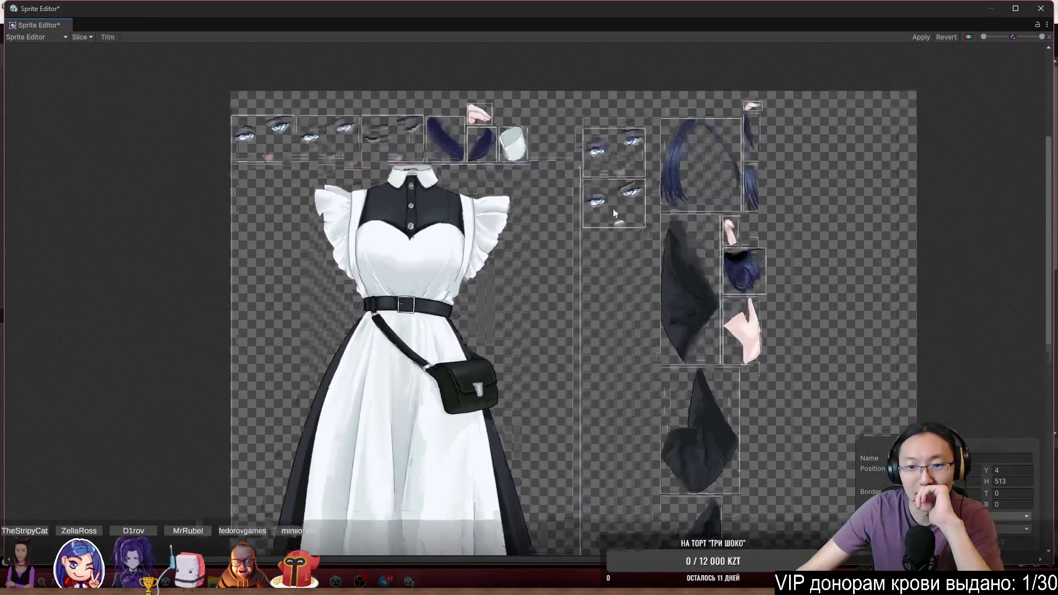
scroll(544, 249, down, 8)
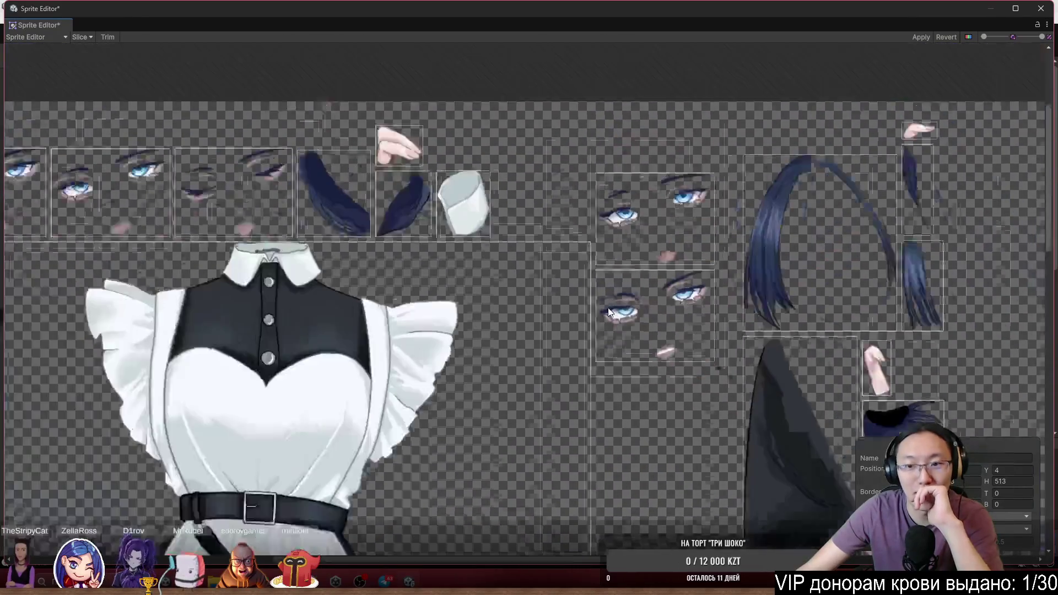
Select the eyes-and-mouth sprites, switch to Skinning Editor and apply the rect changes
click(610, 312)
click(640, 238)
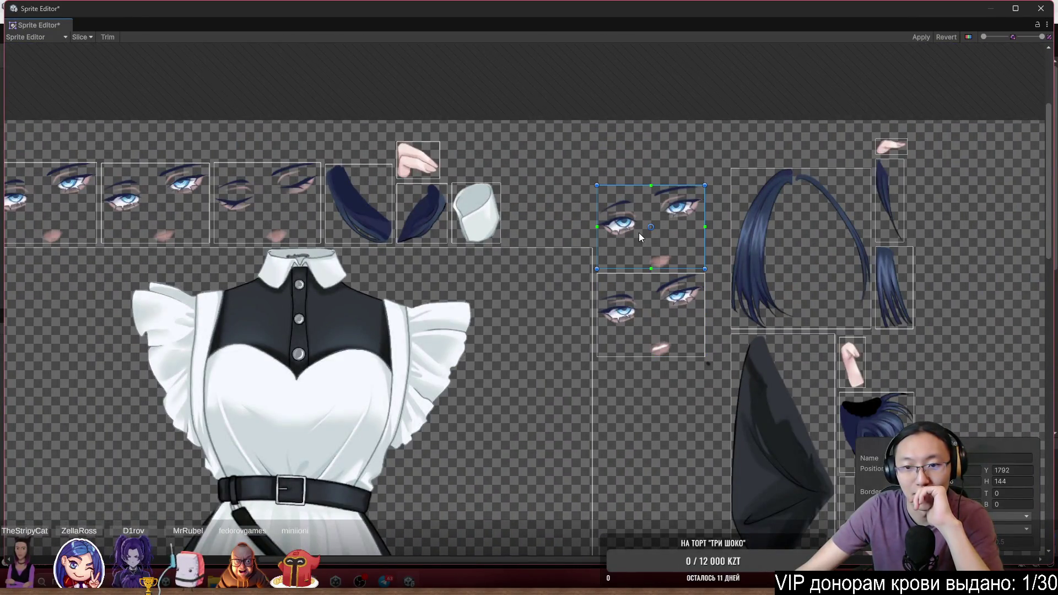
click(34, 37)
click(53, 98)
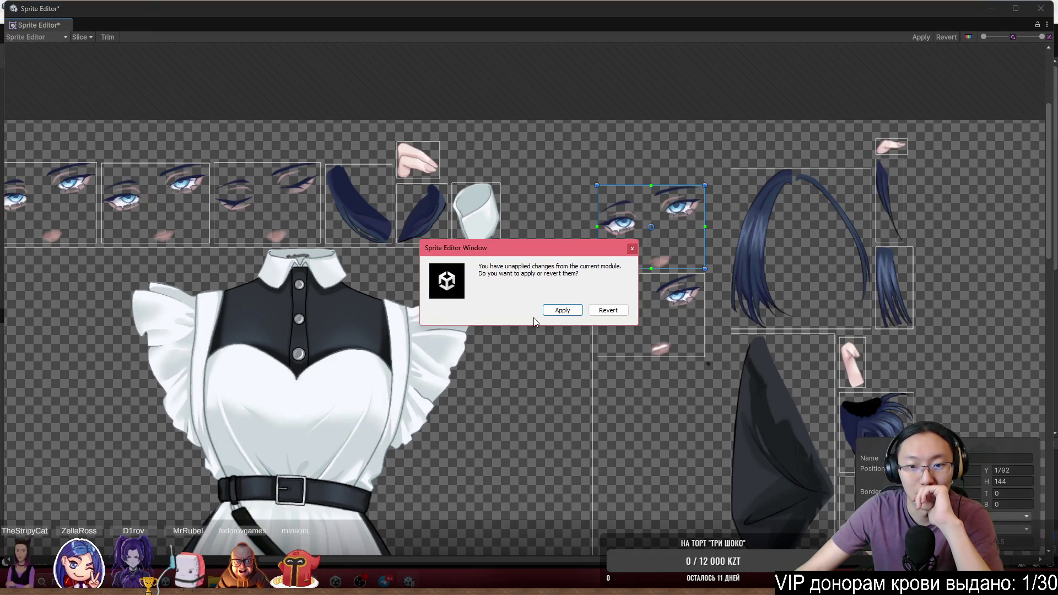
click(561, 311)
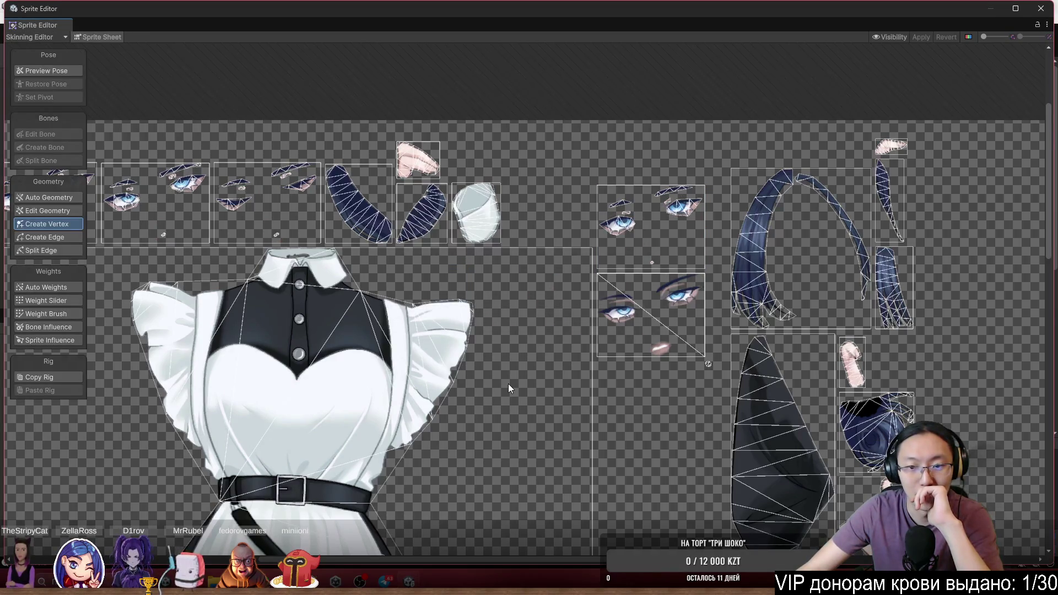
Delete all vertices of the first eye sprite's mesh
scroll(579, 218, down, 3)
scroll(490, 262, up, 5)
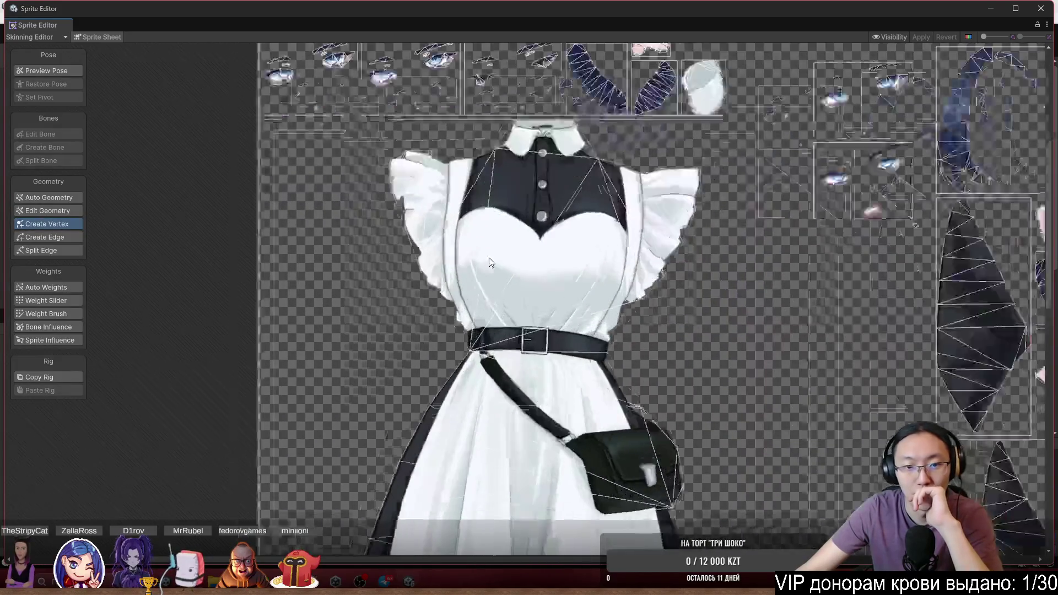
scroll(491, 263, down, 3)
scroll(386, 200, up, 5)
click(411, 154)
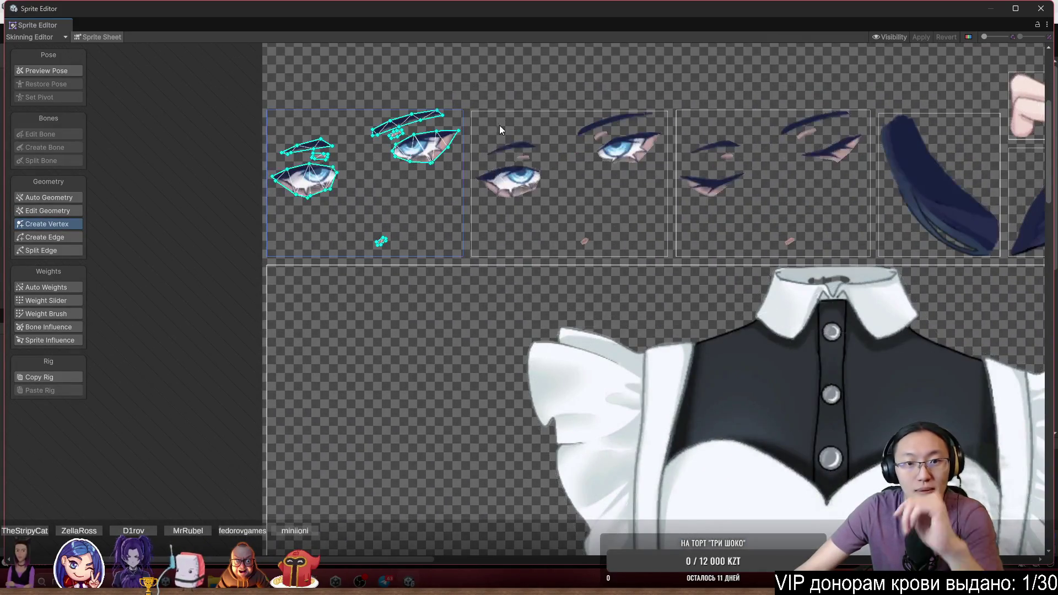
drag(581, 54, 146, 369)
key(Delete)
Delete all mesh vertices of the second and the half-closed third eye sprites
click(520, 186)
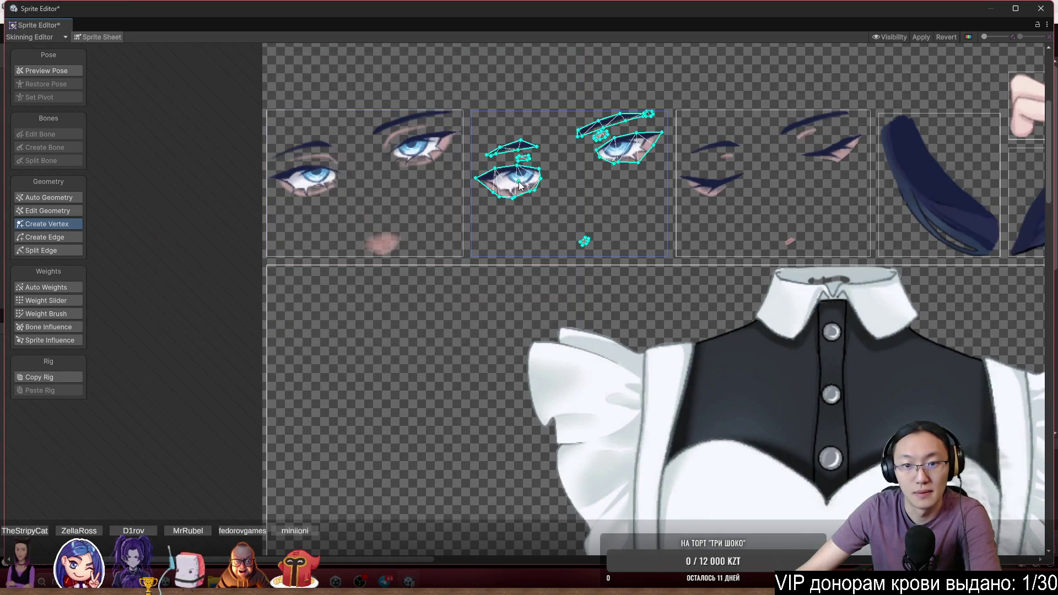
drag(772, 53, 350, 371)
key(Delete)
click(752, 171)
drag(923, 79, 675, 257)
key(Delete)
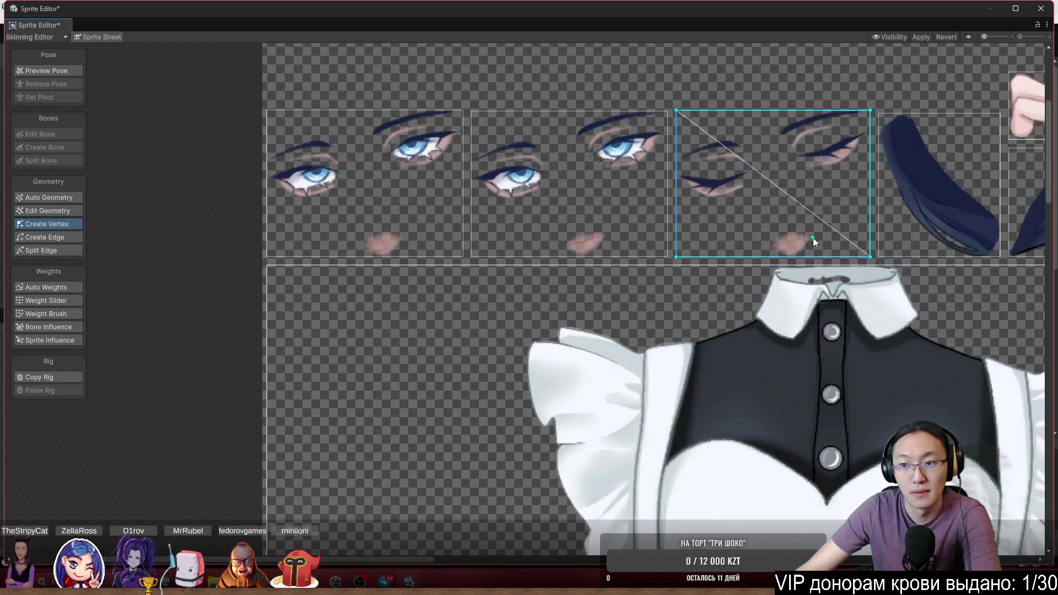
Check the lower and upper eye sprites on the right, then apply the mesh changes
drag(813, 243, 268, 350)
scroll(544, 296, down, 3)
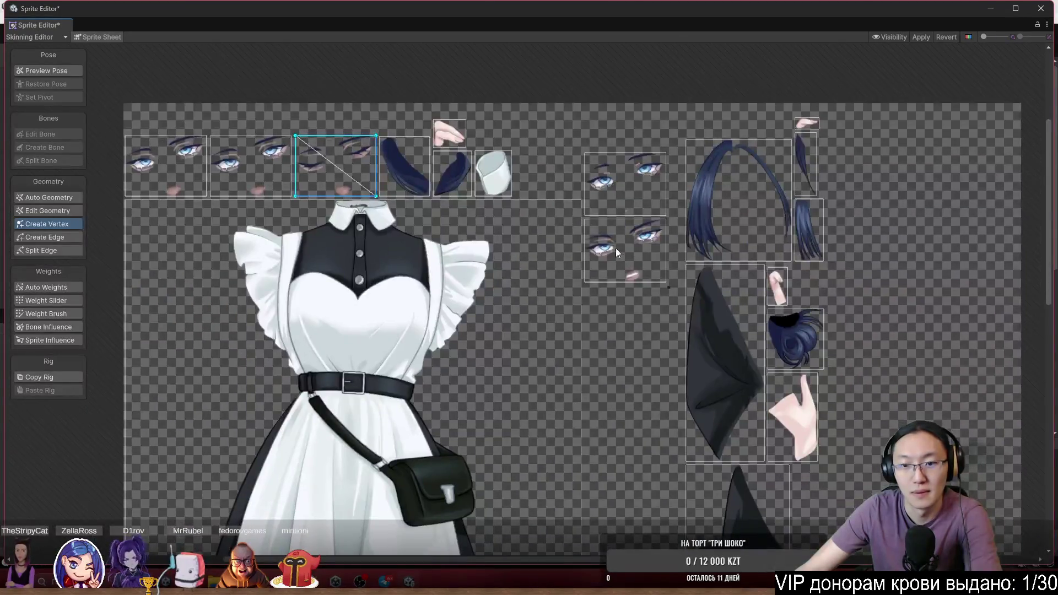
click(616, 248)
scroll(636, 209, up, 2)
scroll(637, 213, up, 2)
click(699, 124)
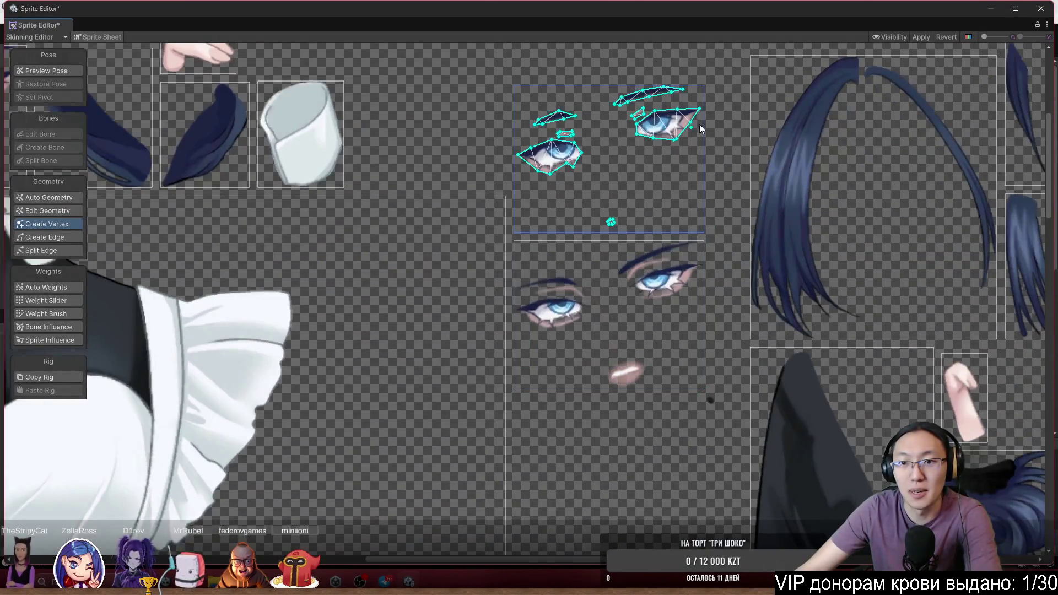
scroll(745, 370, down, 4)
scroll(745, 370, down, 3)
scroll(673, 255, up, 1)
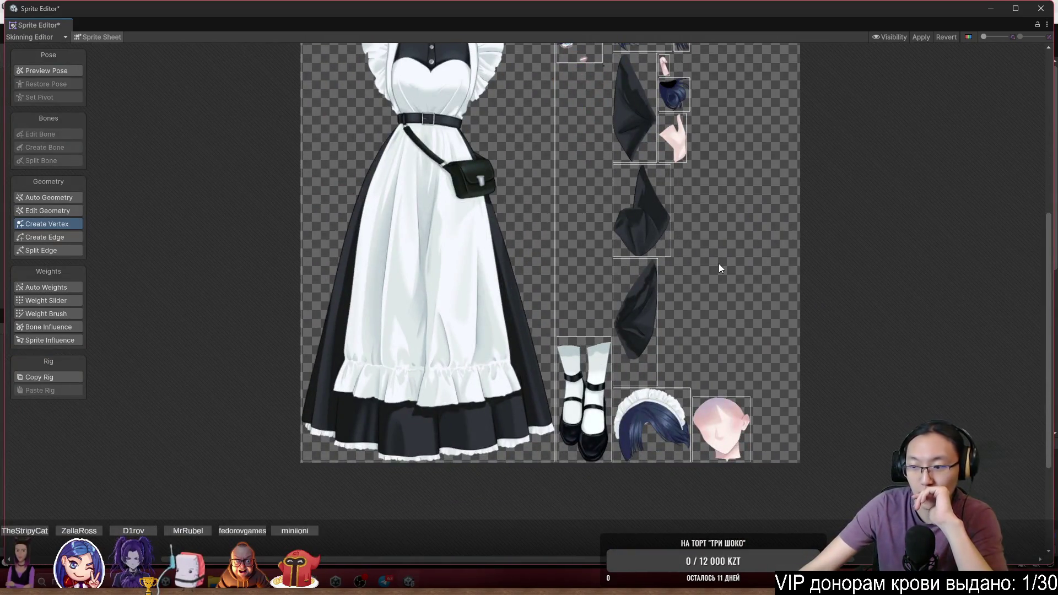
scroll(719, 269, up, 2)
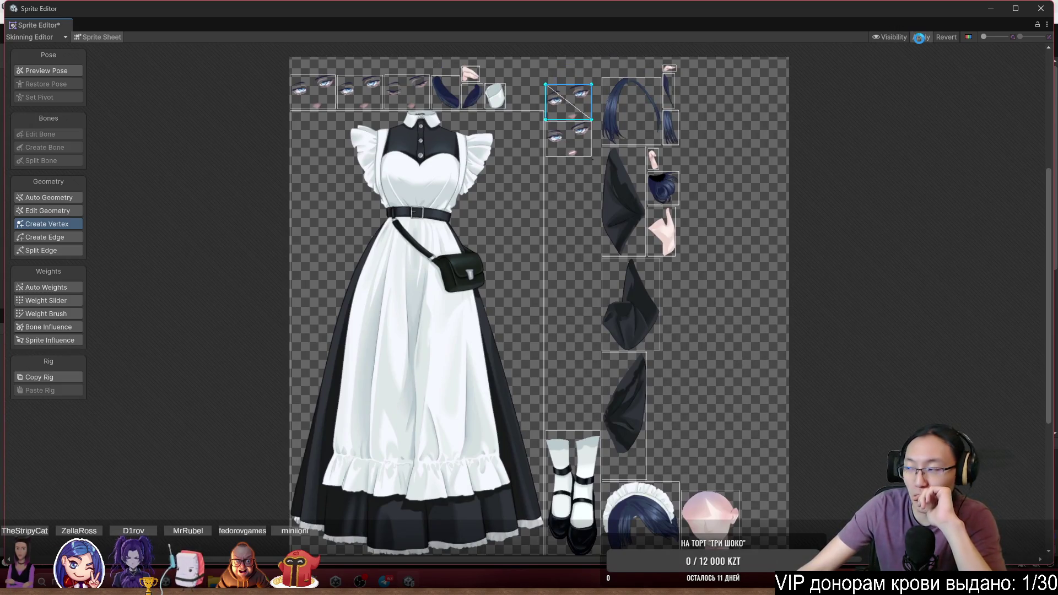
click(919, 37)
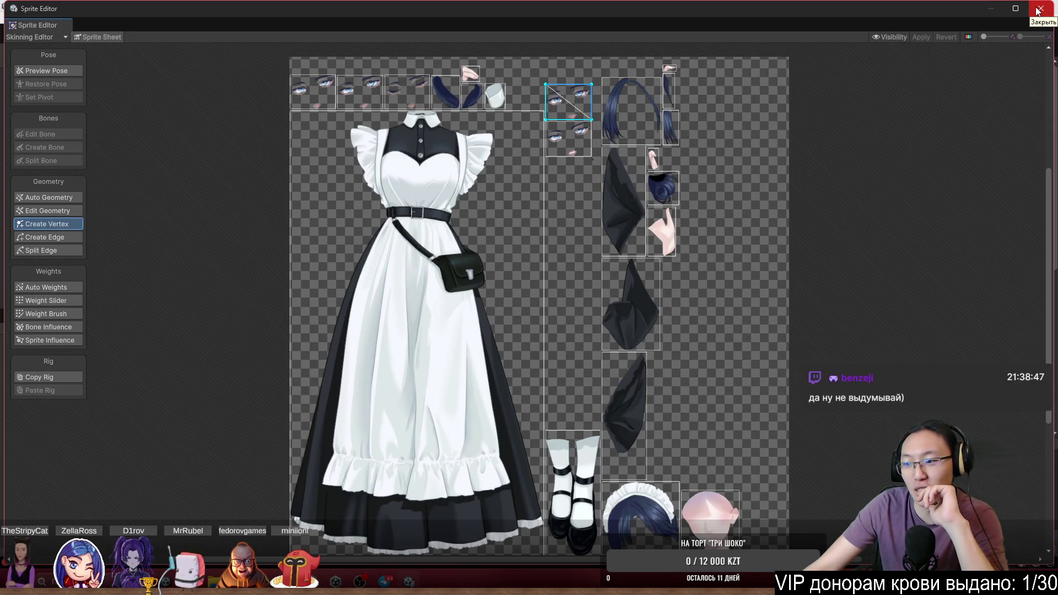
Close the Sprite Editor and reopen the Kamiya sprite sheet from the Inspector
click(1038, 10)
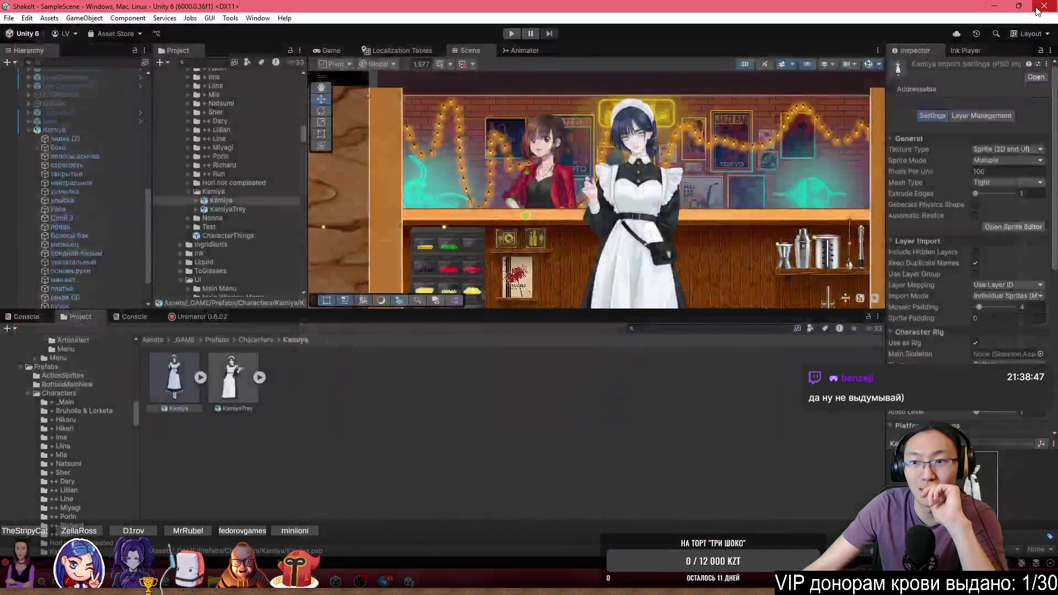
scroll(625, 152, up, 5)
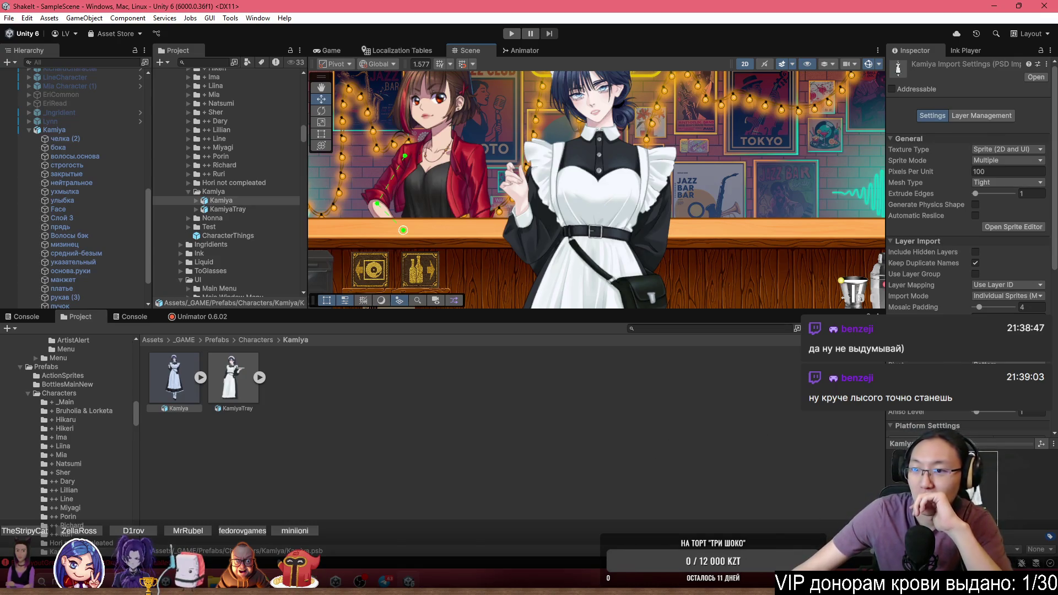
click(1006, 229)
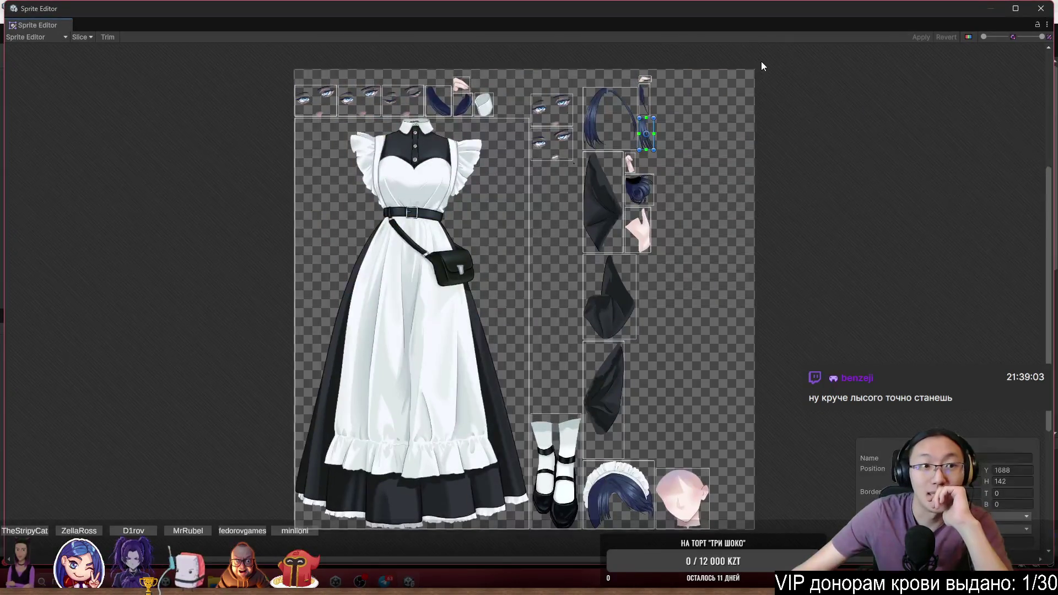
Switch to the Skinning Editor, show the assembled character and pick Weight Brush
click(27, 38)
click(55, 101)
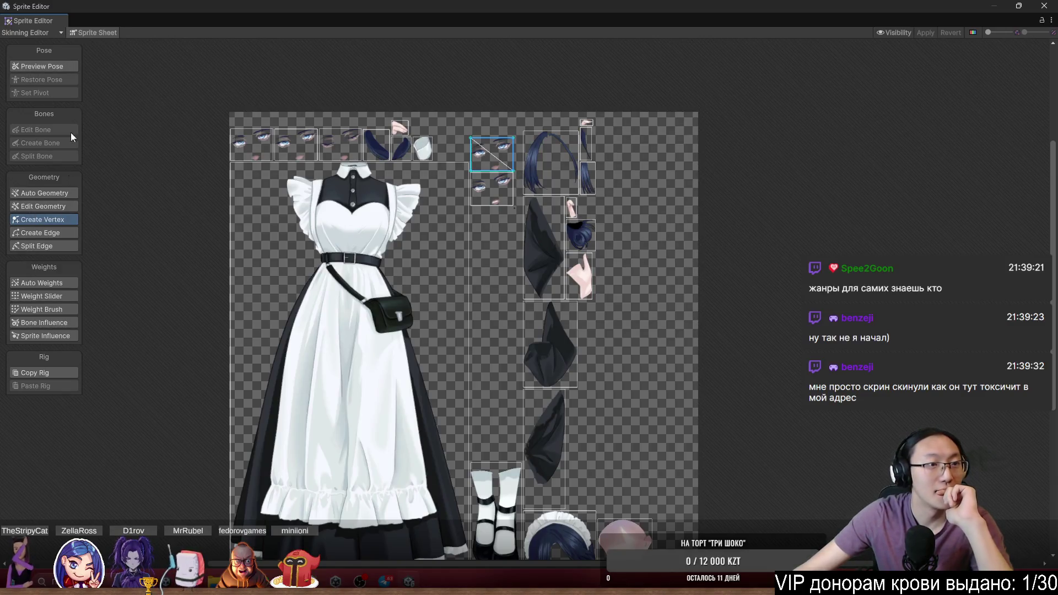
click(88, 32)
scroll(523, 259, up, 2)
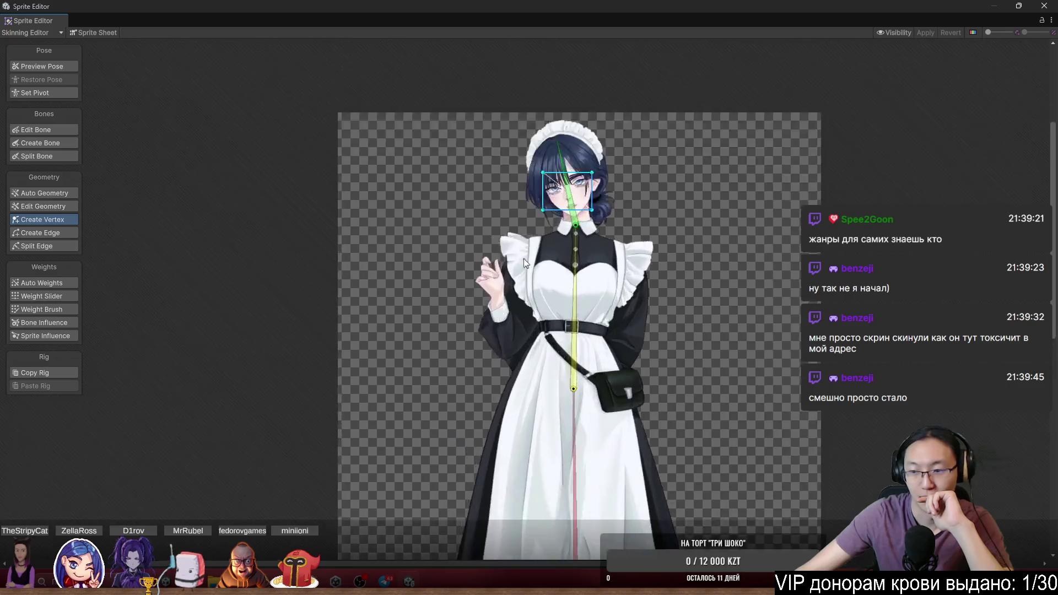
scroll(657, 137, up, 5)
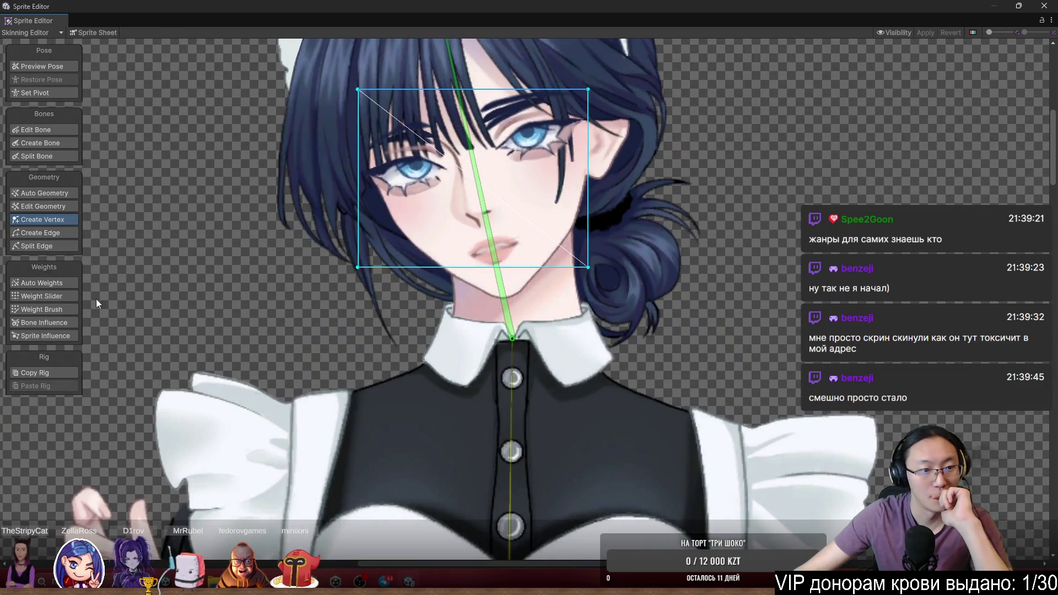
click(52, 310)
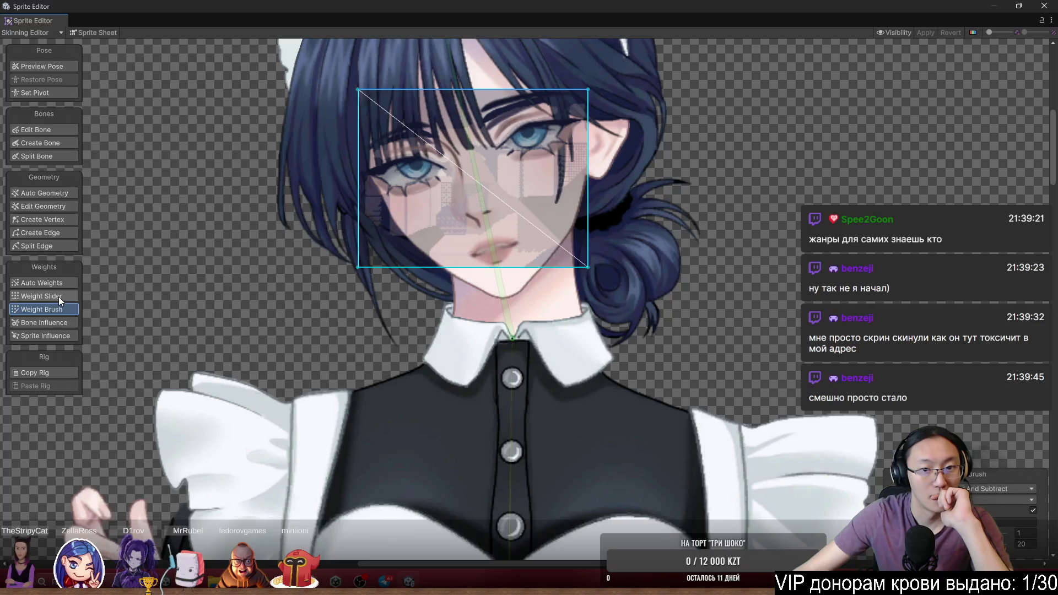
Turn on Preview Pose and cycle through the overlapping face sprites
scroll(375, 202, up, 5)
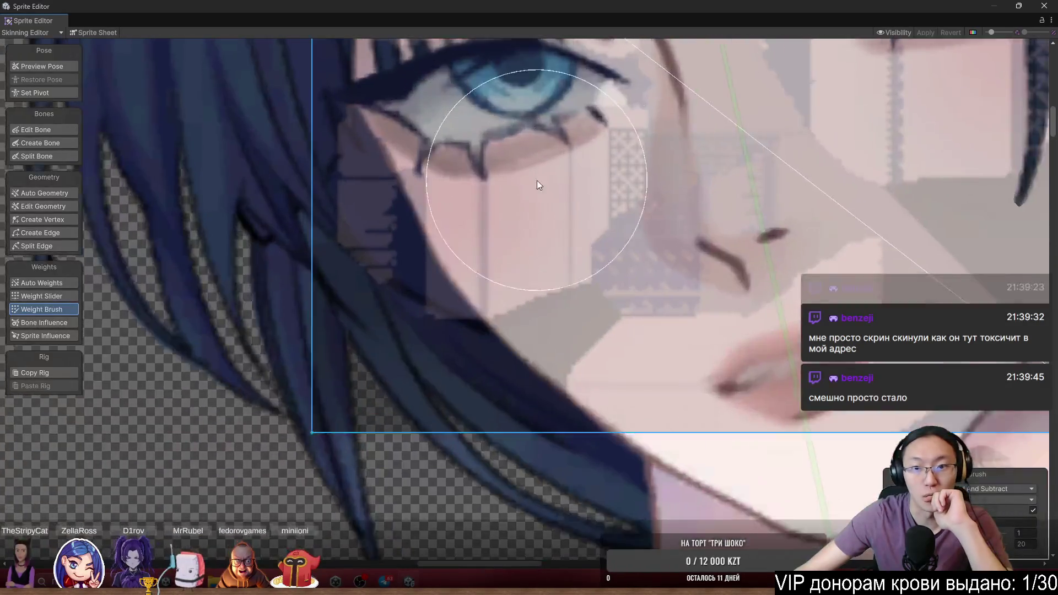
scroll(740, 177, up, 2)
scroll(745, 270, down, 8)
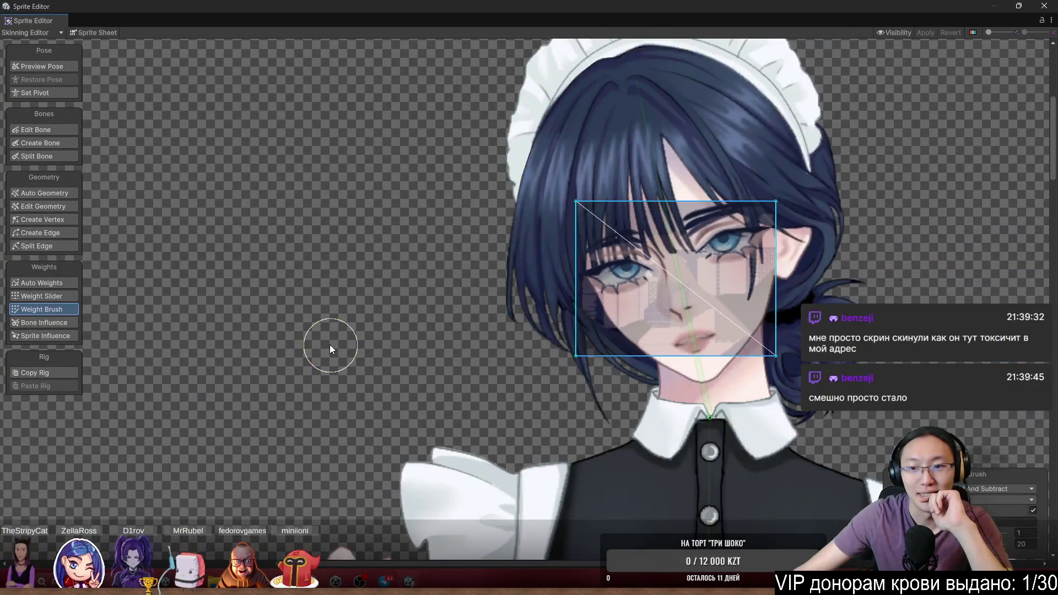
scroll(631, 329, up, 2)
scroll(940, 300, down, 5)
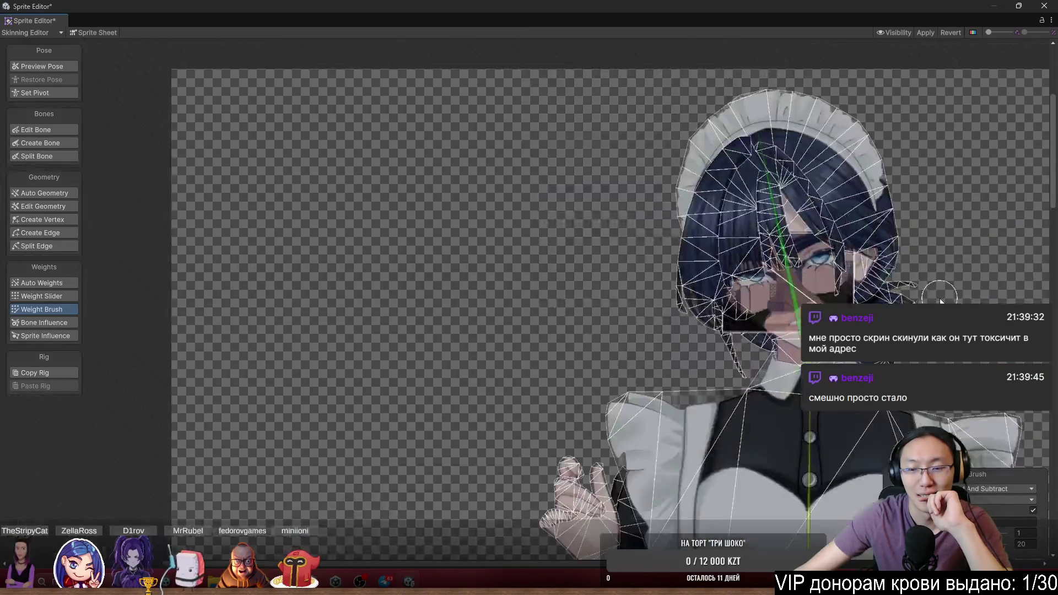
scroll(749, 278, up, 5)
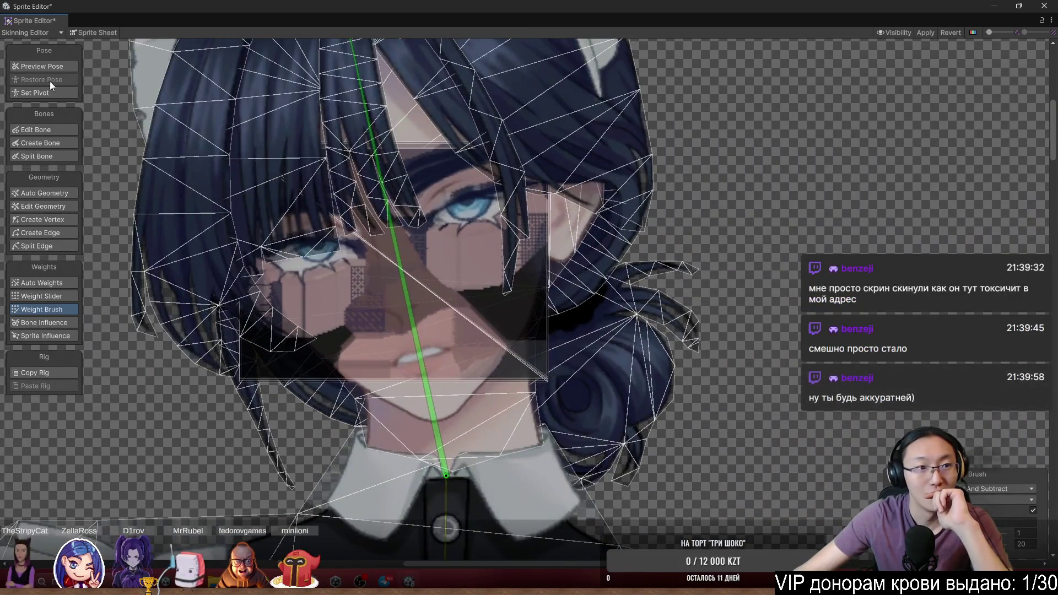
click(49, 67)
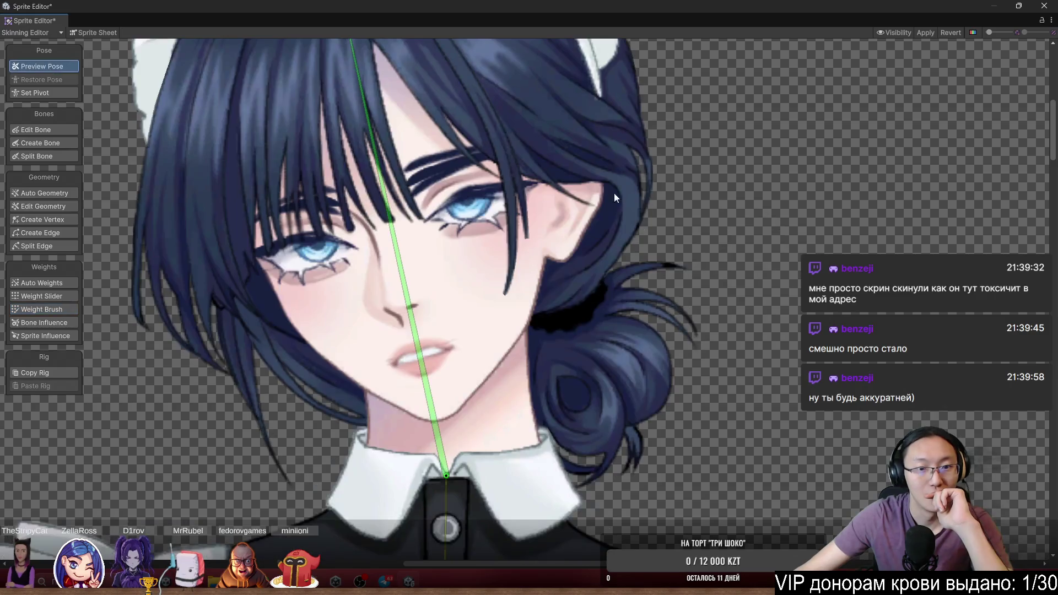
click(467, 277)
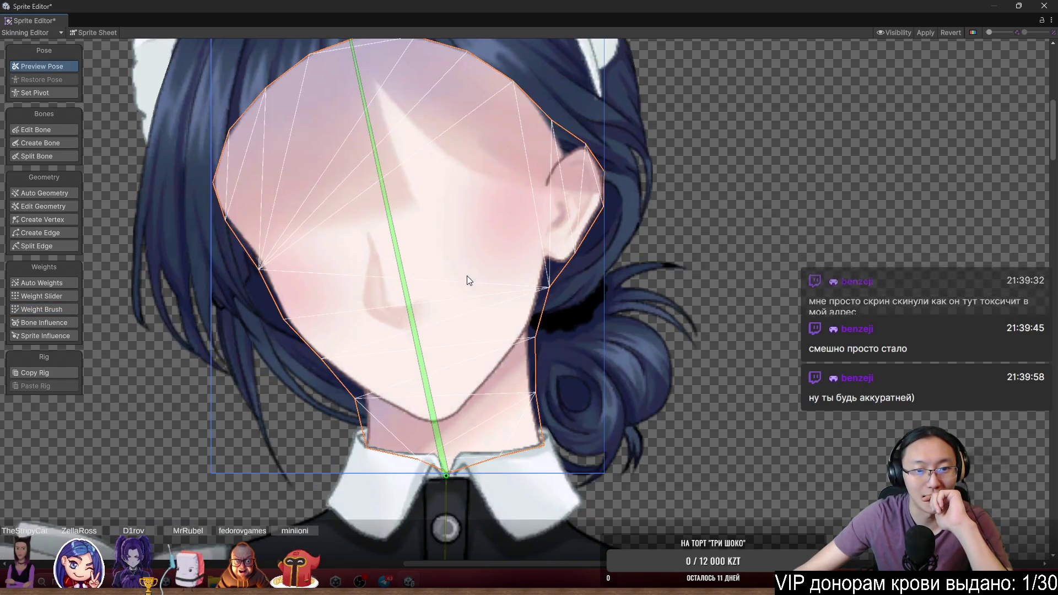
click(468, 276)
click(468, 276)
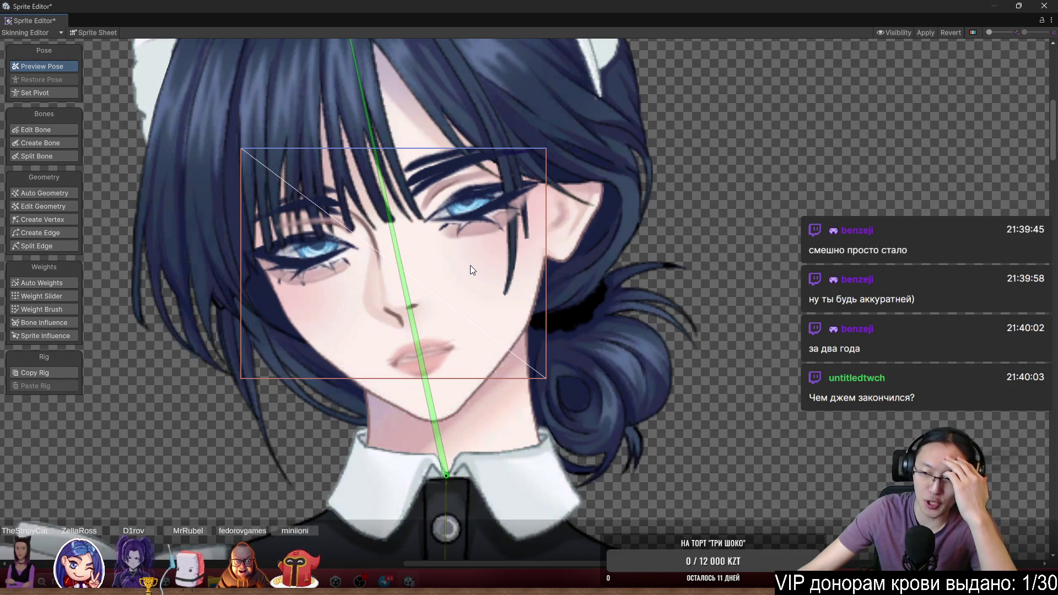
Inspect the face at different zoom levels and return to the Weight Brush tool
scroll(471, 266, down, 5)
scroll(531, 250, up, 3)
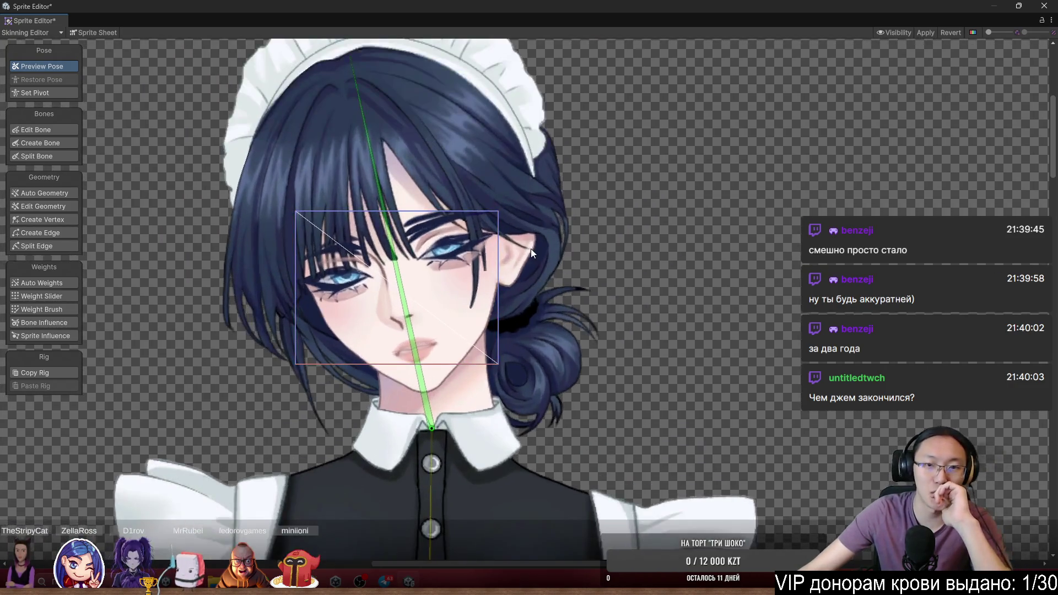
scroll(588, 134, up, 5)
scroll(587, 133, down, 3)
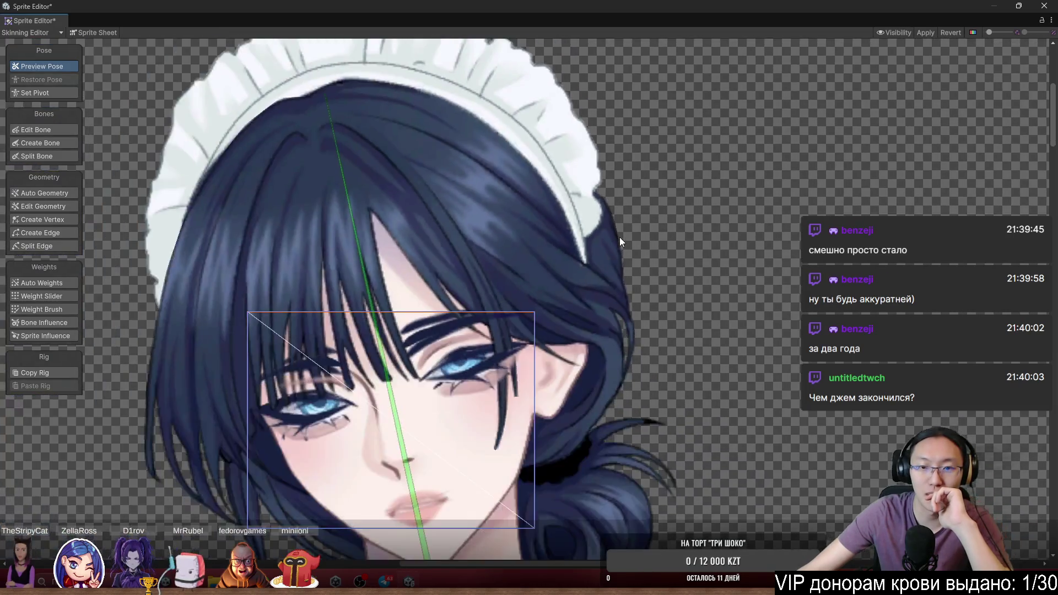
scroll(620, 238, down, 5)
scroll(560, 226, down, 2)
scroll(596, 286, up, 2)
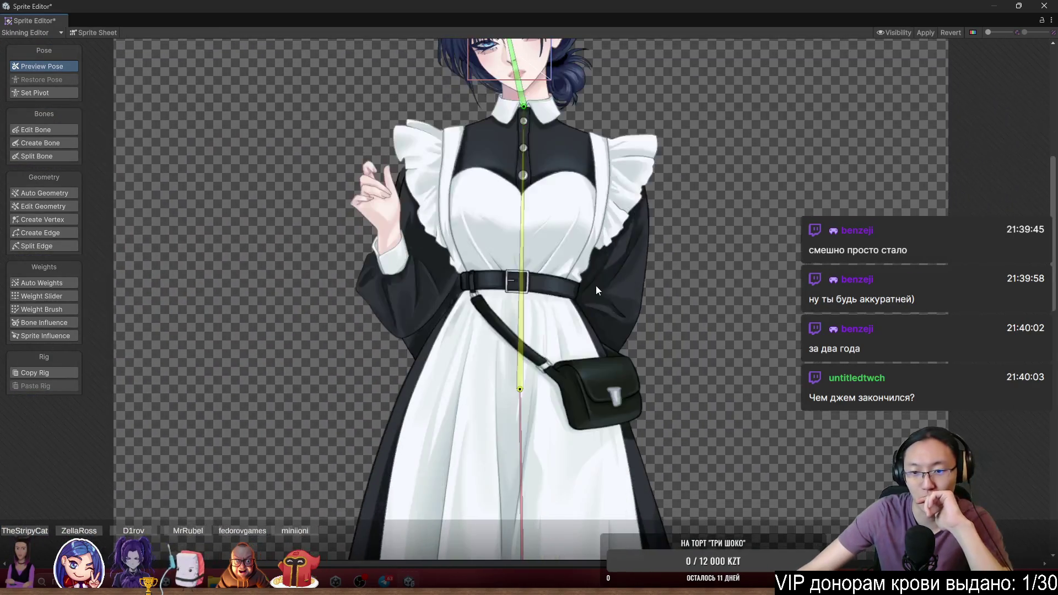
scroll(596, 286, down, 3)
scroll(617, 292, down, 2)
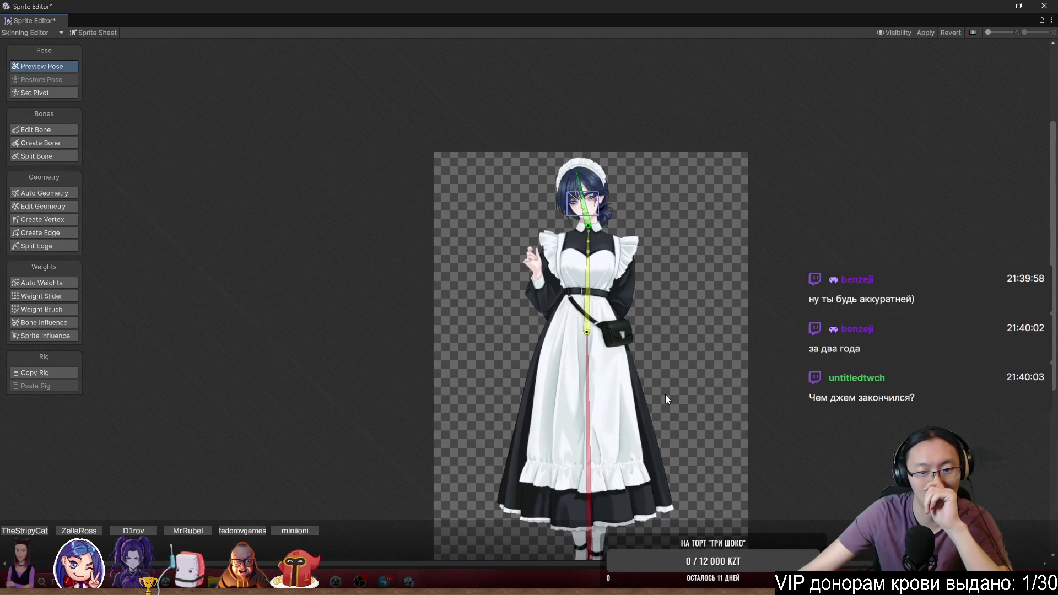
scroll(659, 335, down, 2)
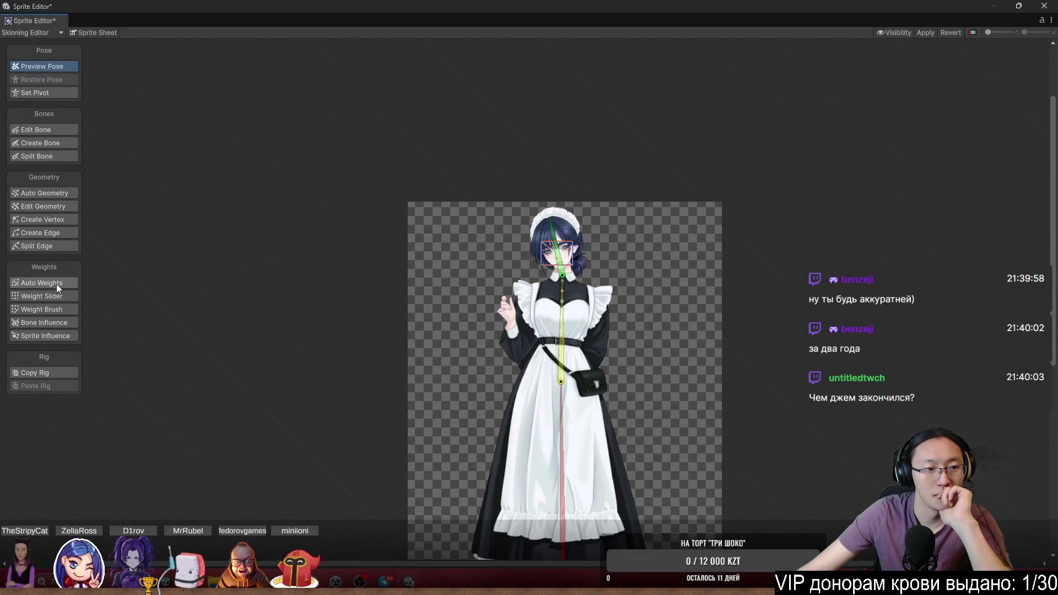
click(48, 304)
scroll(605, 289, up, 3)
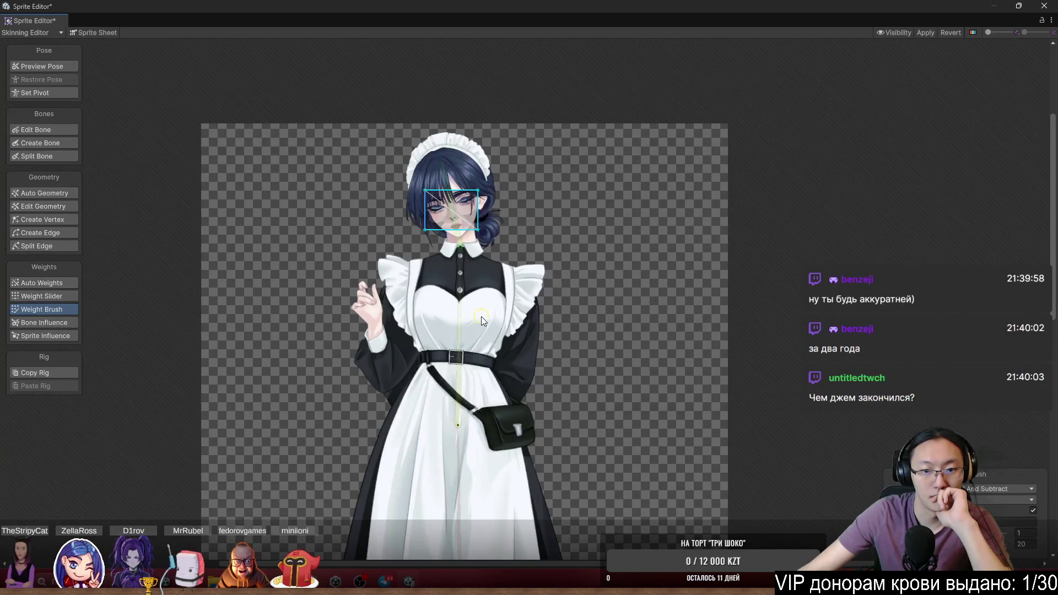
Create a bone parented to the head running down the left hair strands
click(490, 330)
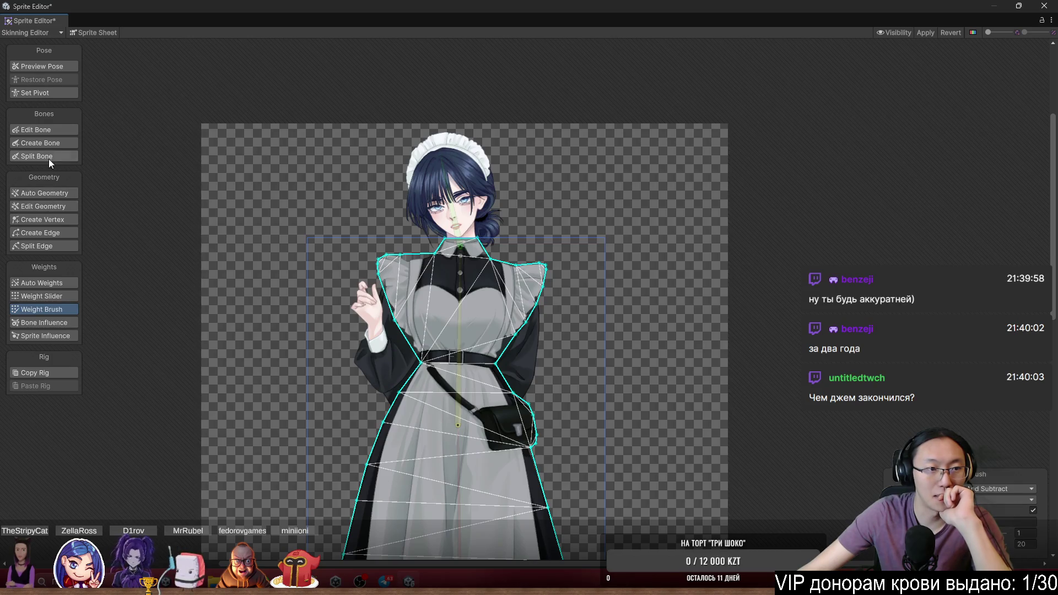
click(52, 145)
scroll(451, 245, up, 3)
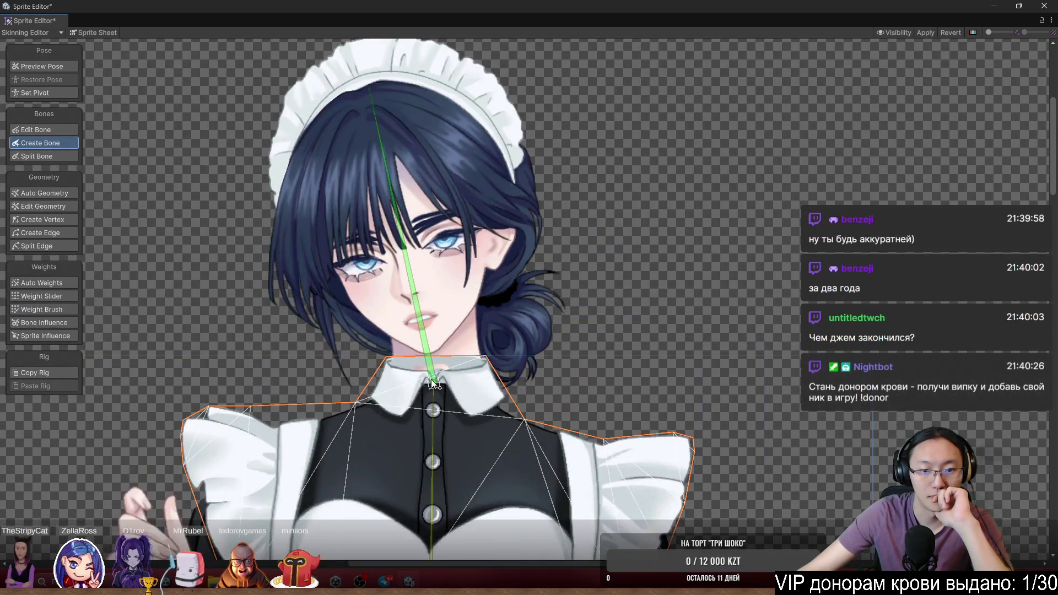
click(434, 342)
scroll(359, 258, up, 3)
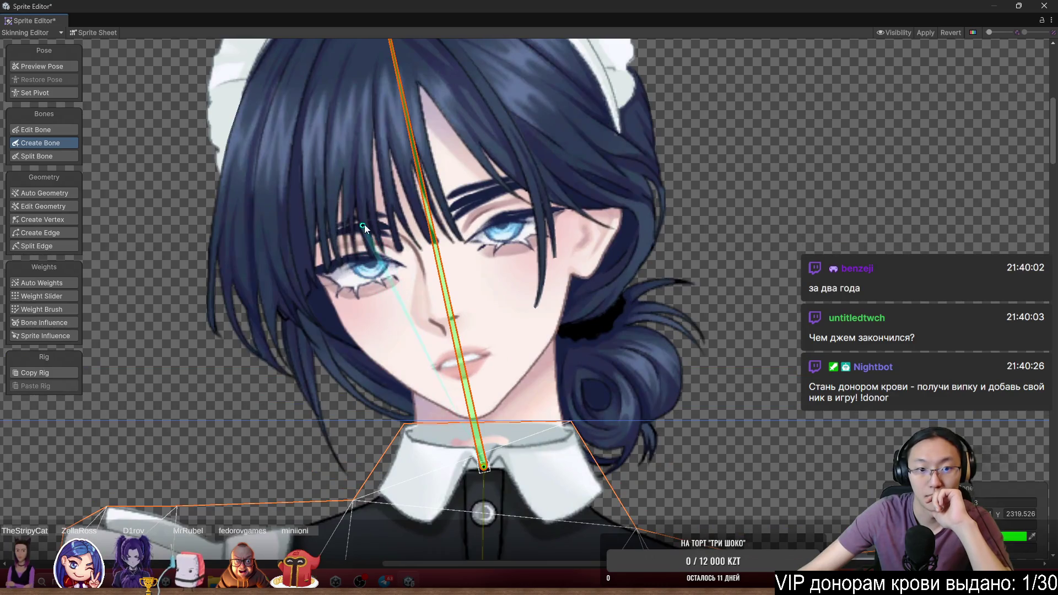
scroll(365, 259, down, 3)
scroll(368, 309, up, 3)
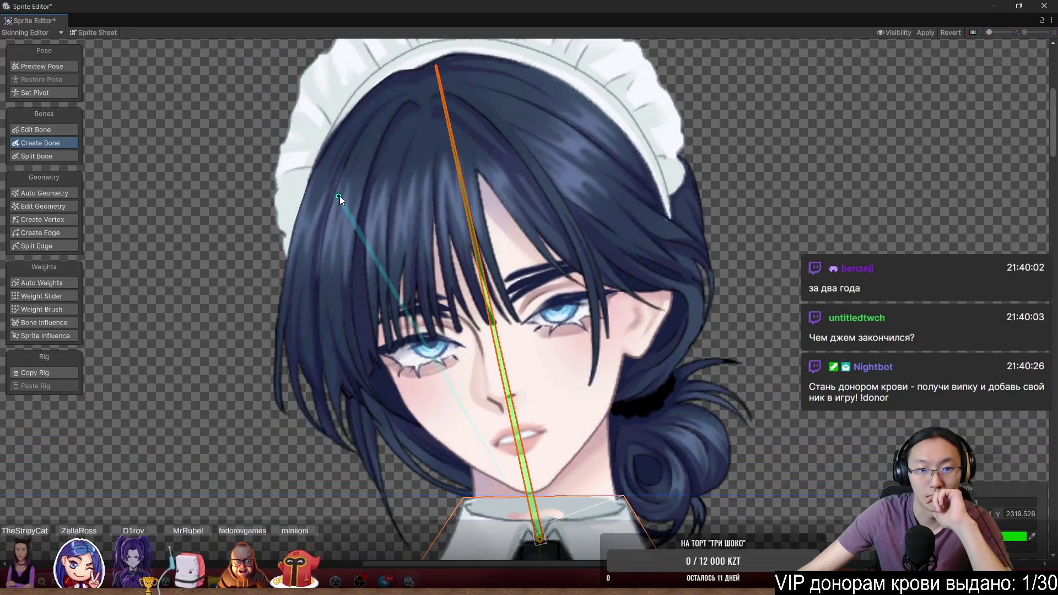
click(370, 116)
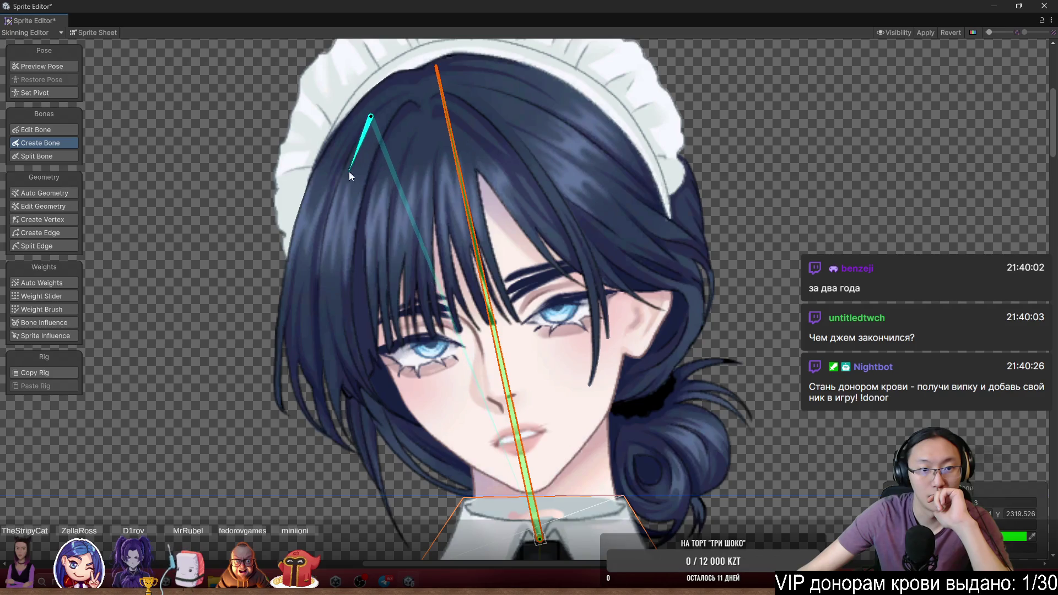
click(360, 457)
key(Escape)
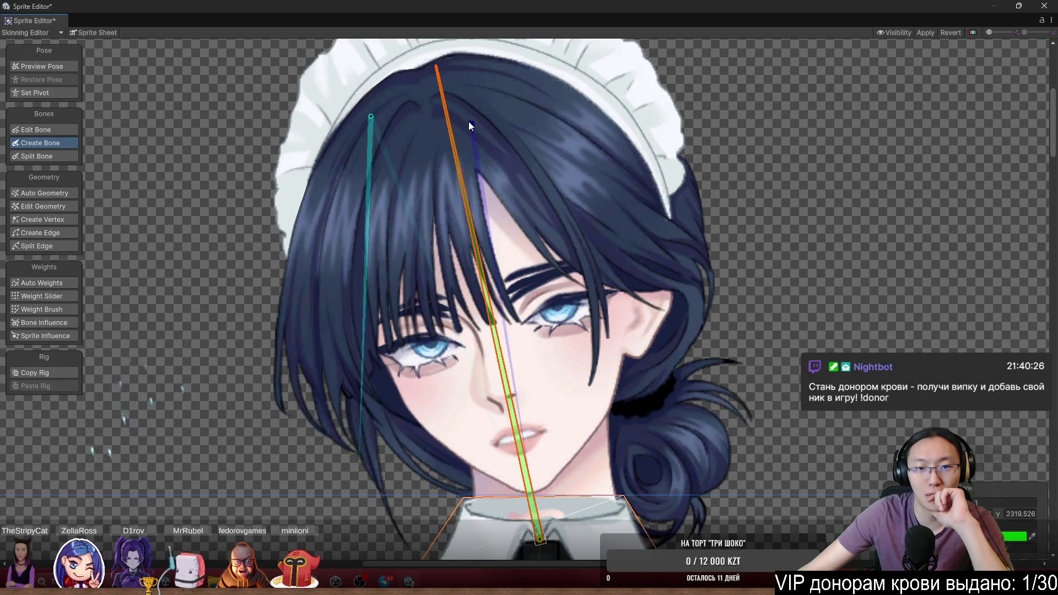
Add a second head bone across the fringe ending over the eye, then preview the pose
click(554, 150)
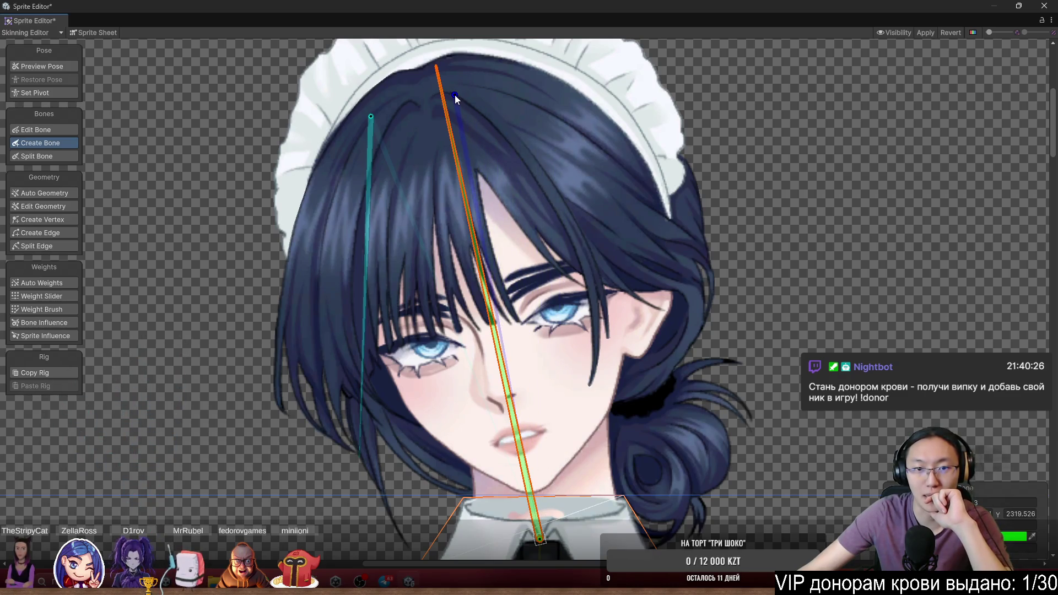
key(Escape)
scroll(452, 91, up, 5)
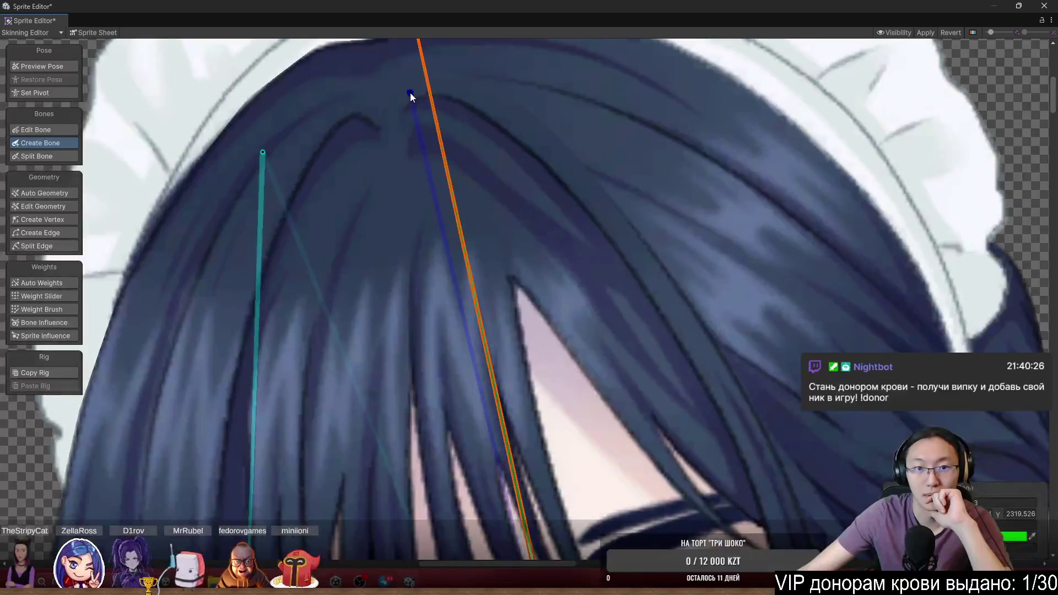
scroll(415, 85, down, 5)
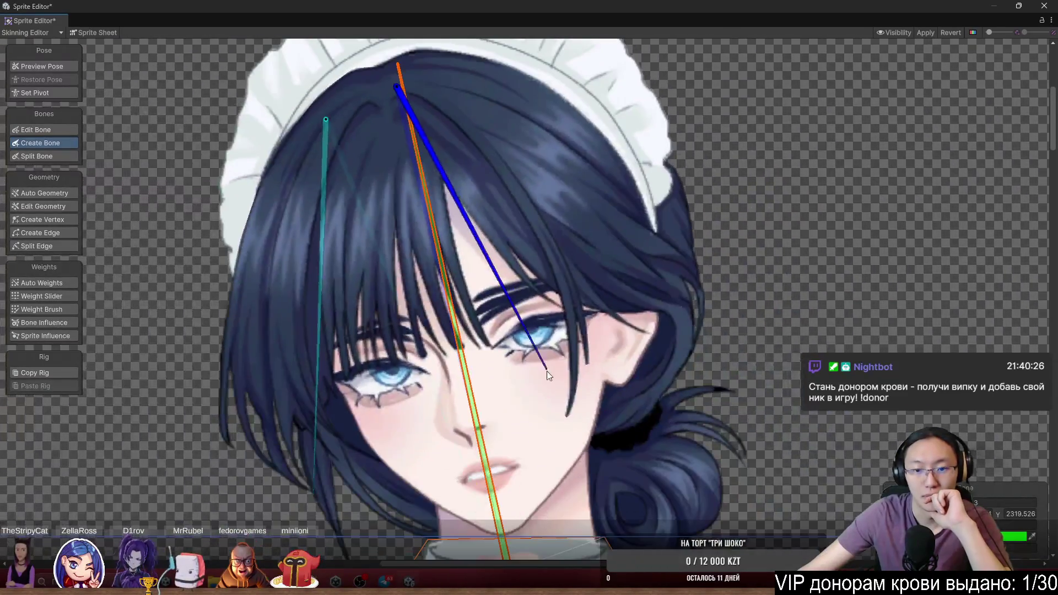
click(568, 430)
click(42, 66)
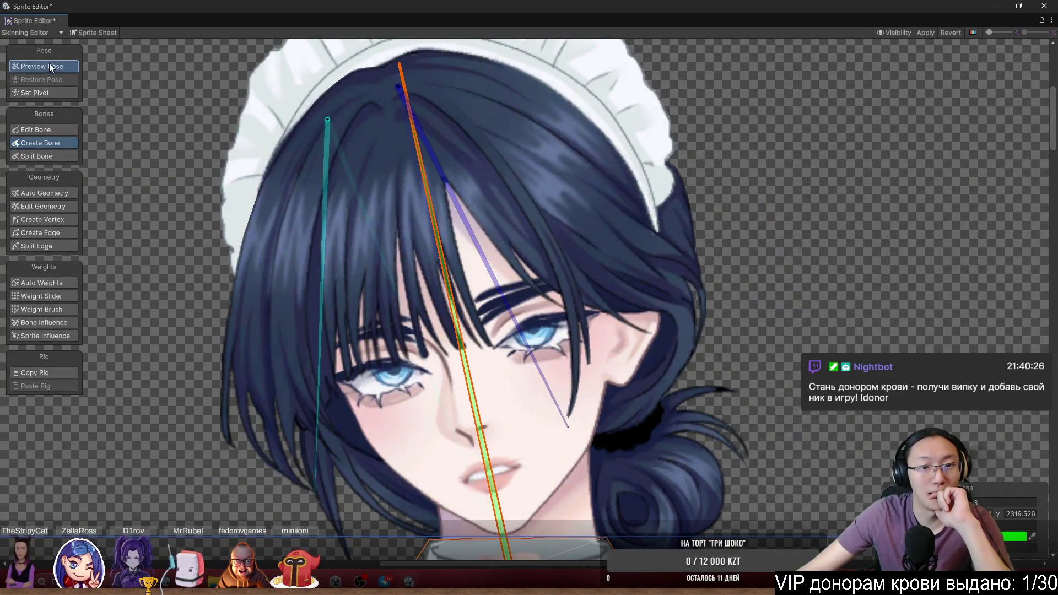
scroll(554, 259, up, 3)
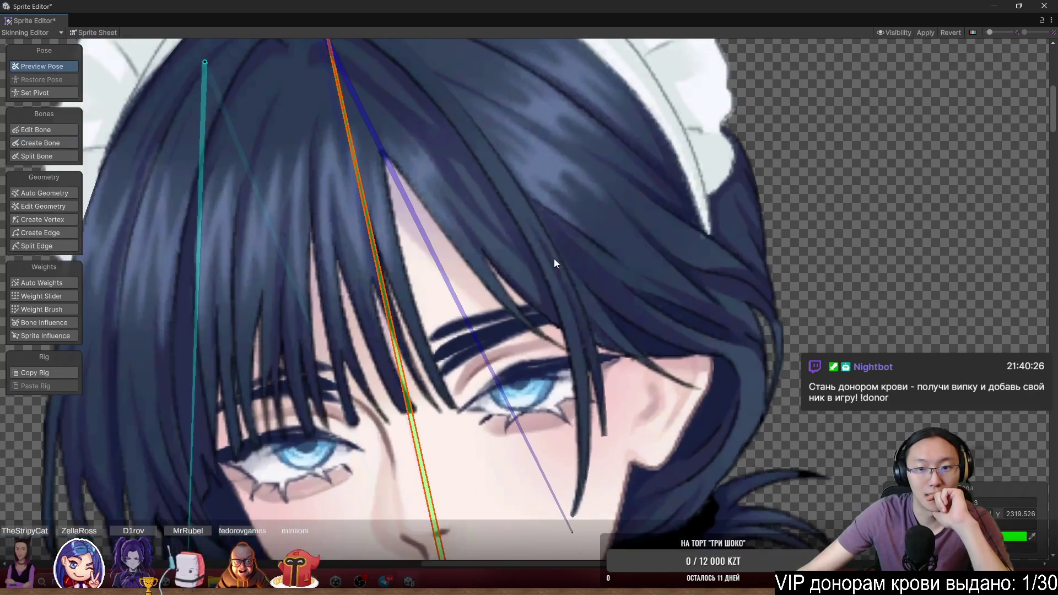
With Create Vertex, pull the right strand's mesh vertices down along the hair
click(61, 217)
scroll(634, 430, up, 2)
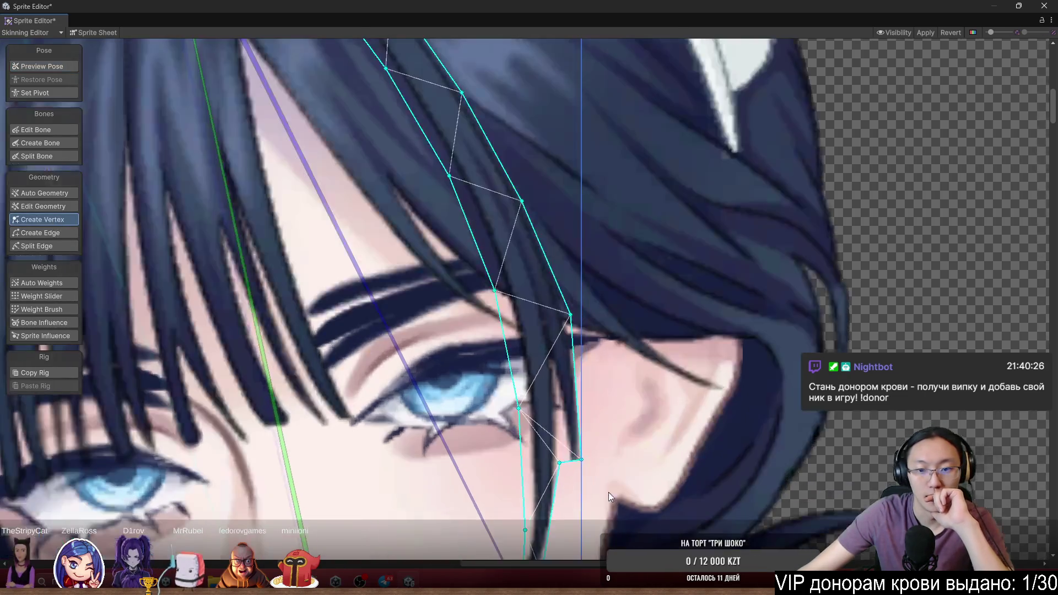
scroll(608, 491, up, 2)
drag(485, 206, 521, 300)
mouse_move(455, 389)
mouse_down()
mouse_move(492, 378)
mouse_move(485, 373)
mouse_up()
mouse_move(442, 410)
mouse_down()
mouse_move(540, 335)
mouse_move(494, 416)
mouse_move(505, 412)
mouse_up()
Add a vertex on the strand outline and move the tip points to the cheek and edge
click(499, 342)
mouse_move(501, 376)
mouse_down()
mouse_move(460, 402)
mouse_move(439, 448)
mouse_move(438, 433)
mouse_up()
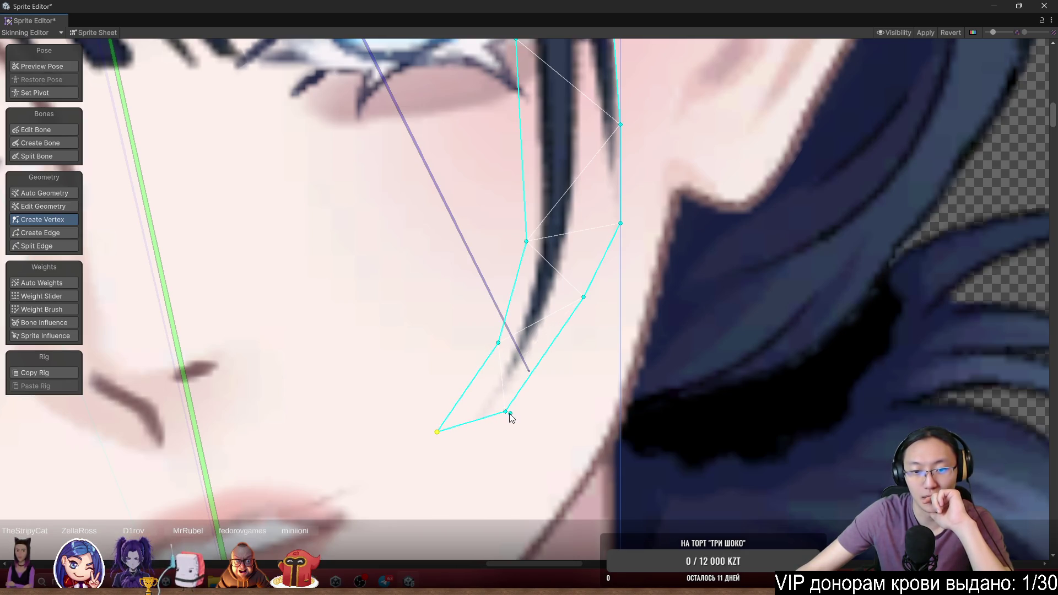
mouse_move(506, 412)
mouse_down()
mouse_move(505, 433)
mouse_move(480, 453)
mouse_move(430, 455)
mouse_up()
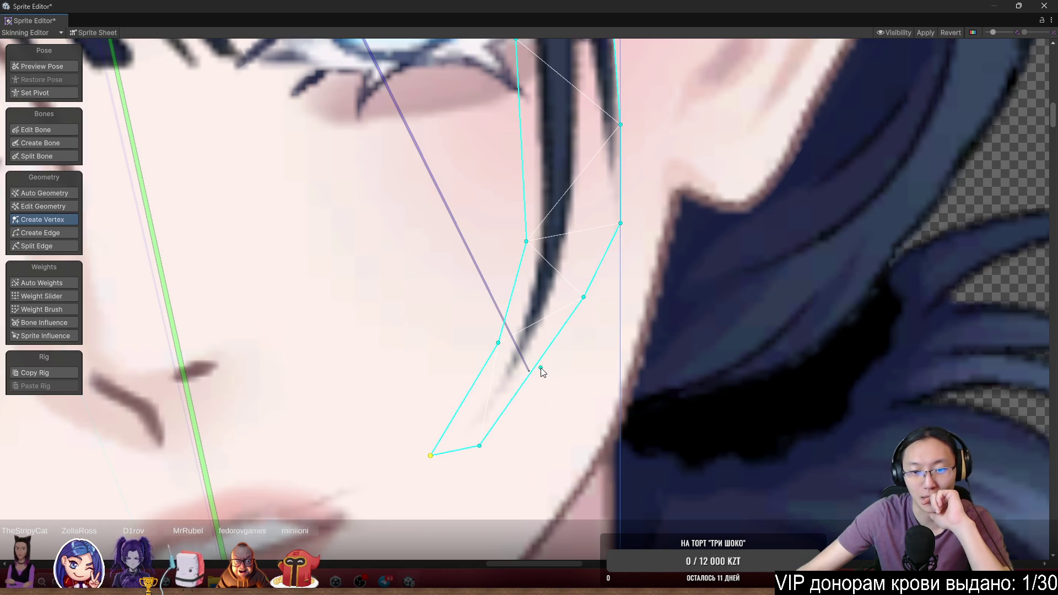
drag(542, 373, 546, 368)
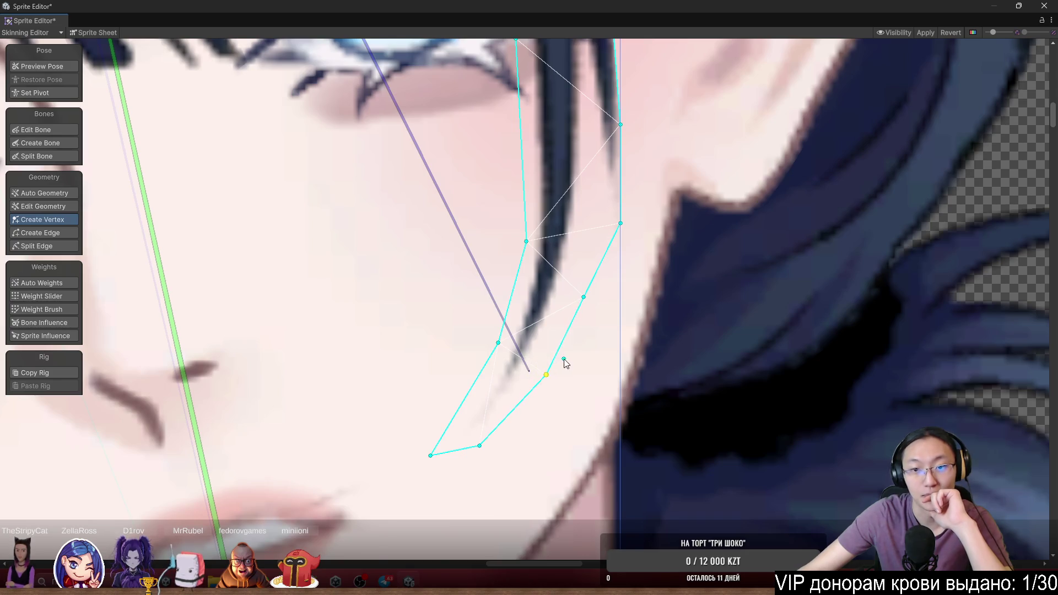
scroll(562, 359, down, 2)
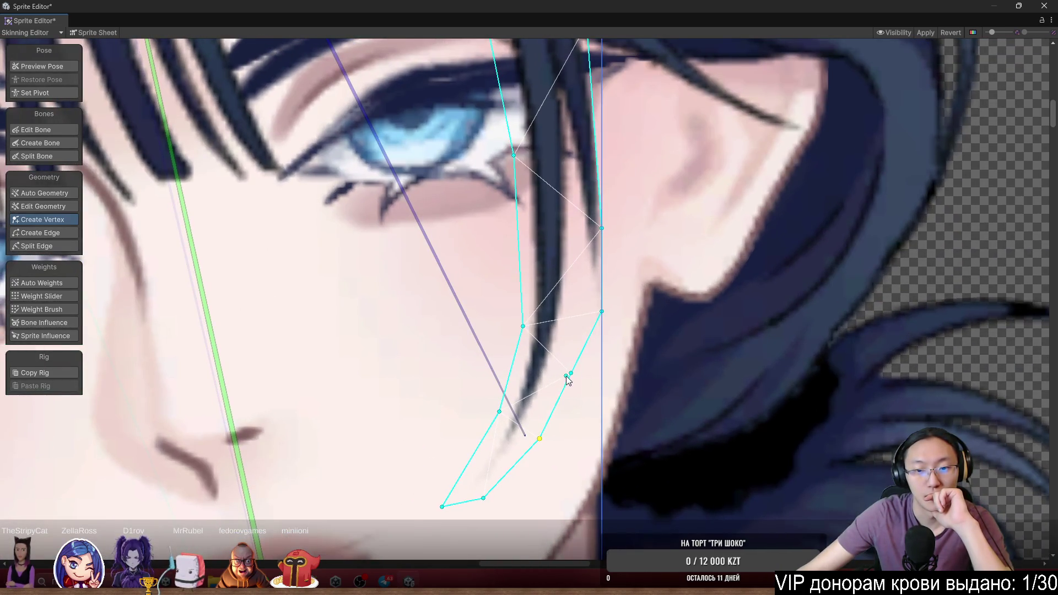
drag(572, 375, 583, 382)
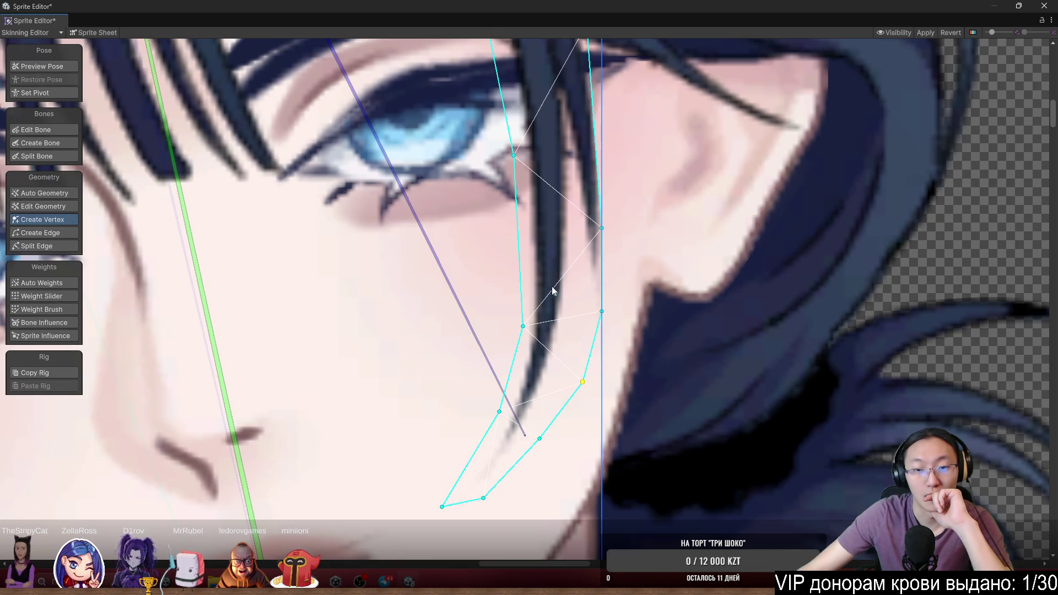
scroll(553, 291, down, 3)
scroll(514, 351, up, 3)
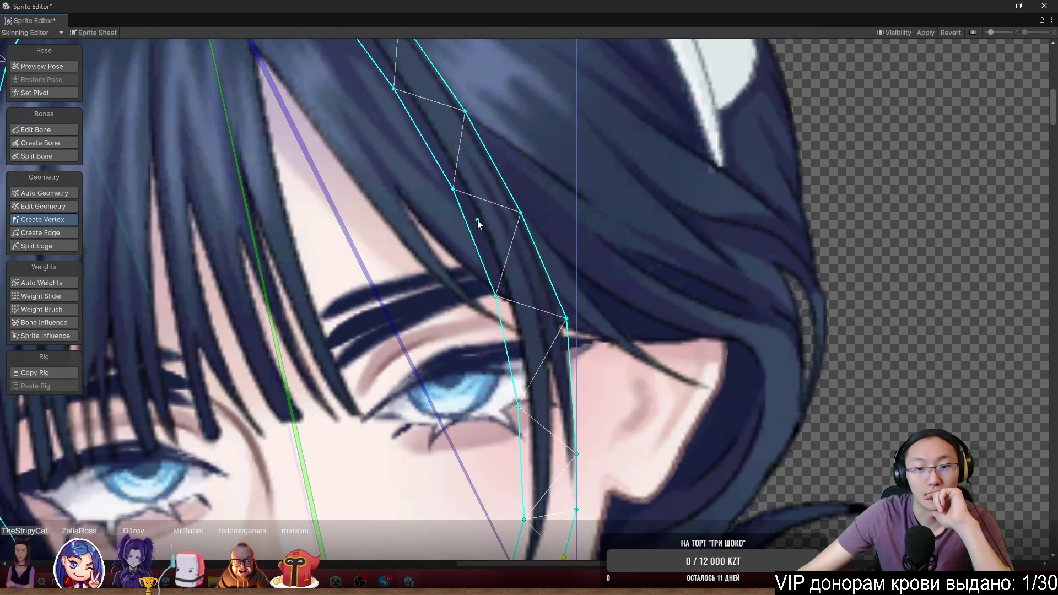
scroll(477, 223, down, 3)
Drag the left hair lock's mesh tip vertex outward to extend it
scroll(486, 357, up, 3)
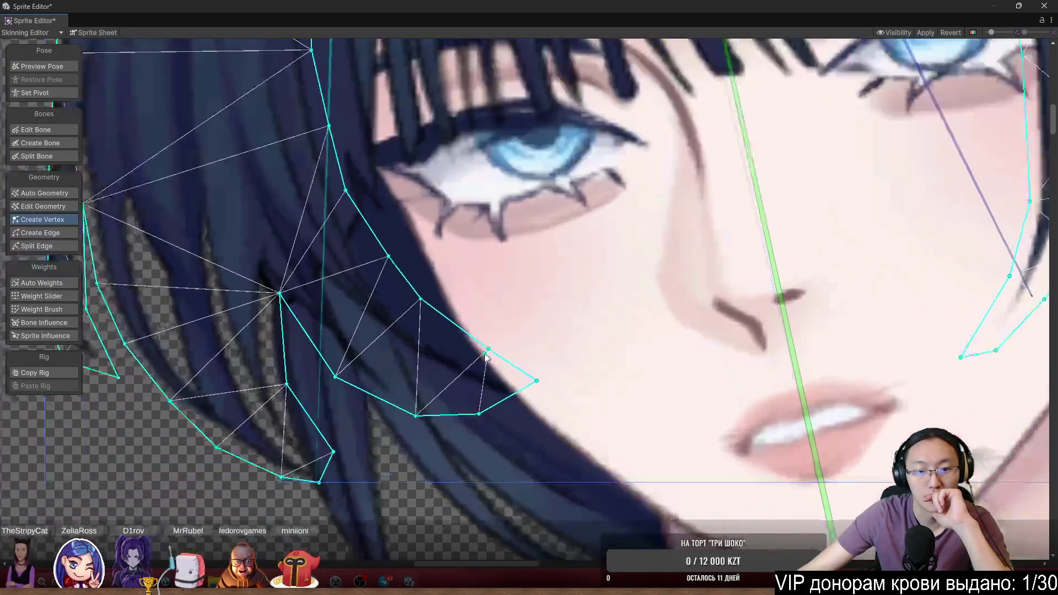
scroll(486, 357, up, 1)
scroll(496, 412, up, 2)
drag(496, 412, 584, 417)
scroll(584, 418, down, 3)
scroll(563, 412, down, 2)
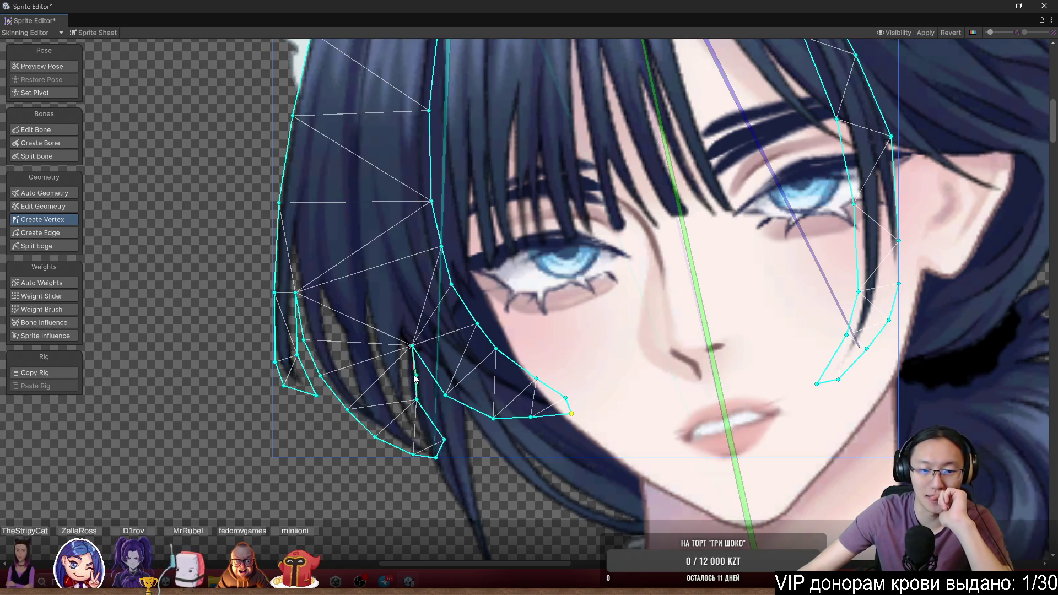
scroll(413, 378, up, 1)
scroll(461, 452, up, 2)
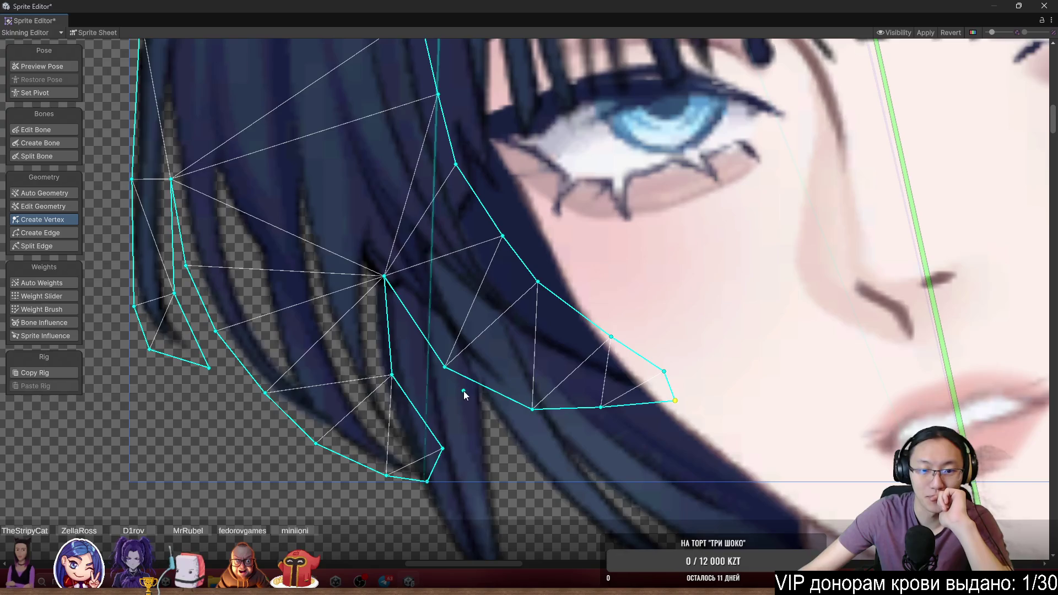
scroll(464, 391, down, 8)
scroll(449, 345, up, 6)
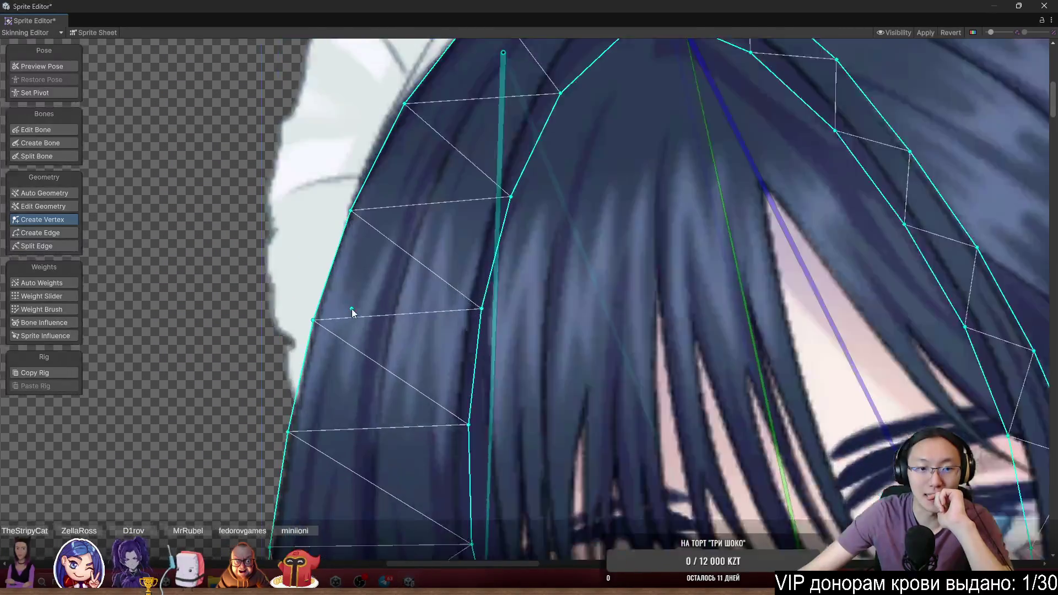
scroll(352, 308, up, 3)
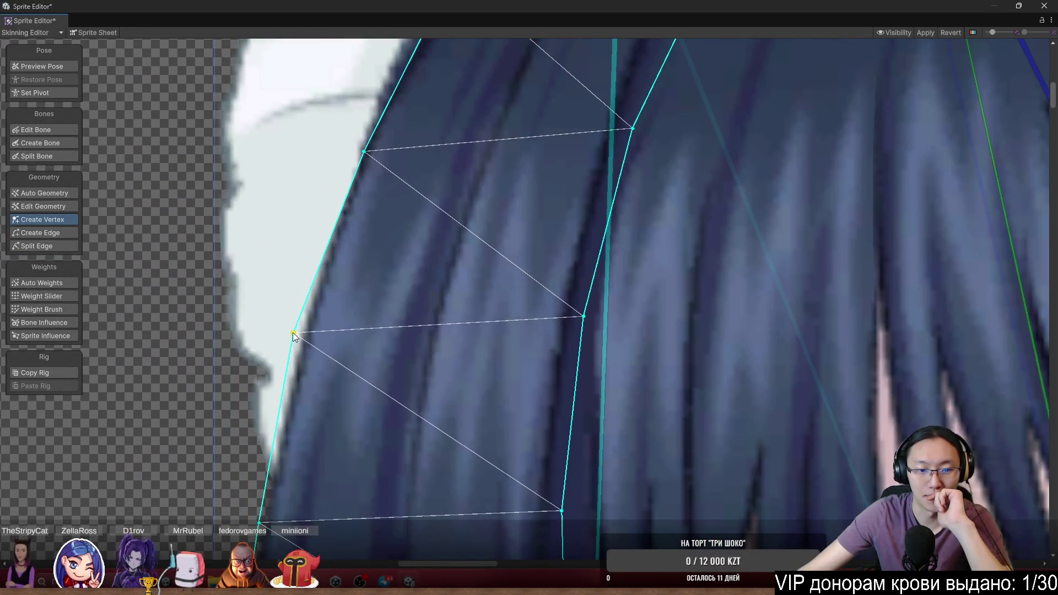
Fit an outline point to the hair edge and add a vertex on the top-left hair outline
drag(293, 334, 367, 438)
drag(405, 306, 397, 302)
drag(423, 237, 408, 415)
scroll(524, 239, up, 2)
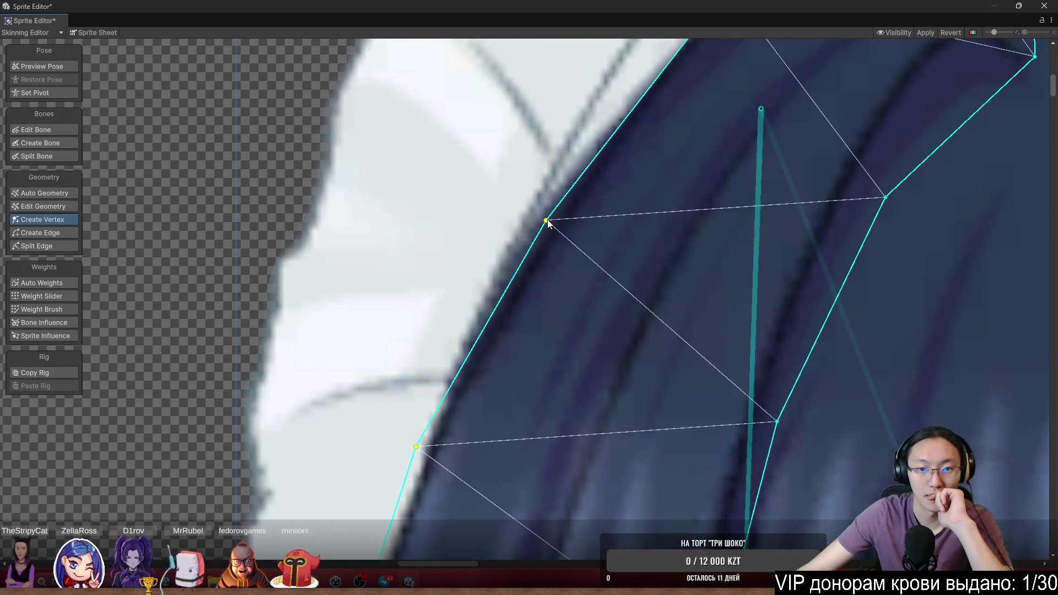
scroll(567, 231, down, 2)
scroll(458, 347, up, 1)
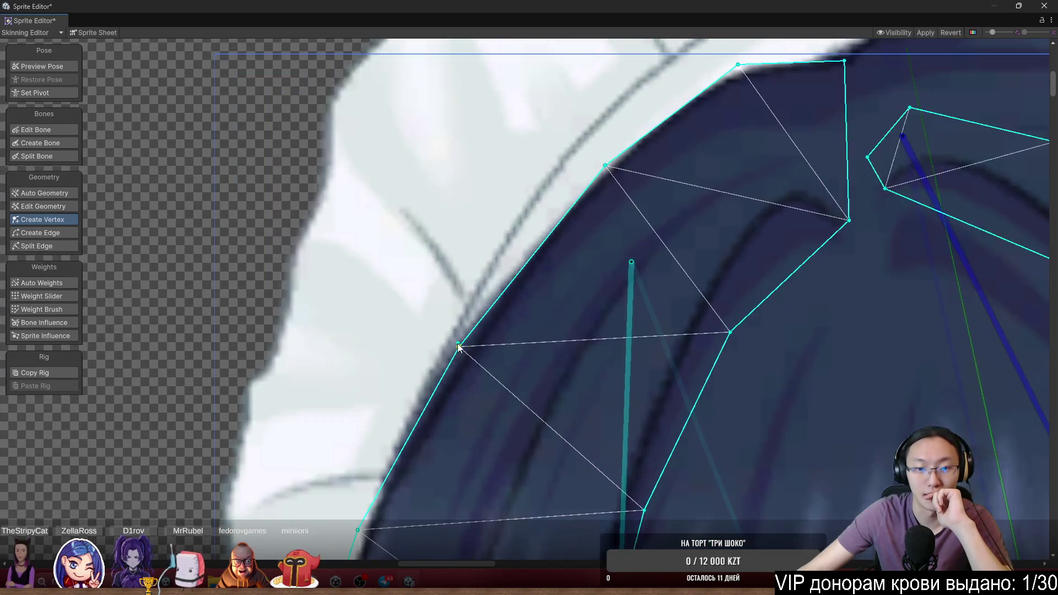
scroll(459, 346, up, 1)
click(458, 345)
click(543, 244)
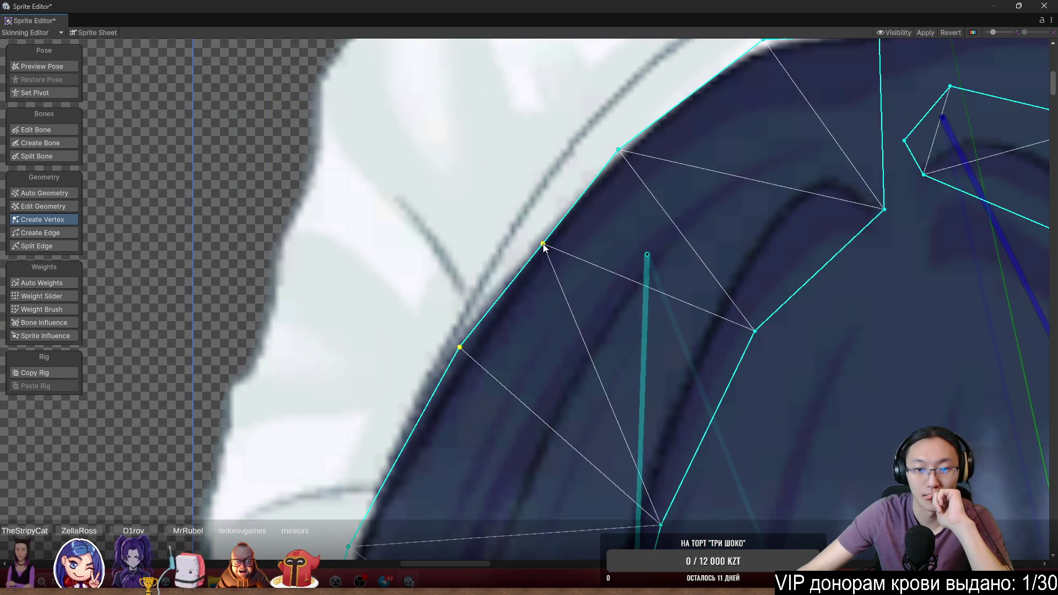
scroll(543, 246, down, 3)
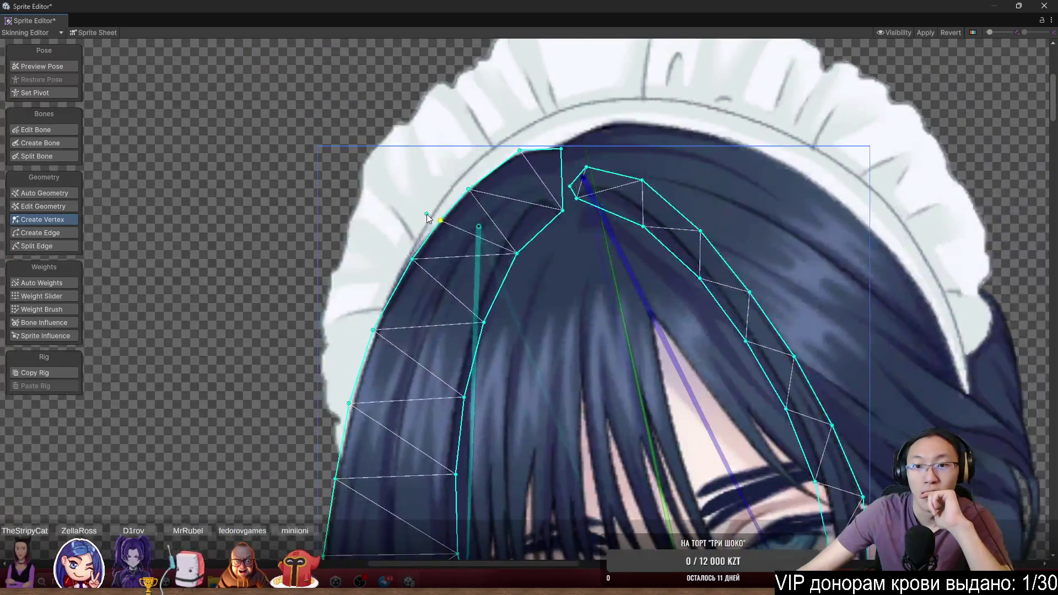
scroll(426, 214, down, 5)
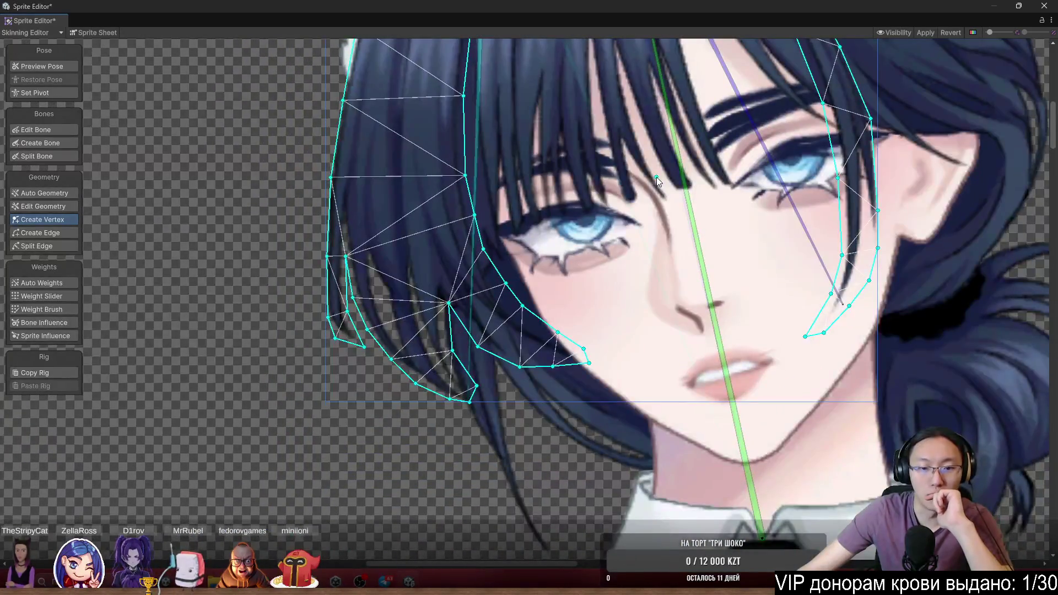
scroll(725, 266, right, 5)
scroll(726, 266, up, 2)
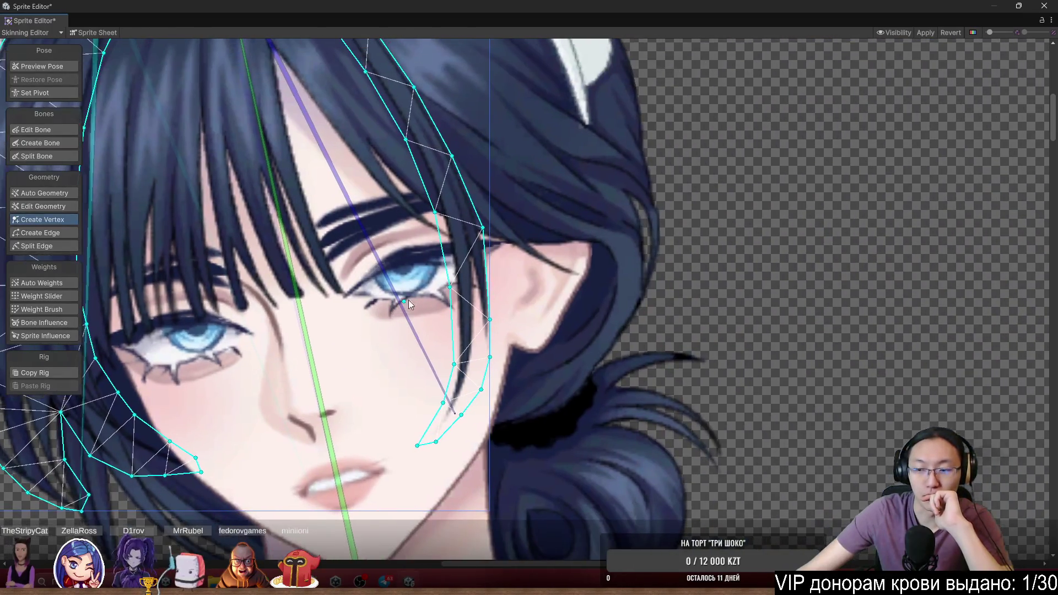
scroll(558, 276, up, 5)
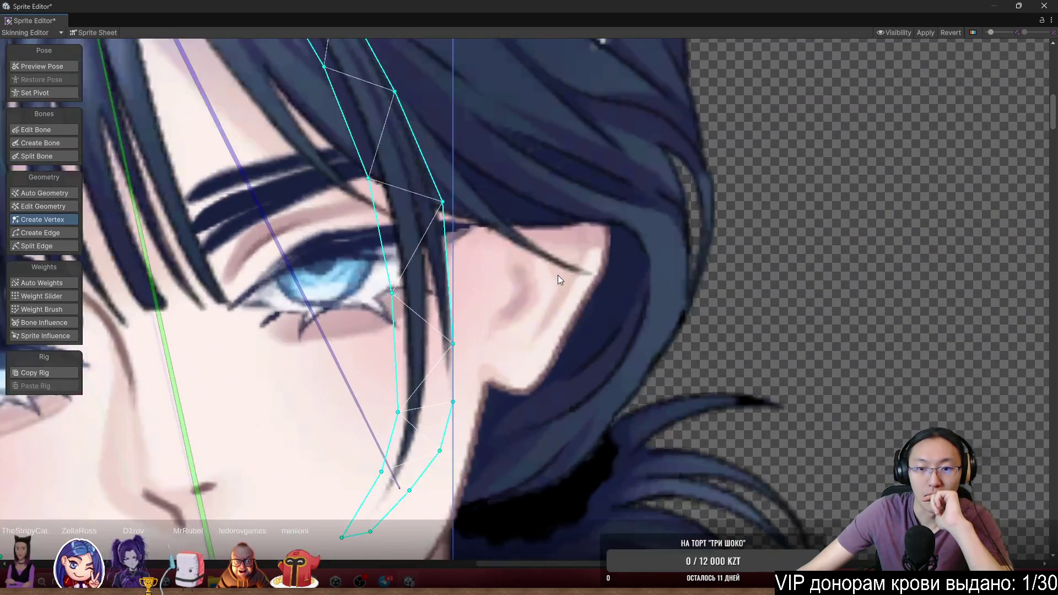
scroll(558, 275, down, 8)
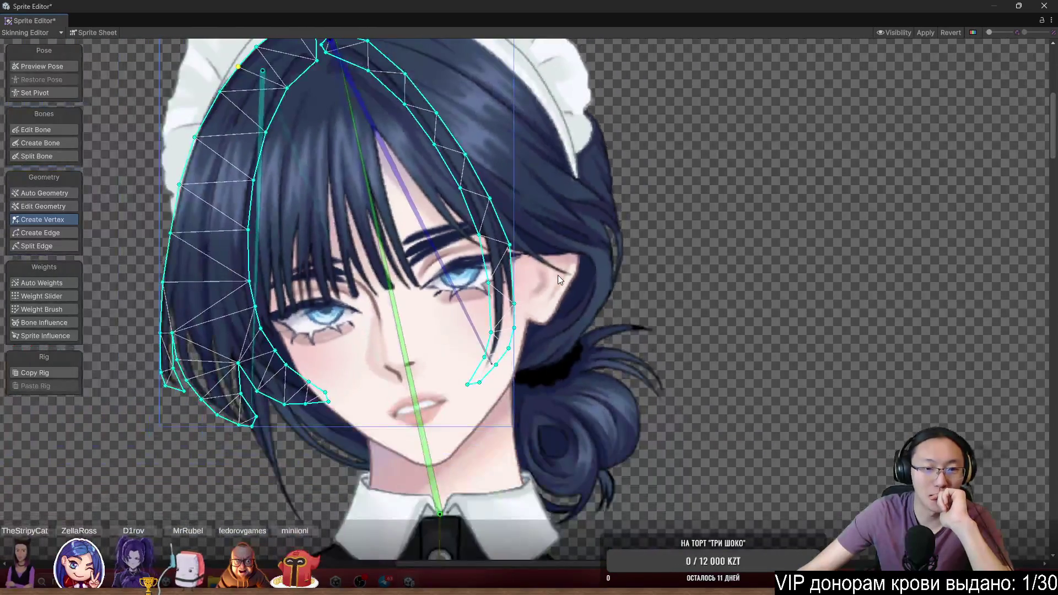
scroll(618, 273, down, 3)
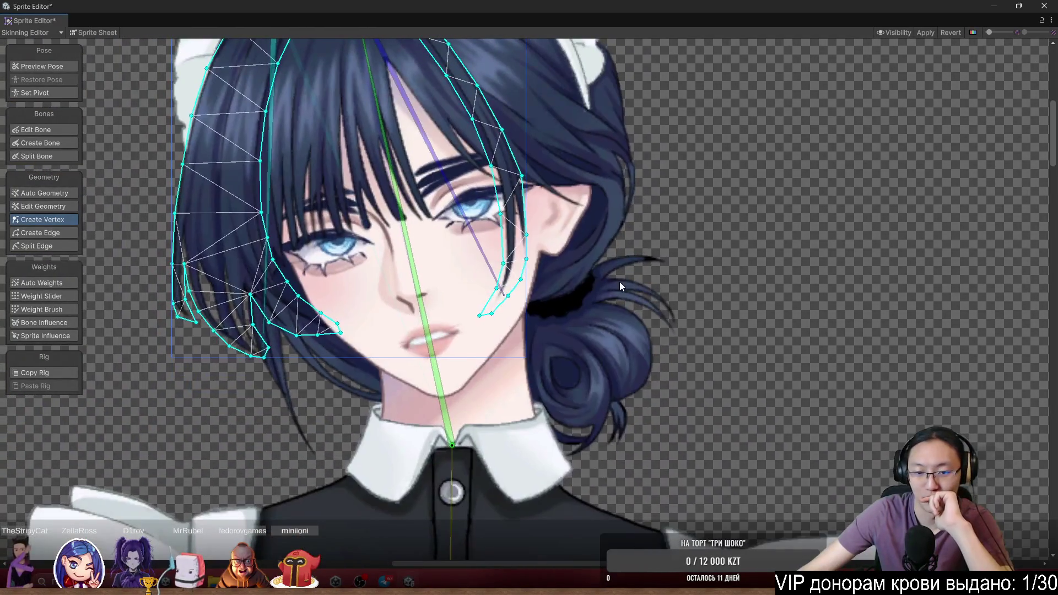
scroll(620, 282, left, 1)
scroll(648, 237, down, 2)
scroll(648, 236, left, 2)
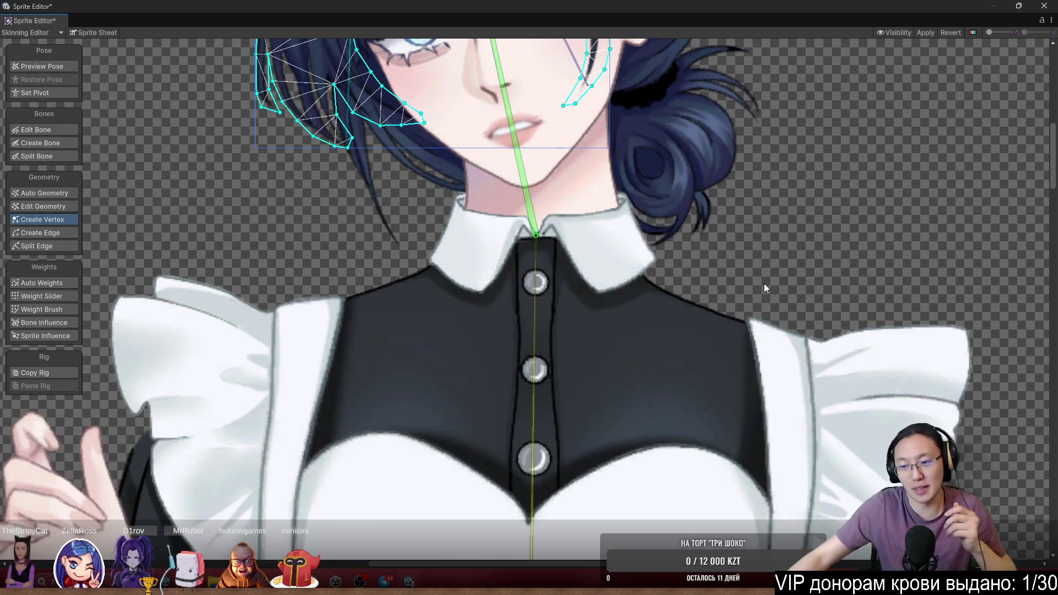
scroll(764, 284, down, 6)
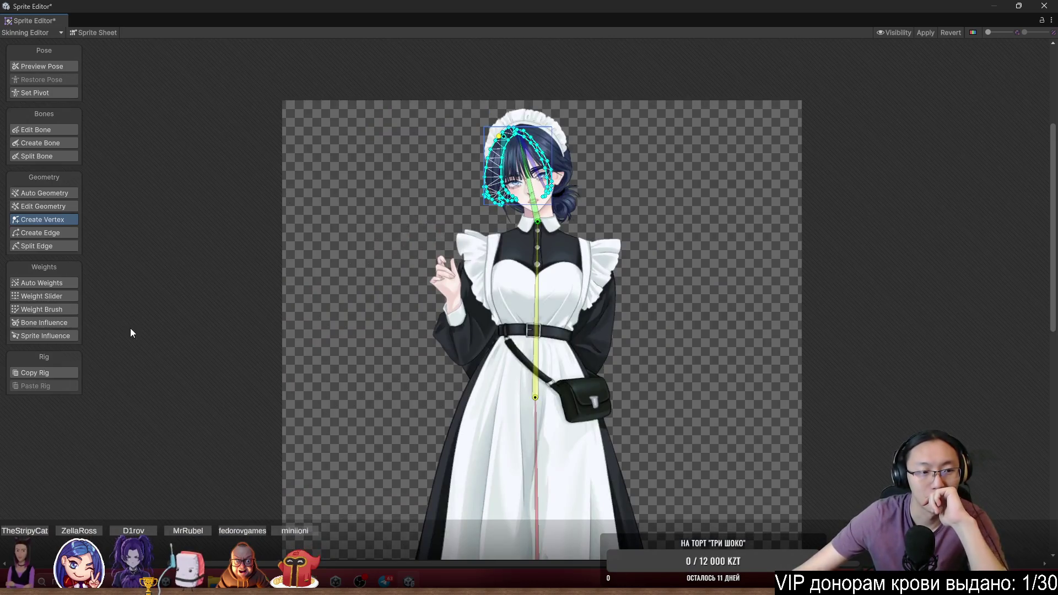
scroll(528, 153, up, 6)
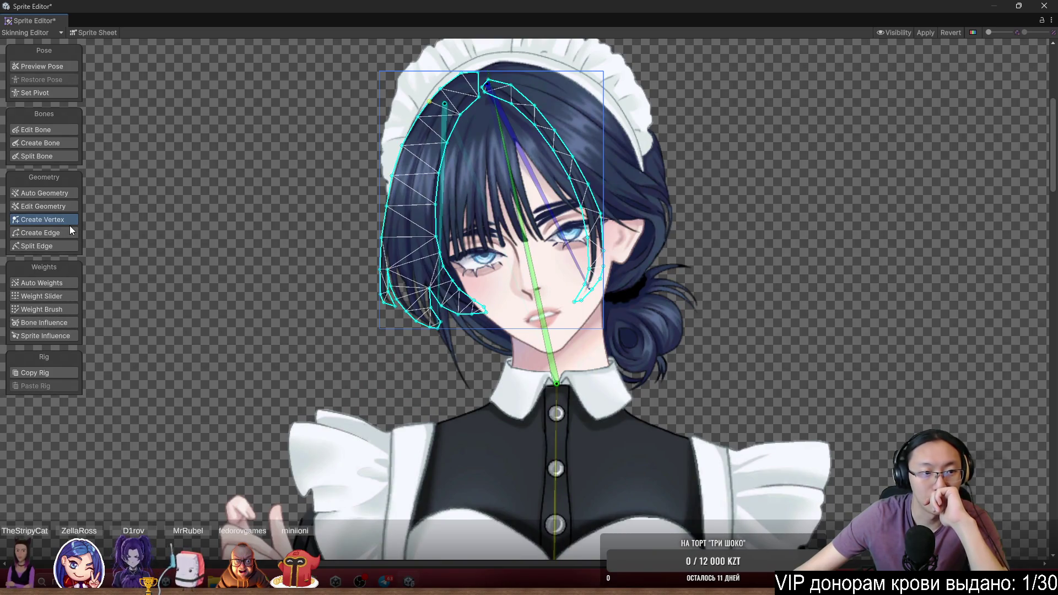
With Create Bone, start the body bone at the maid's neck joint
click(60, 143)
scroll(550, 167, up, 3)
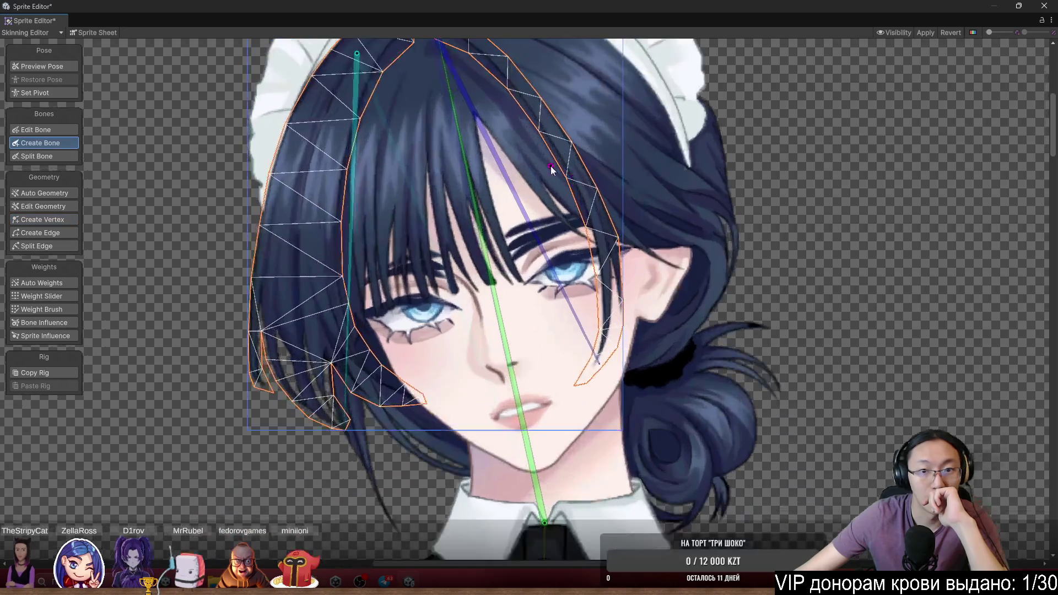
click(547, 513)
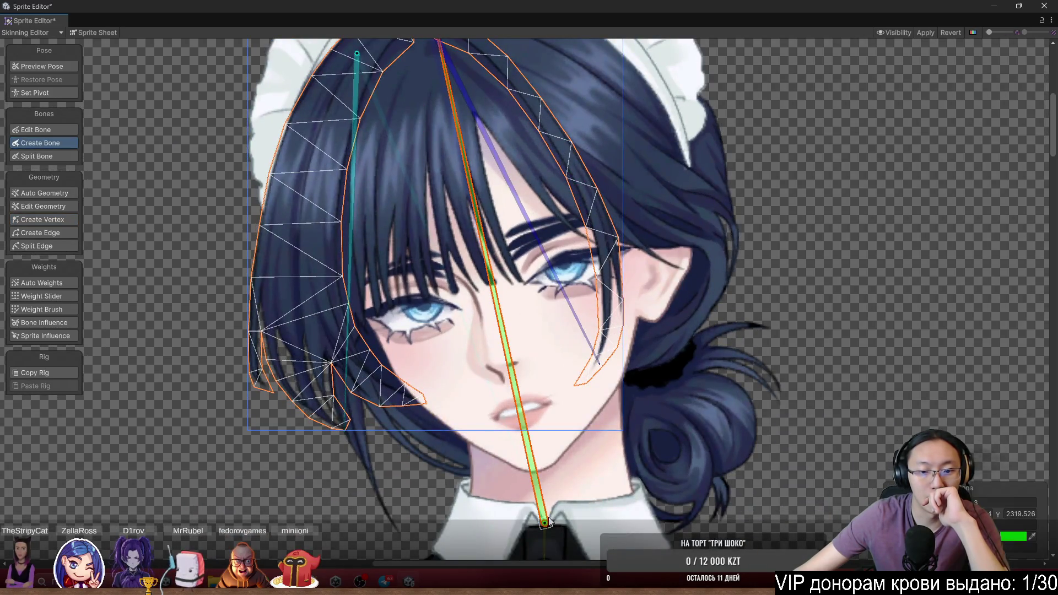
scroll(419, 182, up, 2)
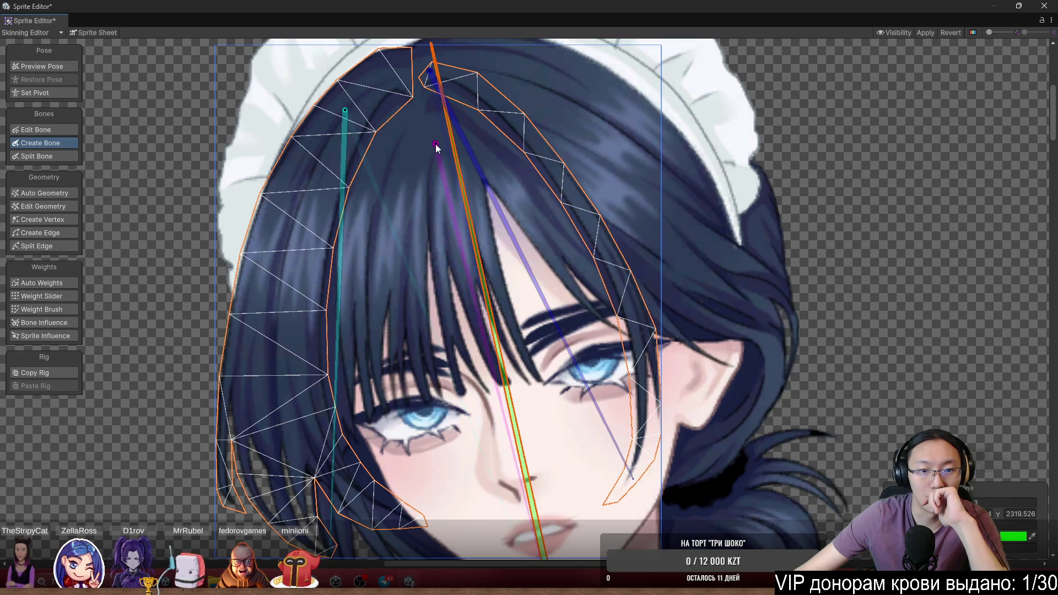
scroll(444, 146, up, 2)
scroll(449, 169, up, 2)
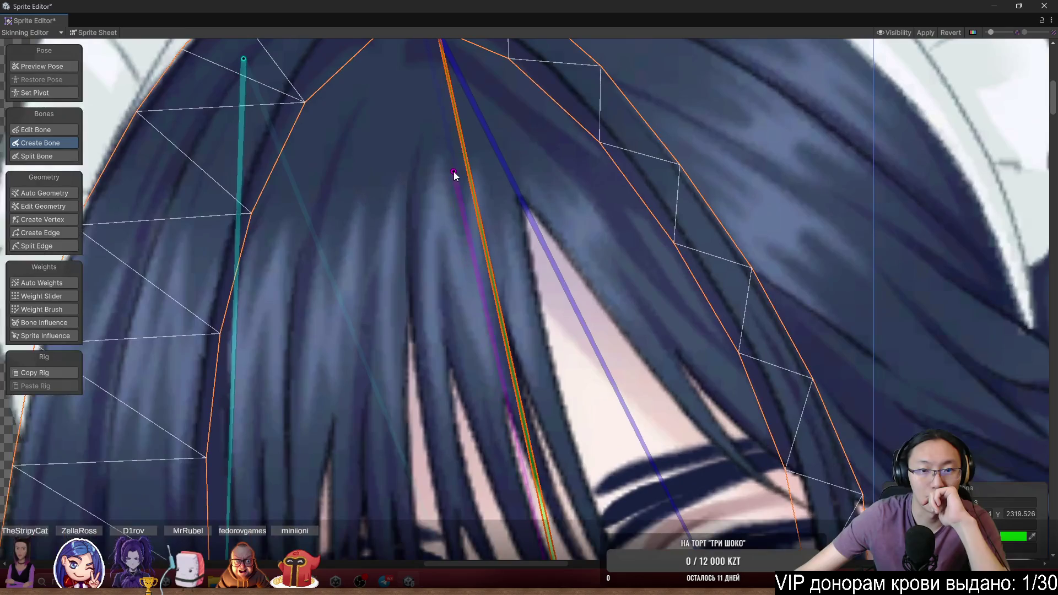
scroll(457, 165, up, 1)
scroll(458, 157, up, 1)
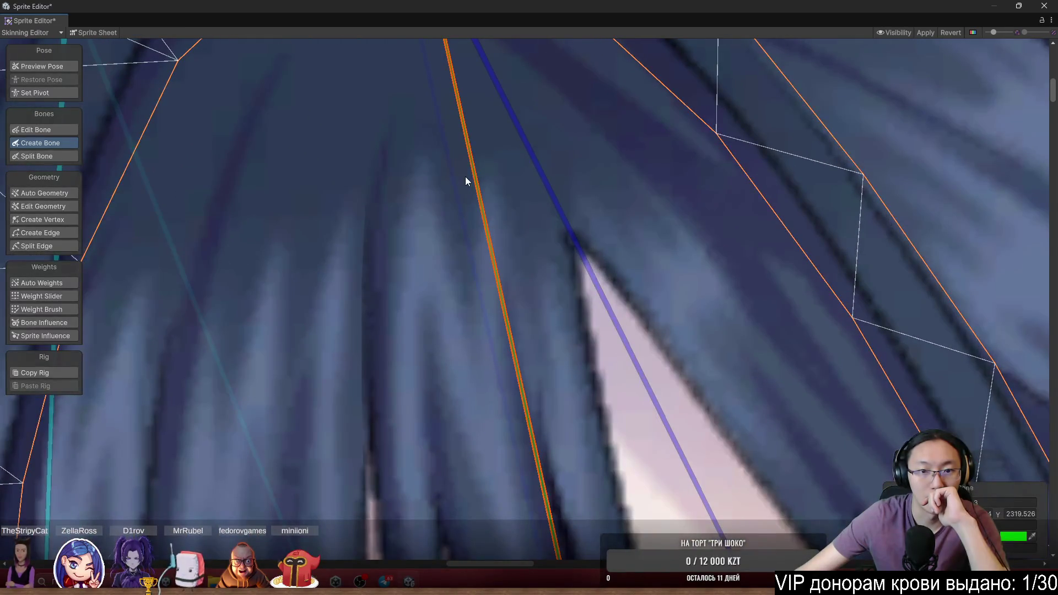
scroll(491, 351, down, 2)
scroll(498, 326, down, 1)
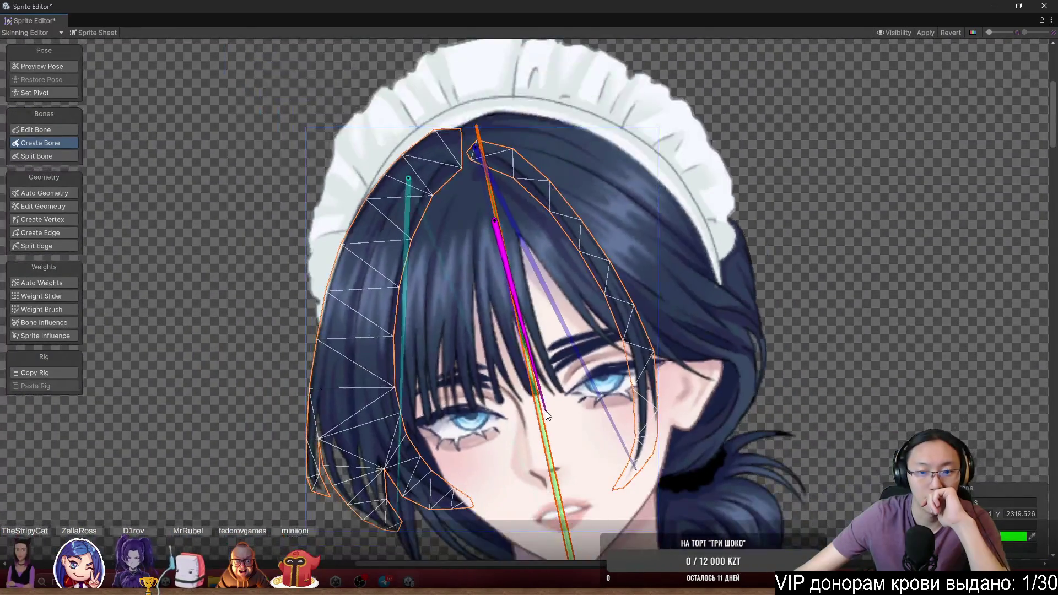
scroll(655, 415, down, 3)
scroll(619, 428, up, 5)
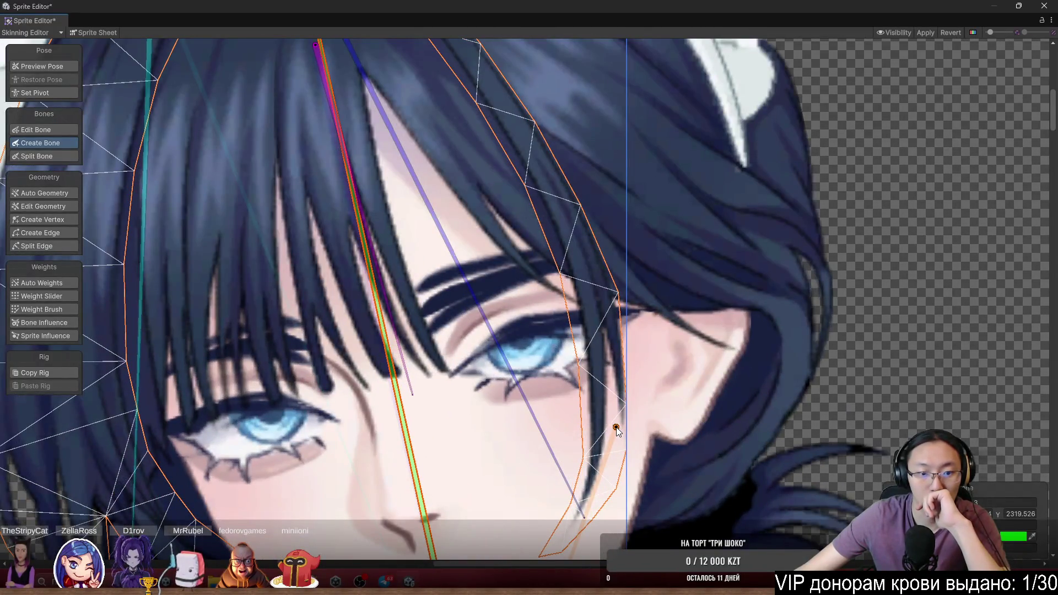
scroll(616, 429, down, 5)
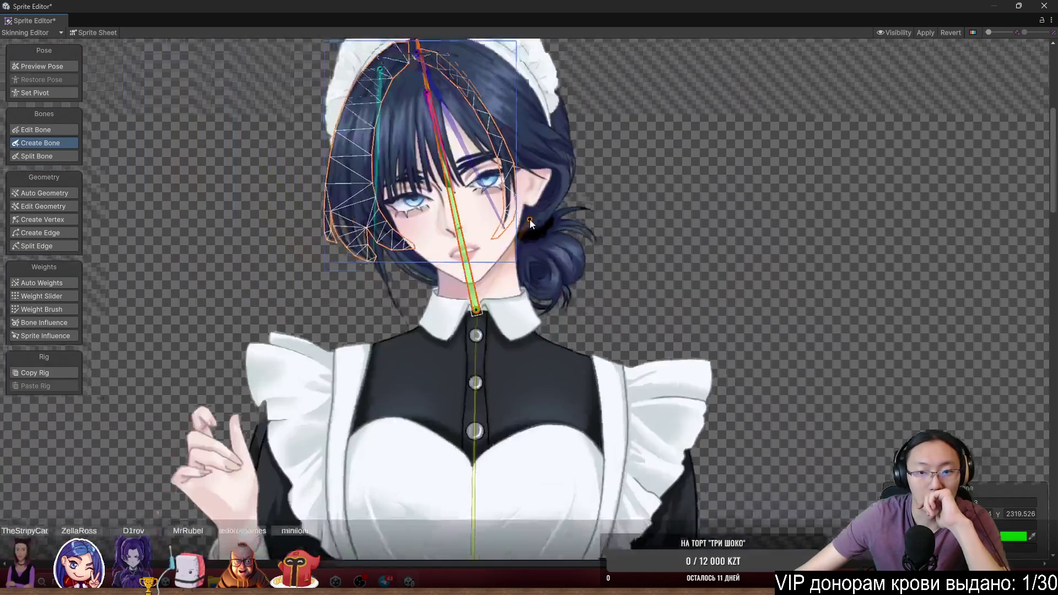
scroll(550, 458, down, 3)
End the body bone low on the dress, then chain upper-arm, forearm and hand bones
click(545, 456)
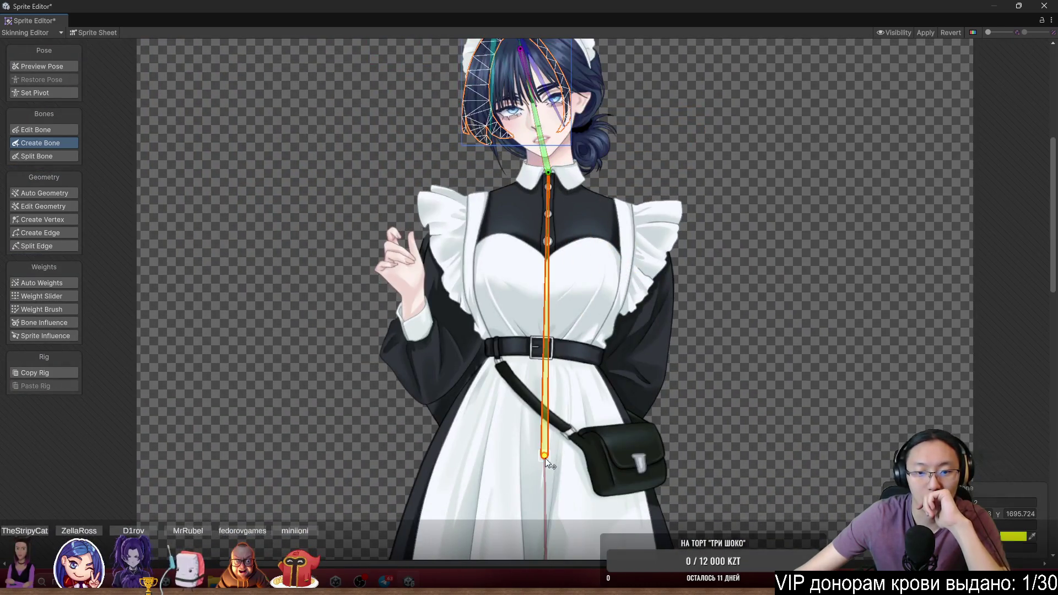
scroll(496, 329, up, 3)
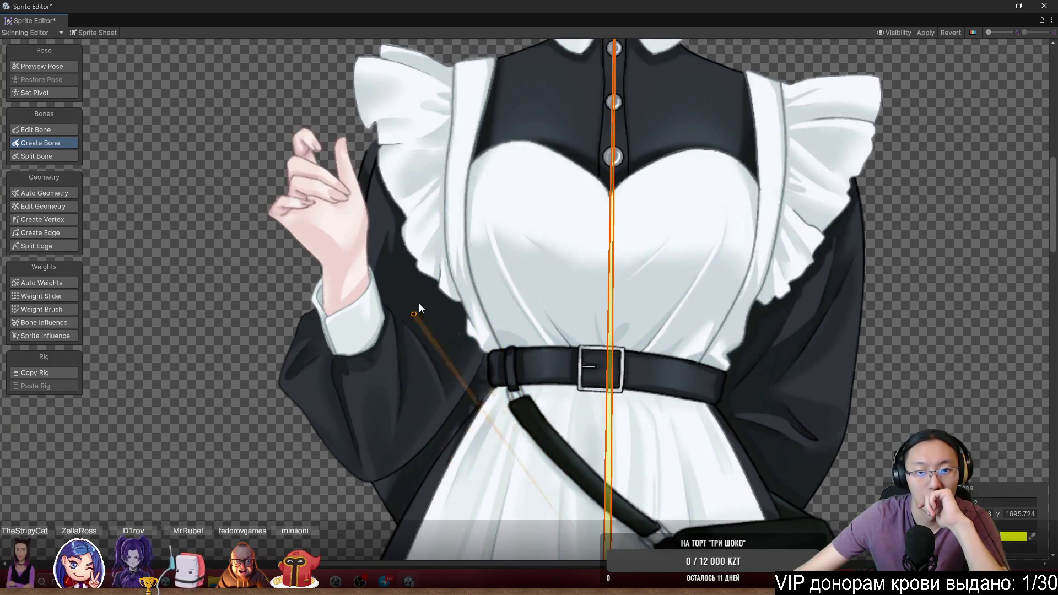
click(433, 174)
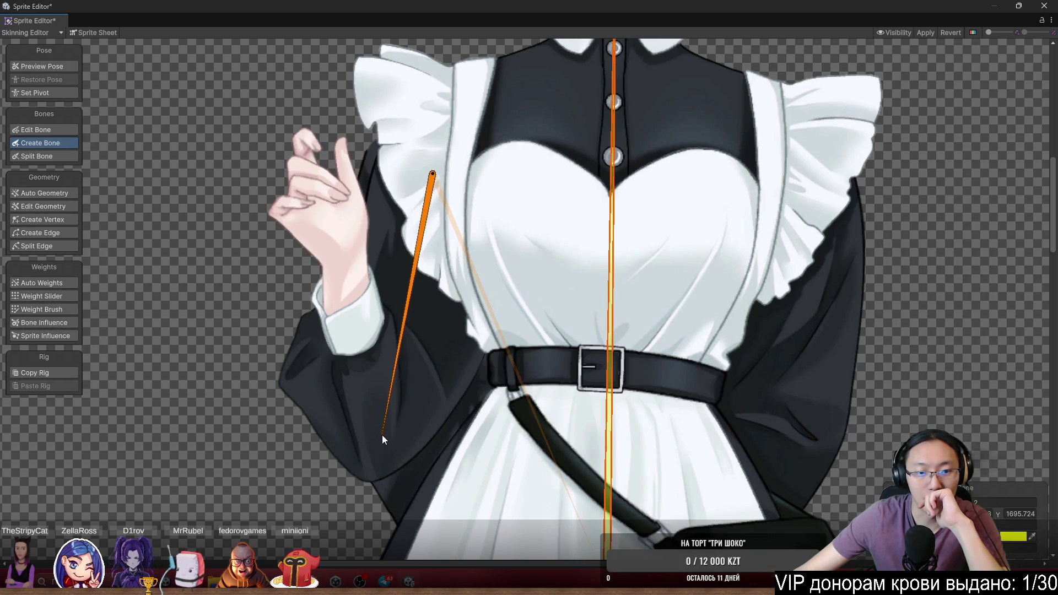
click(380, 436)
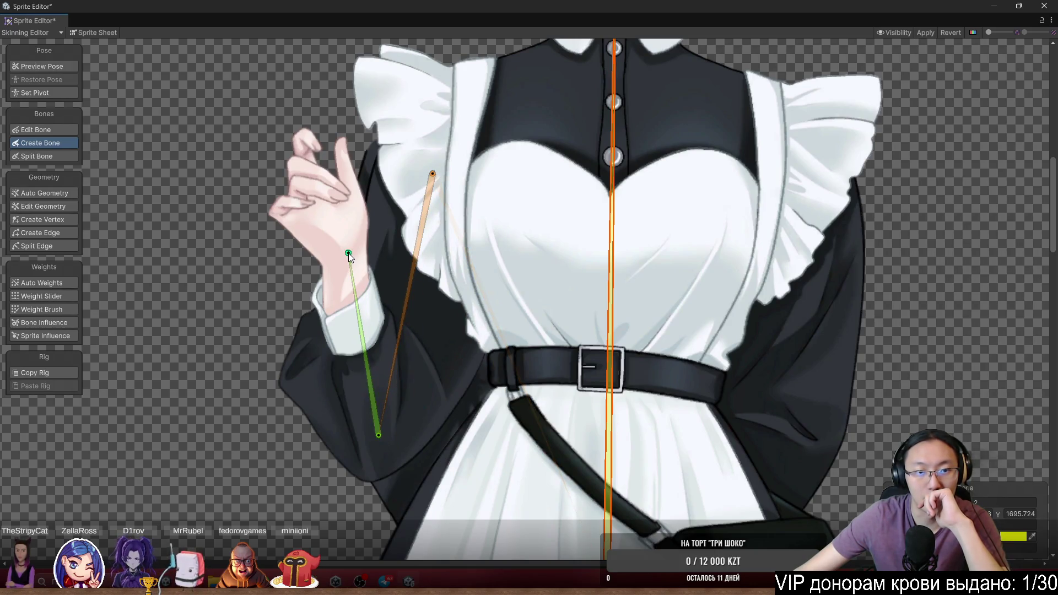
click(348, 253)
scroll(348, 253, up, 5)
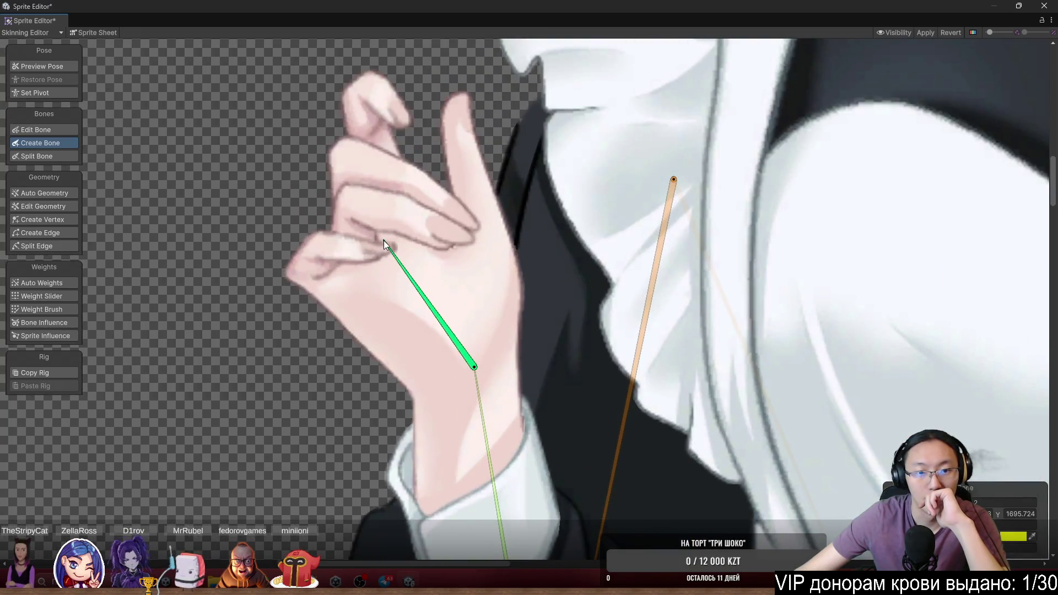
click(383, 241)
scroll(397, 331, up, 3)
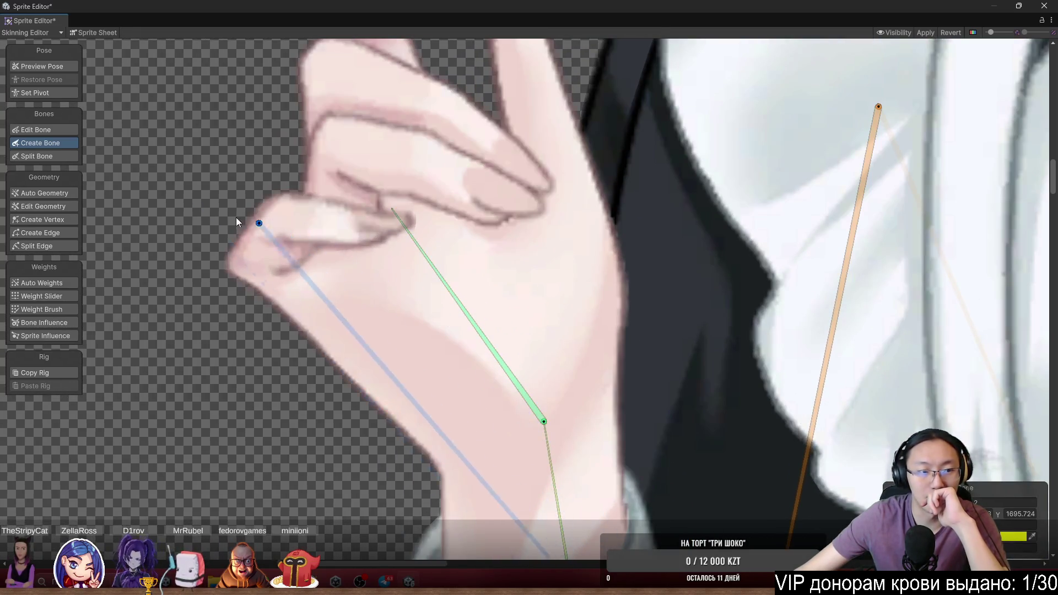
Inspect the finger and hand sprites in Preview Pose and check the hand's weights with Weight Brush
click(18, 65)
click(464, 175)
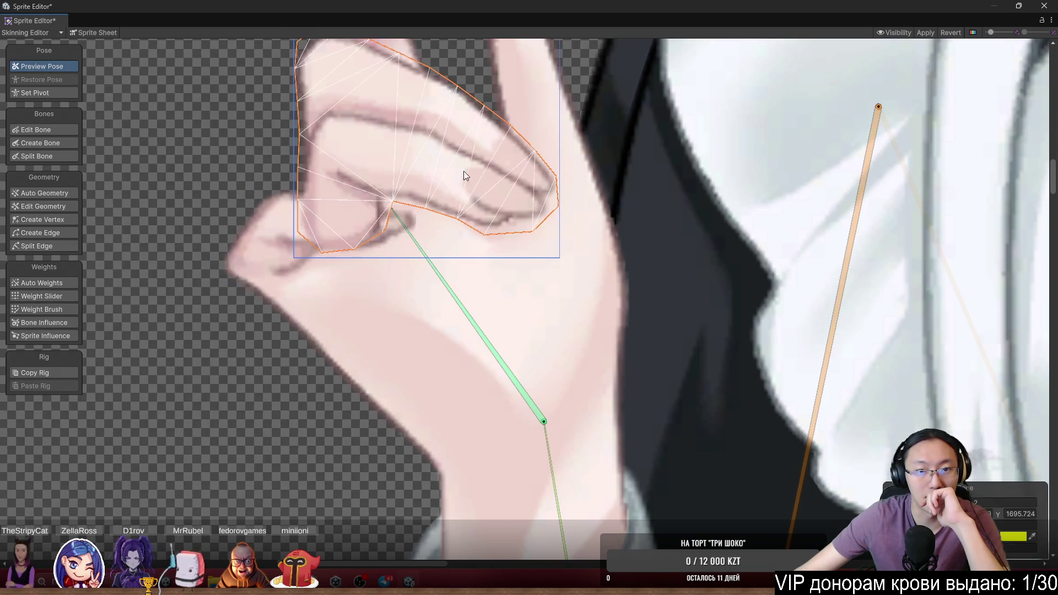
scroll(464, 175, up, 2)
scroll(578, 306, down, 1)
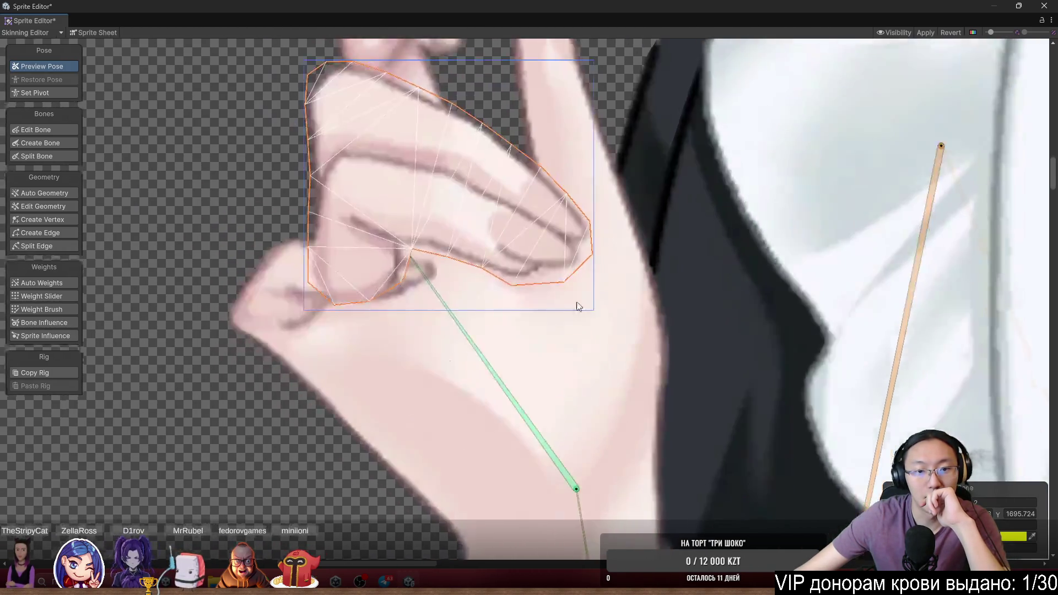
scroll(578, 306, down, 2)
scroll(472, 321, up, 3)
click(409, 144)
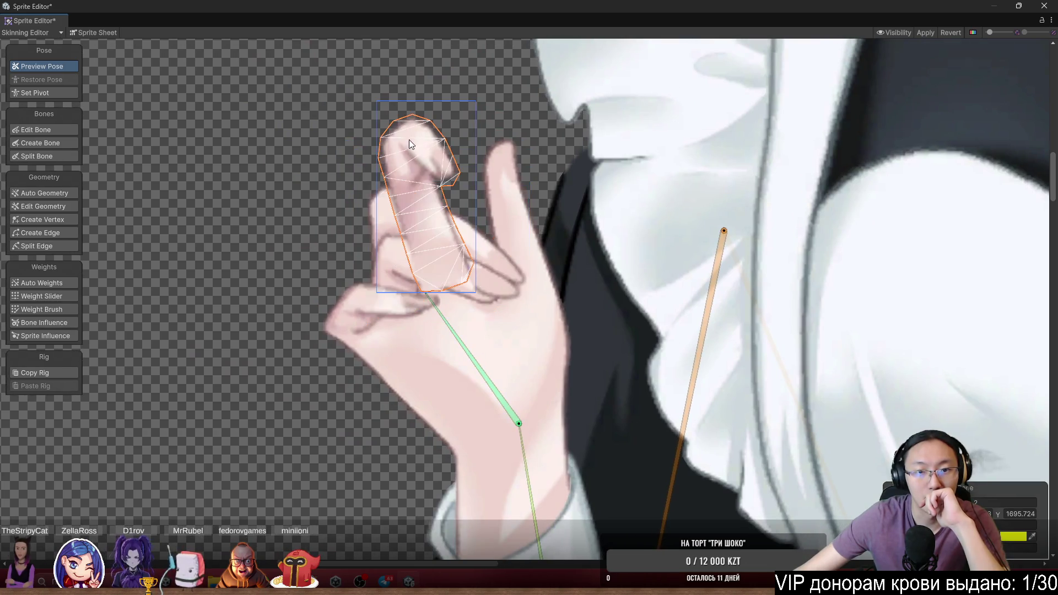
click(520, 170)
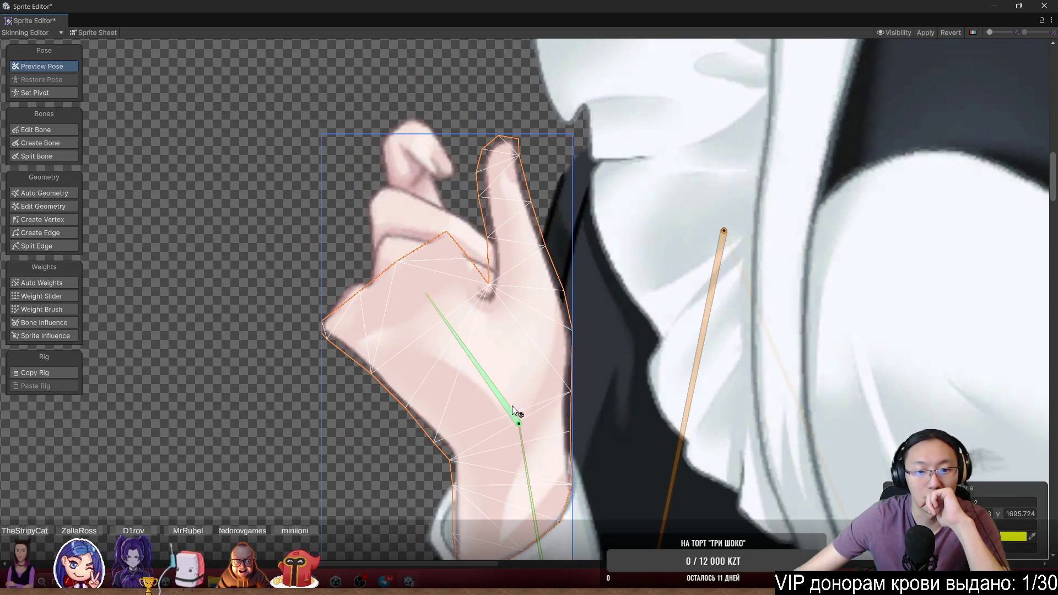
click(67, 309)
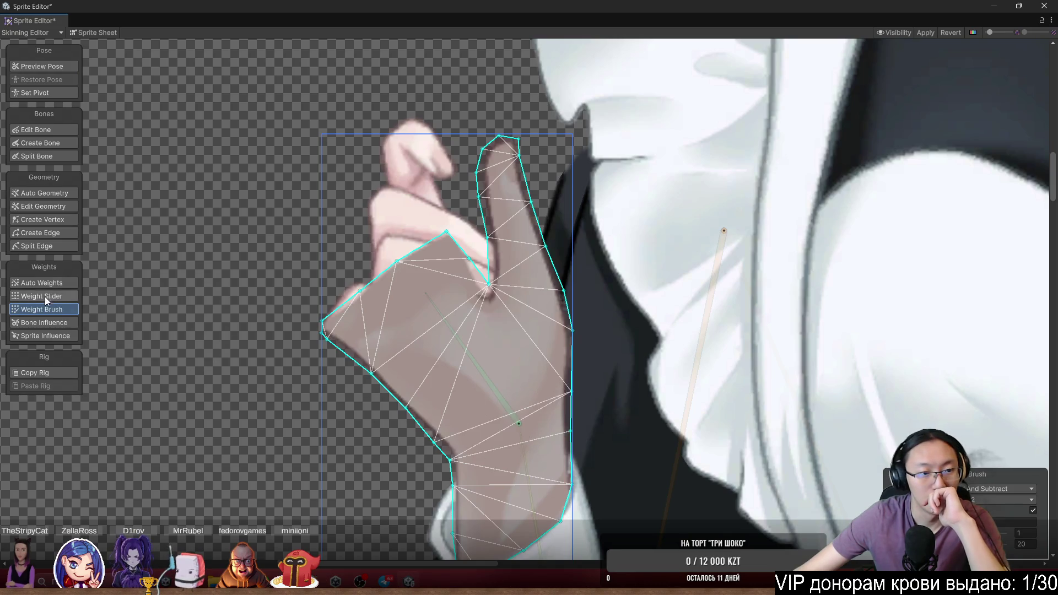
Branch a two-segment bone from the hand bone up the upright finger
click(58, 143)
click(518, 424)
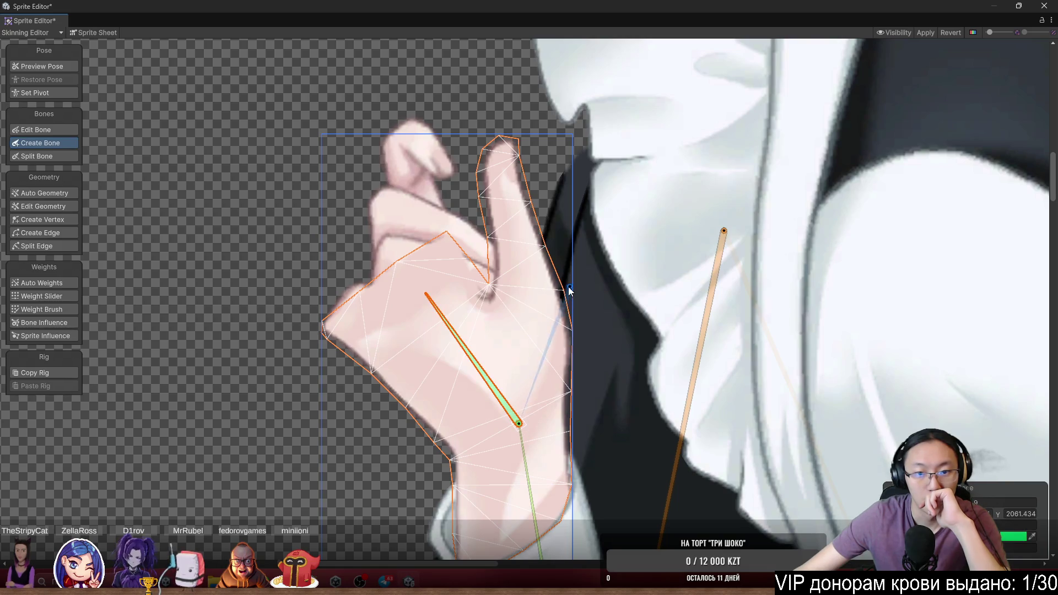
click(525, 305)
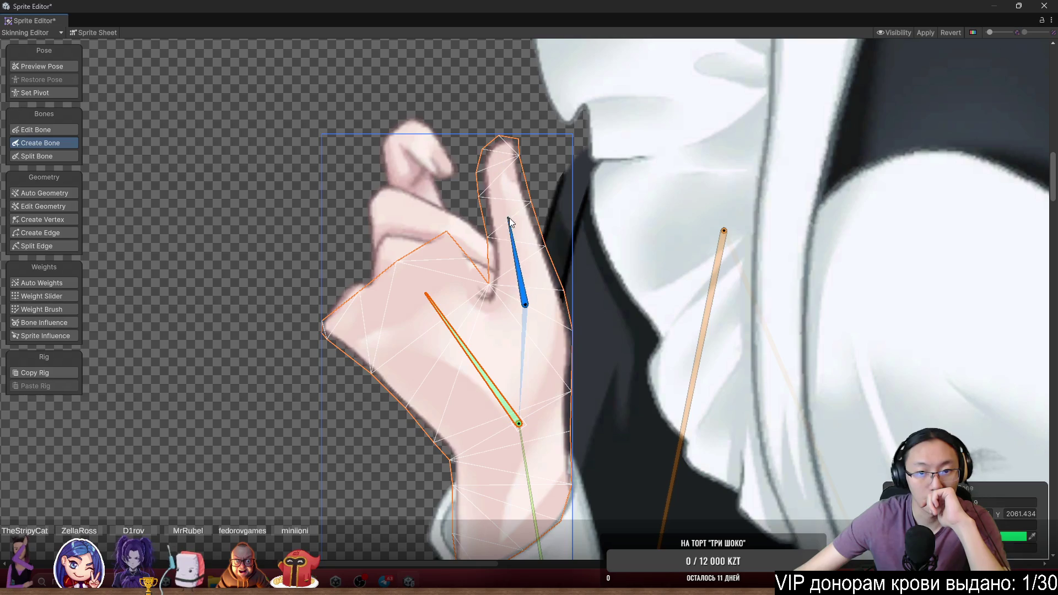
click(515, 222)
click(501, 156)
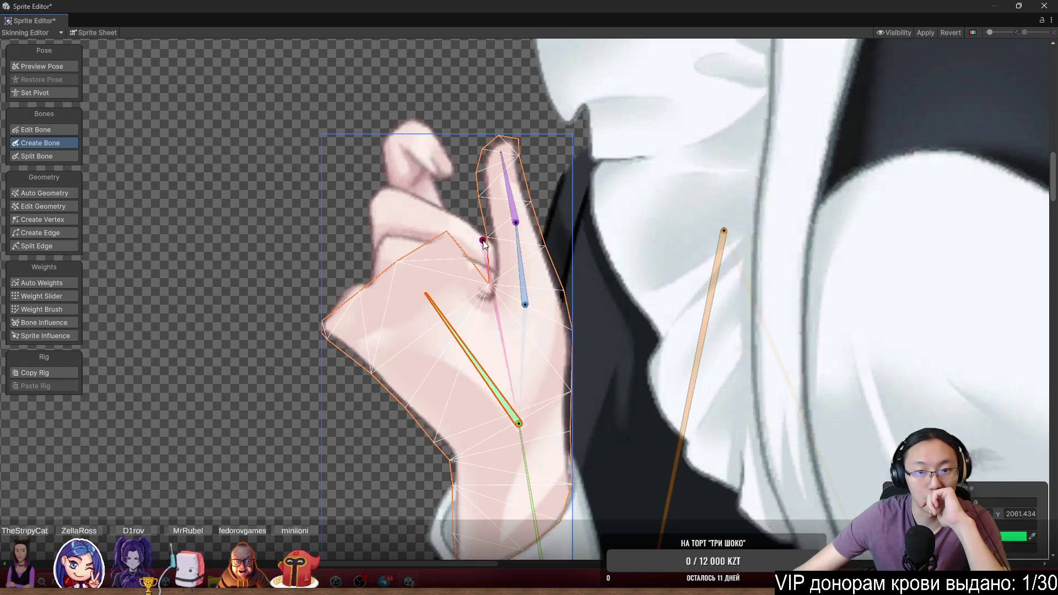
key(Escape)
click(520, 422)
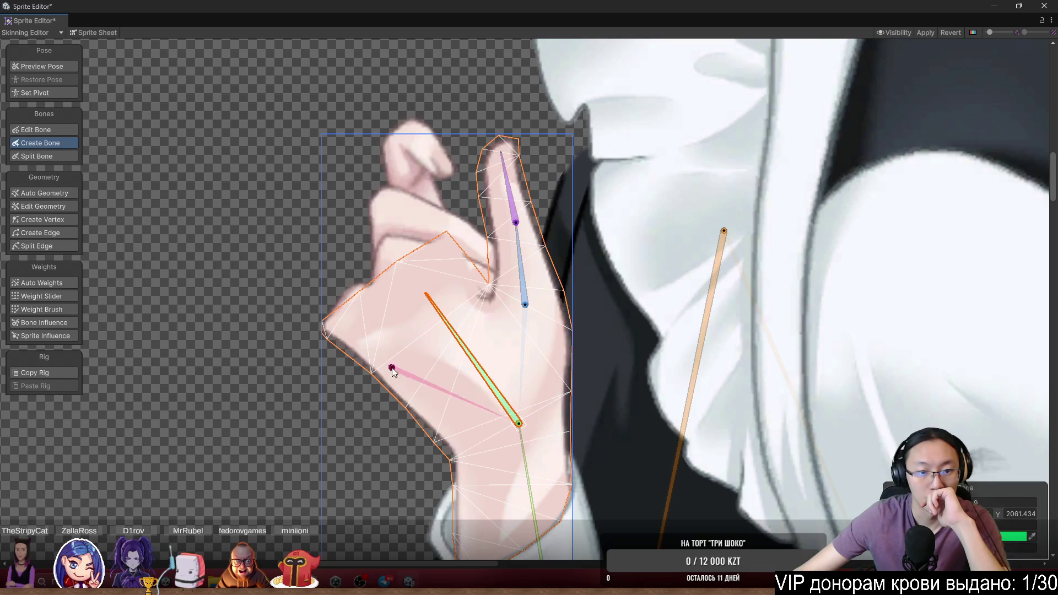
Add bones along the lowest and middle curled fingers and the top raised finger
click(48, 63)
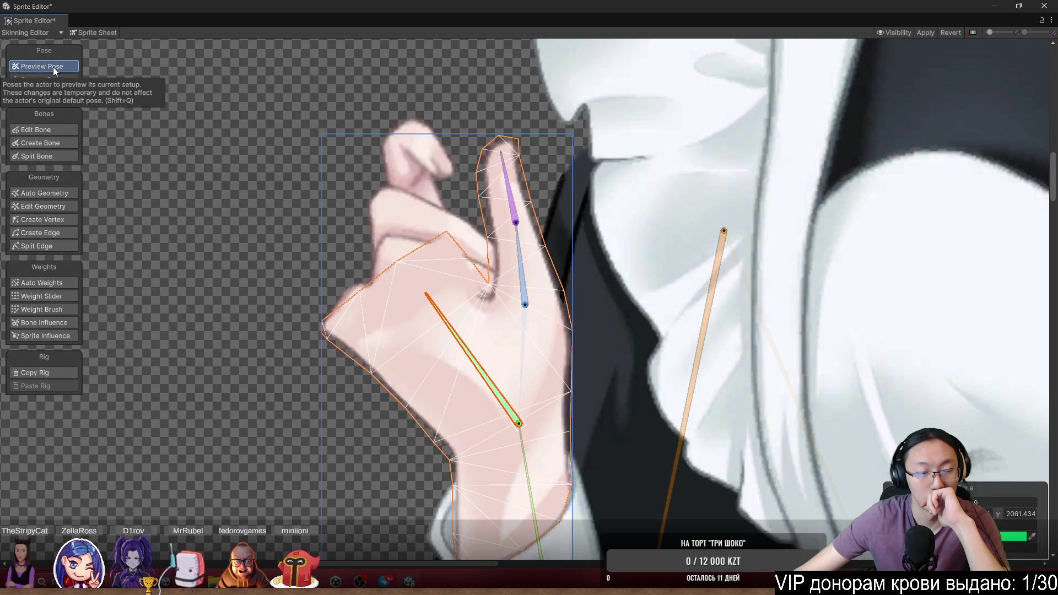
click(175, 150)
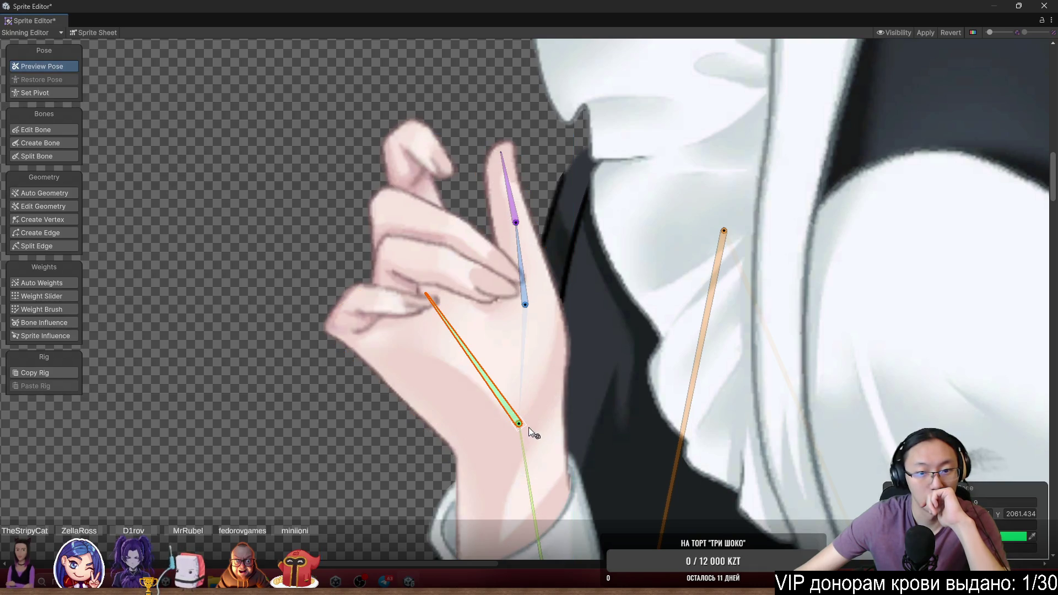
click(48, 141)
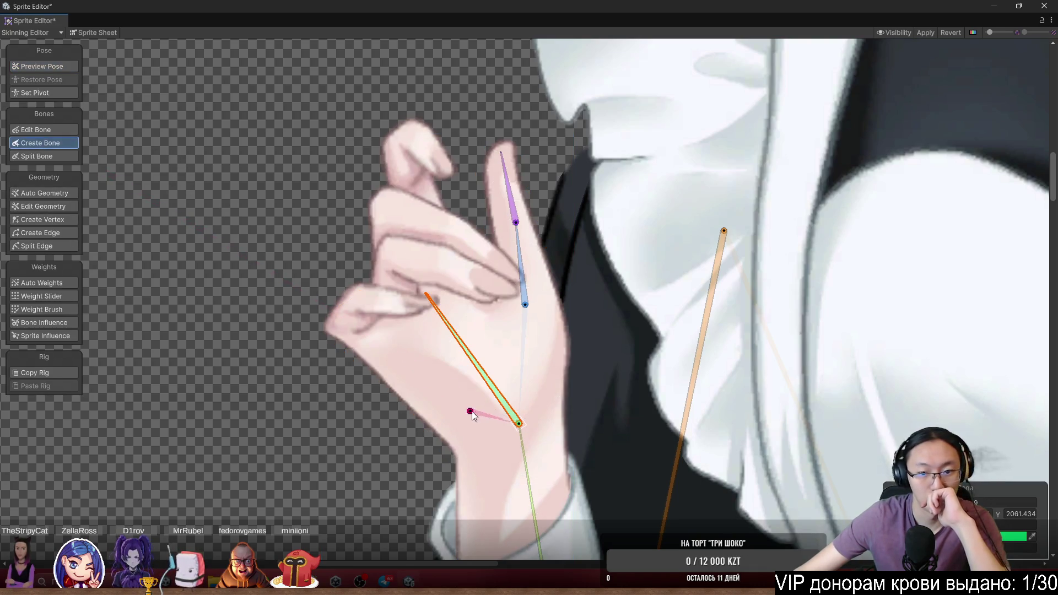
scroll(374, 281, up, 3)
click(352, 311)
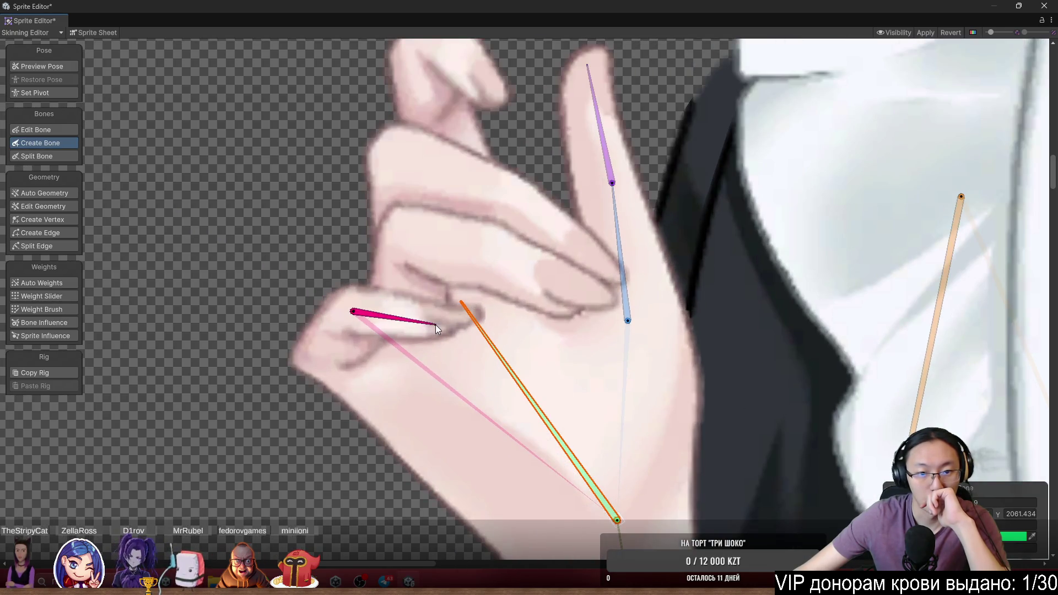
click(452, 322)
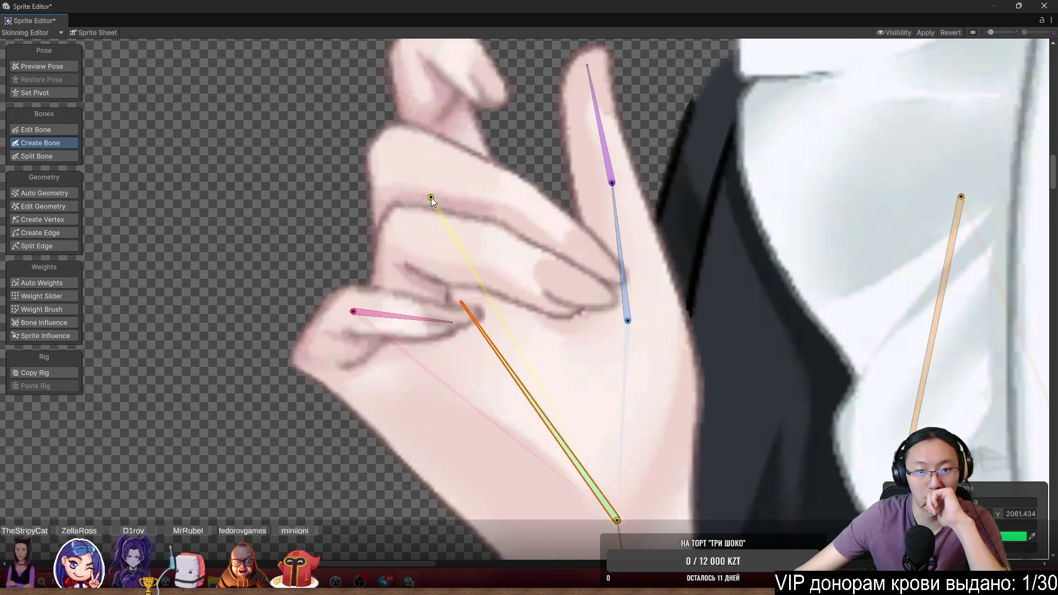
click(415, 203)
click(604, 287)
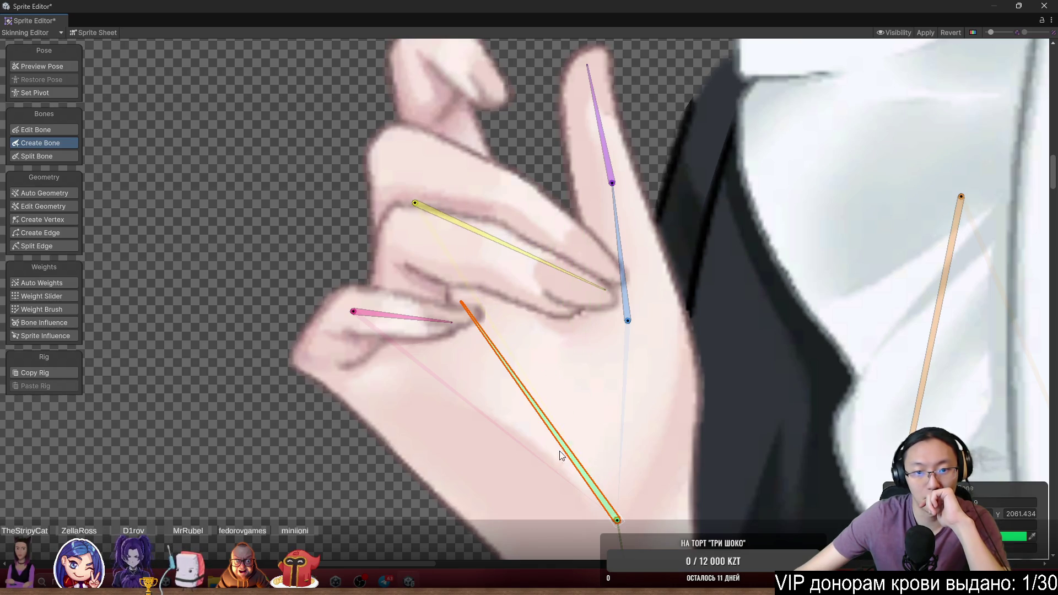
scroll(463, 242, up, 2)
scroll(463, 244, up, 1)
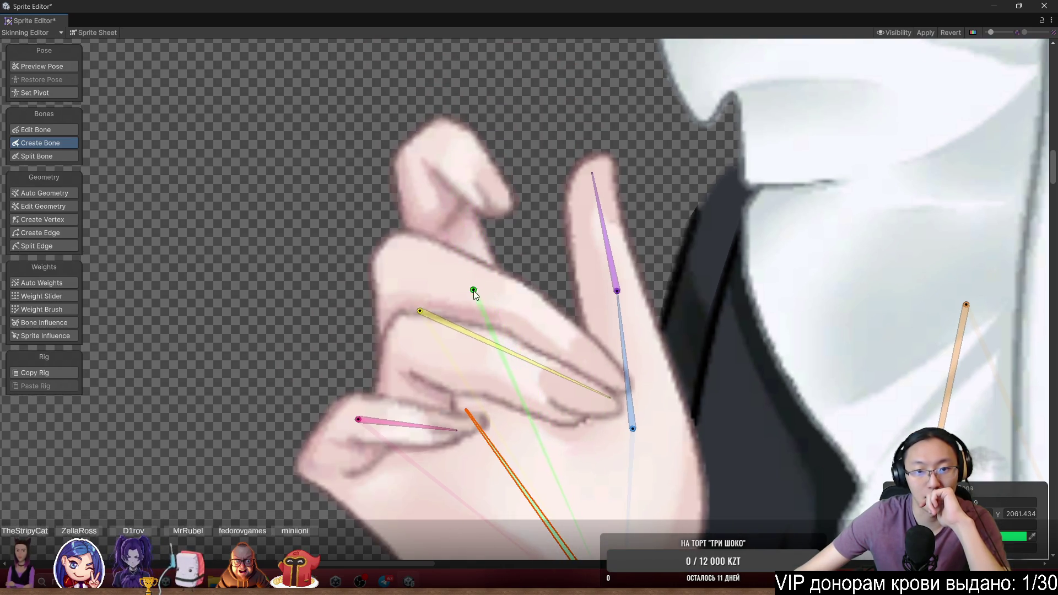
click(489, 319)
click(434, 142)
scroll(551, 330, down, 5)
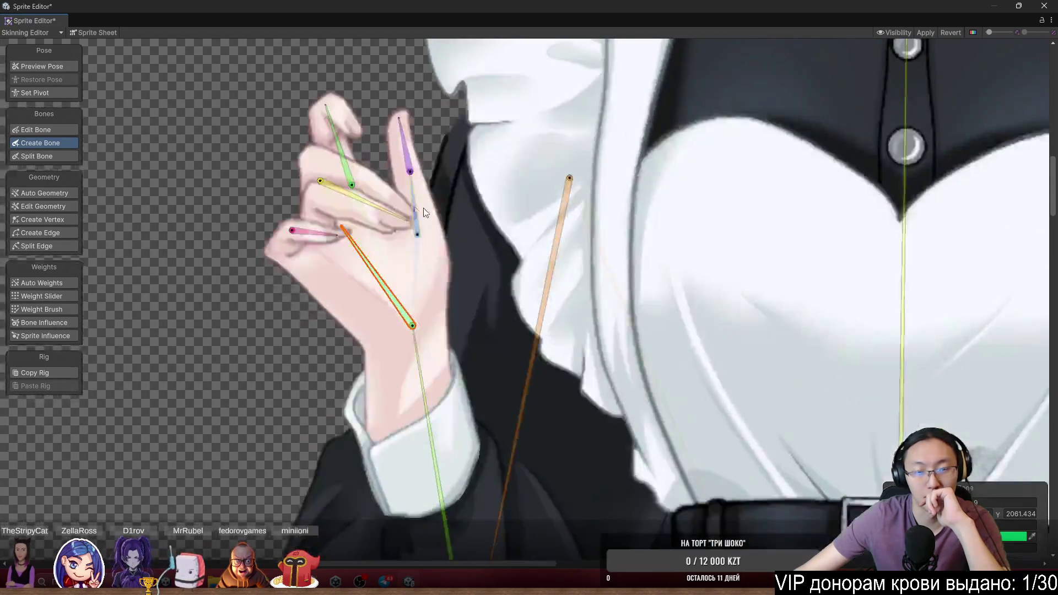
click(427, 288)
scroll(579, 286, down, 5)
Zoom in on the head and place the hair bun bone's lower end beside the neck
scroll(520, 155, up, 4)
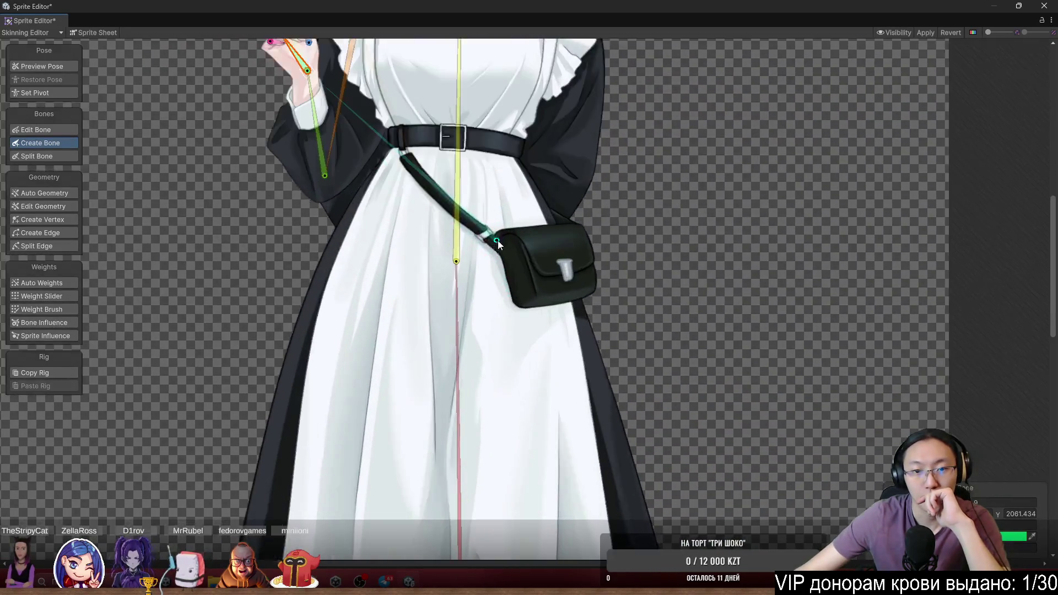
scroll(589, 322, down, 6)
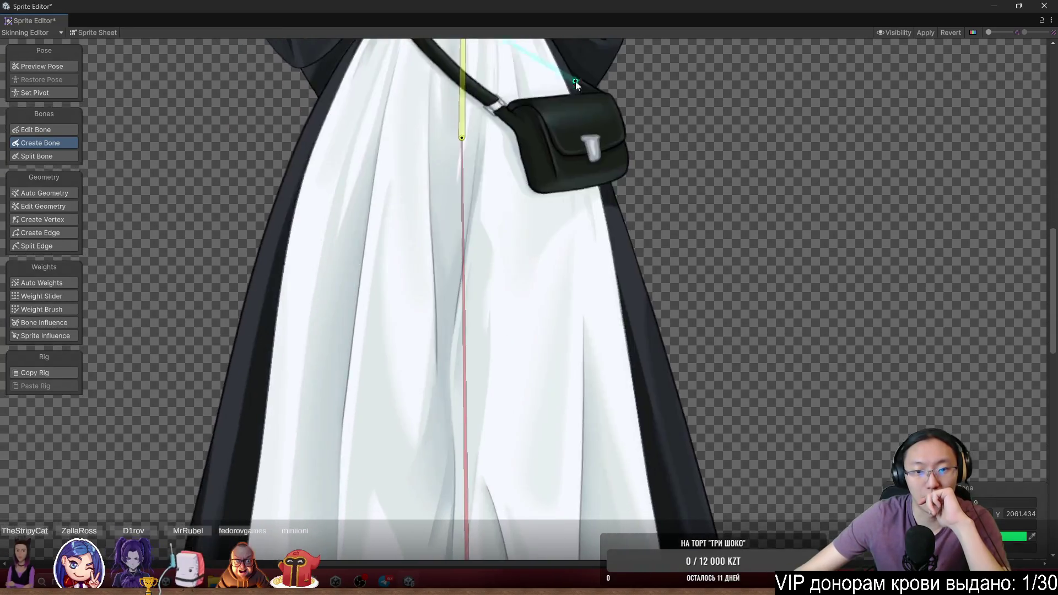
scroll(551, 309, up, 6)
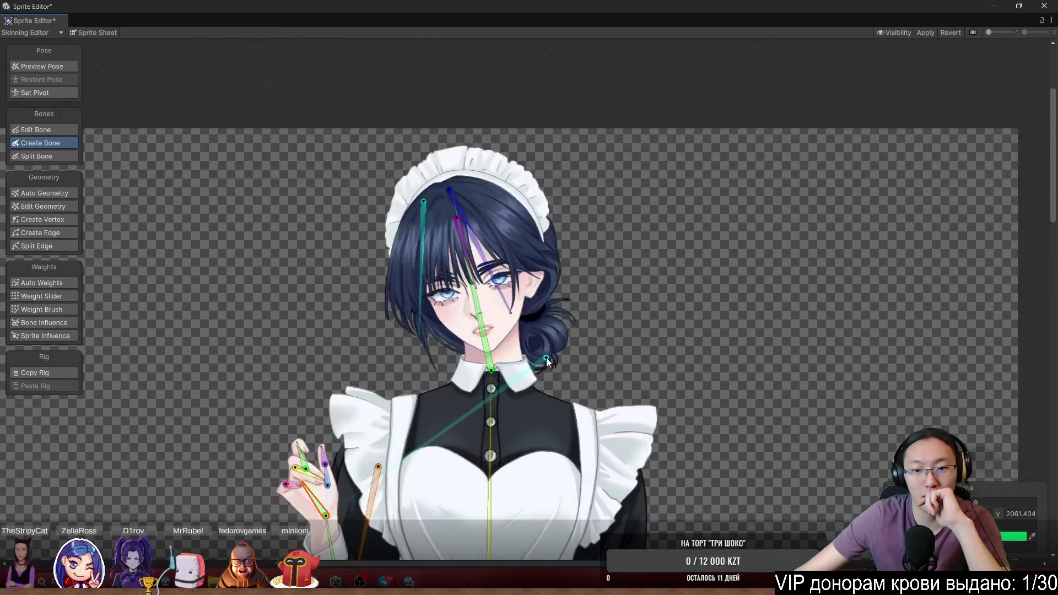
scroll(558, 302, down, 2)
scroll(472, 204, up, 5)
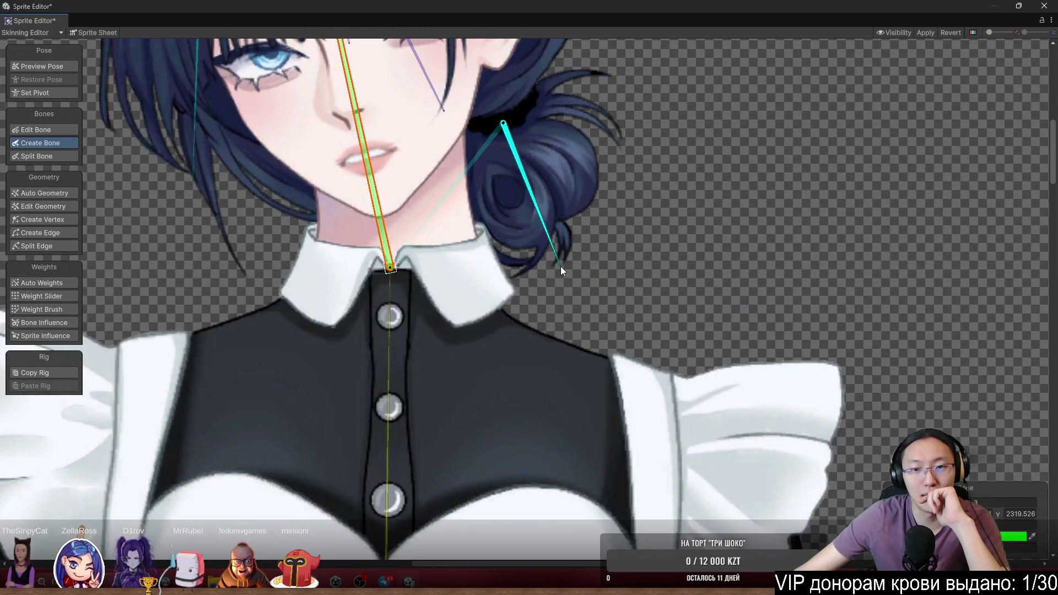
click(560, 266)
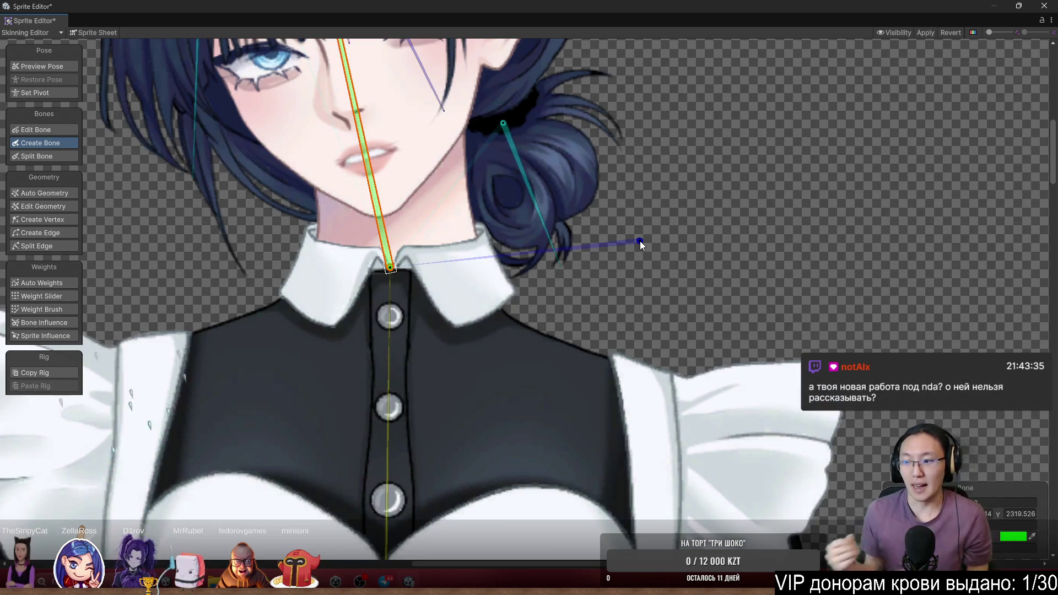
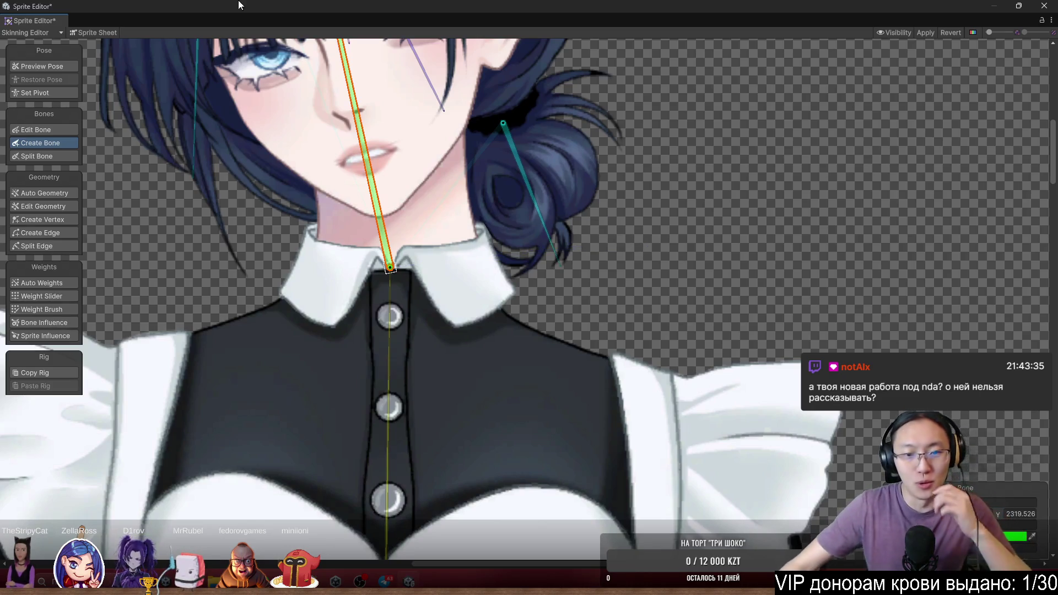
Cancel the unfinished neck bone and select the thin hair strand by the left cheek
scroll(444, 246, up, 2)
scroll(490, 259, down, 3)
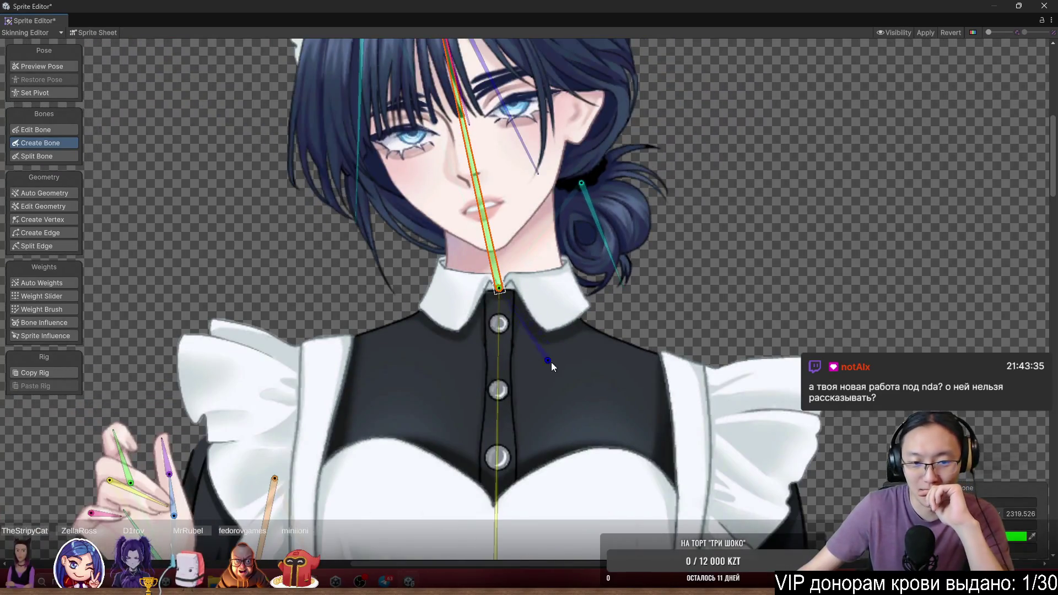
drag(552, 362, 695, 295)
scroll(413, 272, up, 3)
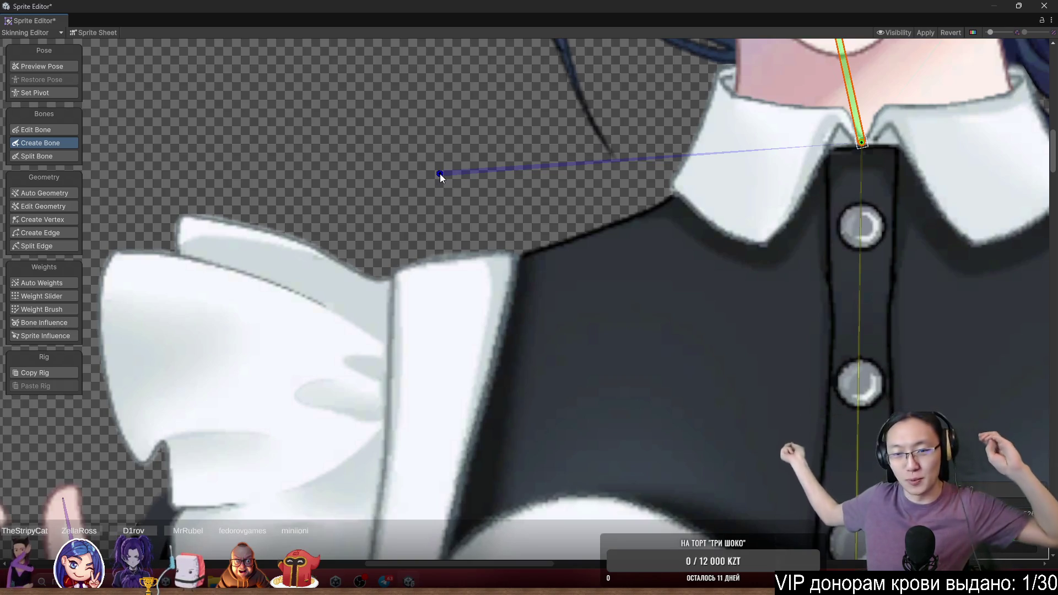
scroll(544, 398, down, 5)
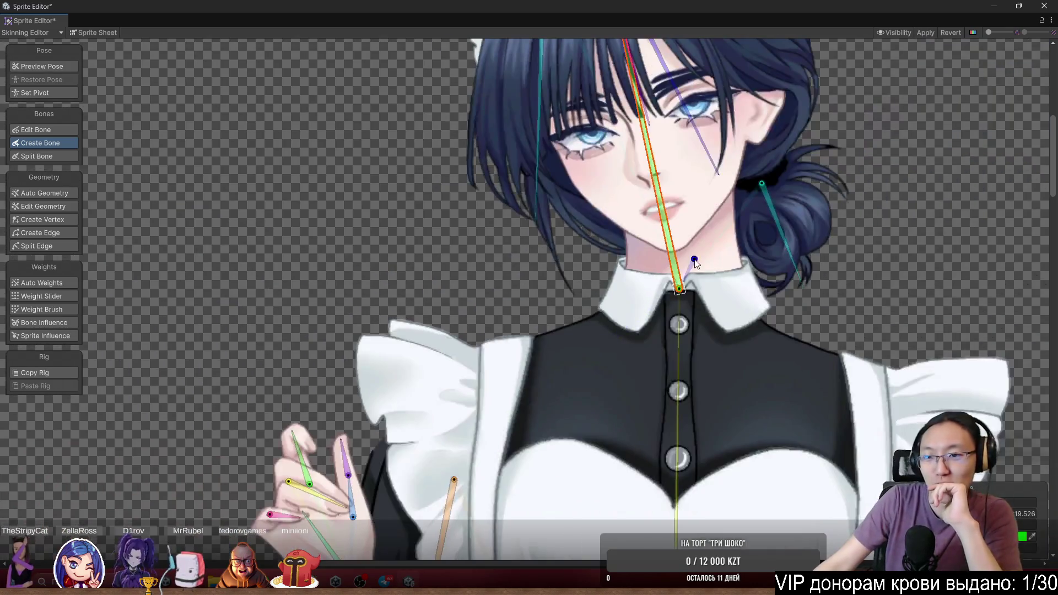
scroll(533, 181, up, 4)
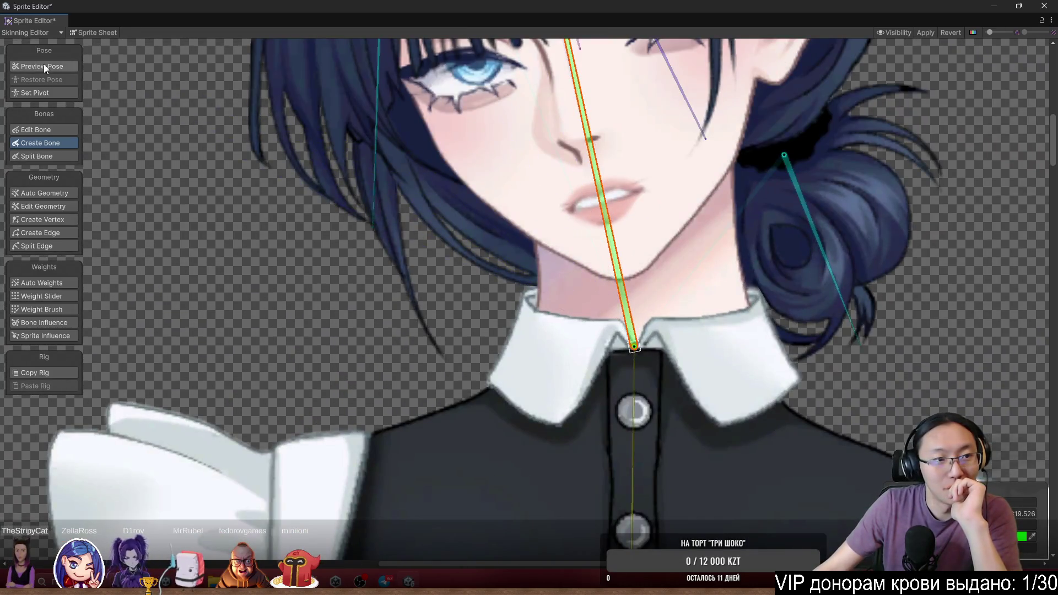
click(44, 65)
click(399, 250)
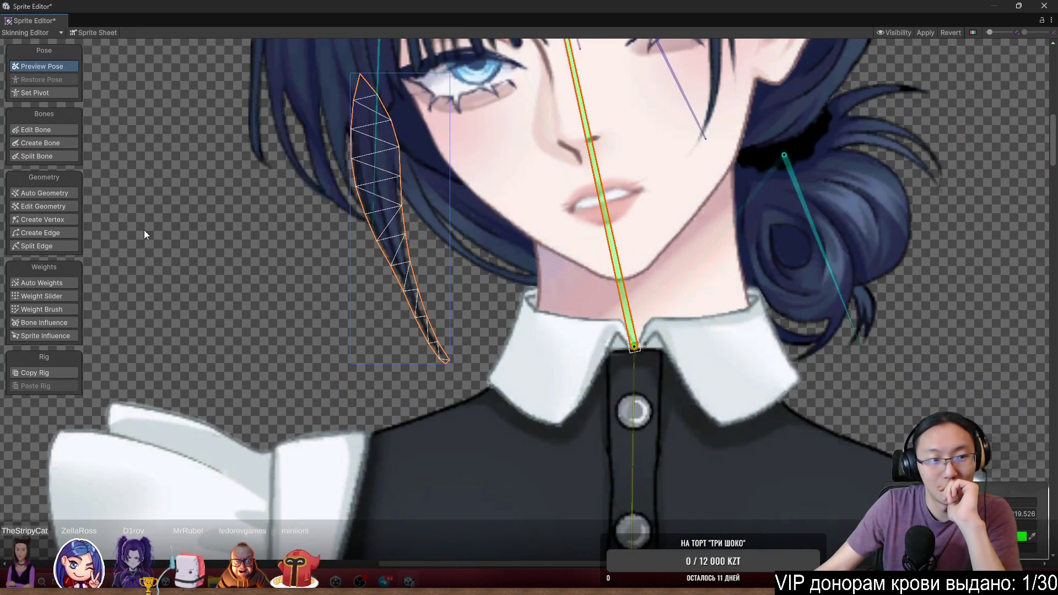
Return to the Create Bone tool and pick the neck bone as the starting parent
click(60, 309)
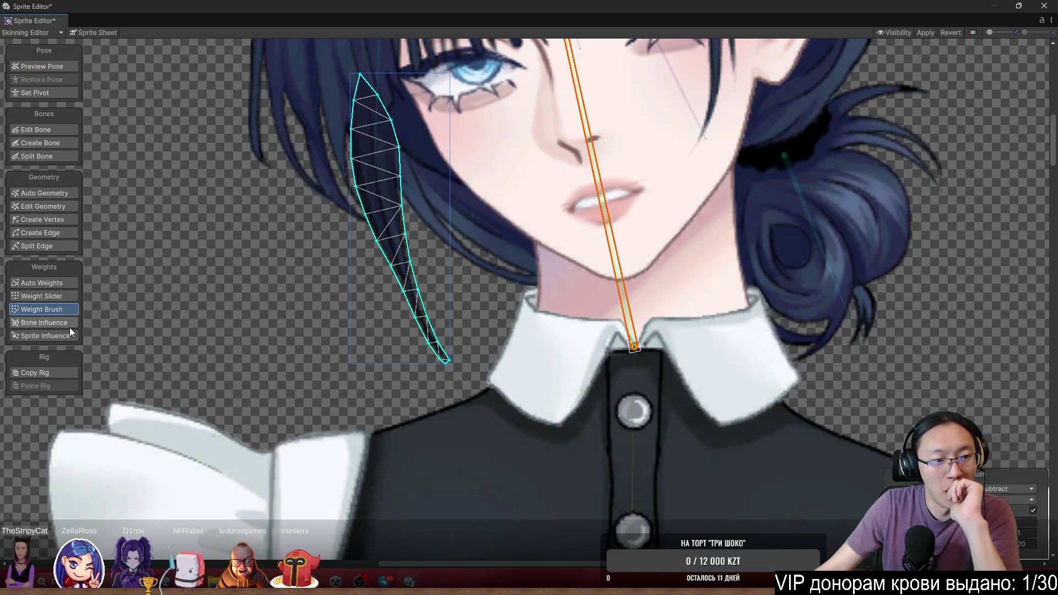
click(59, 218)
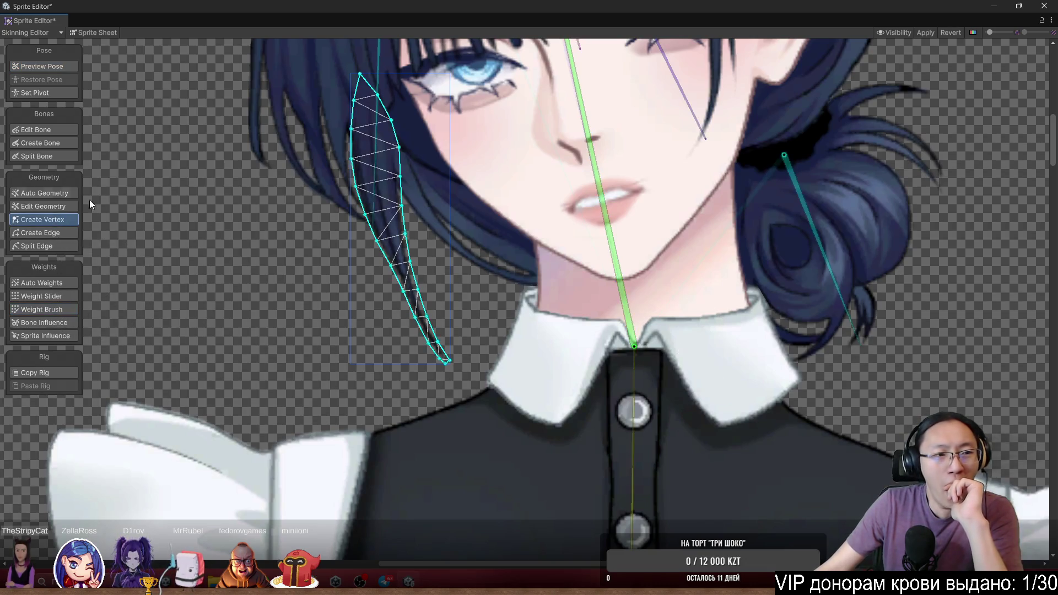
click(58, 144)
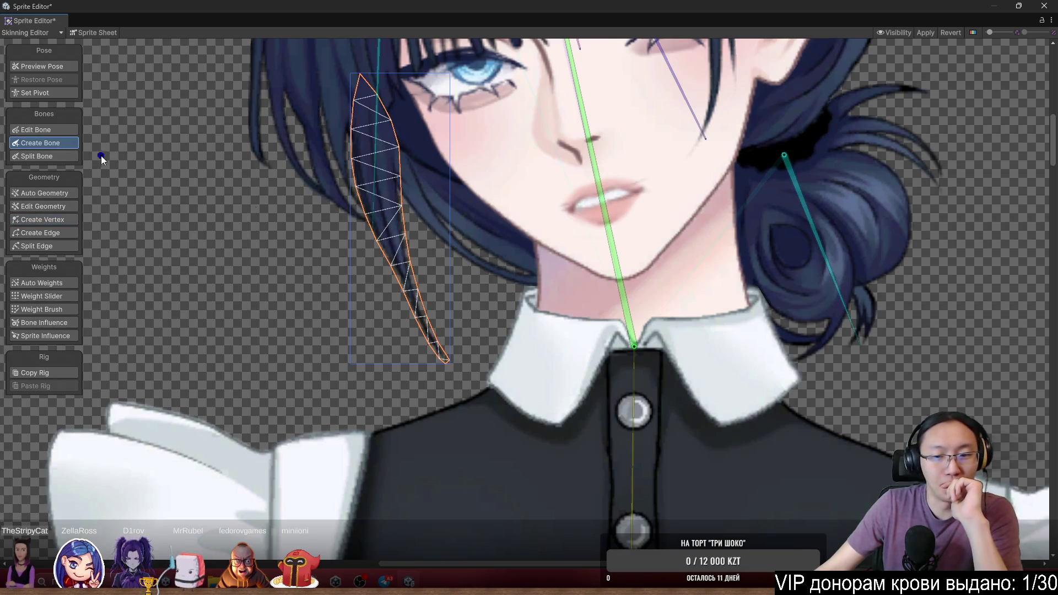
click(621, 291)
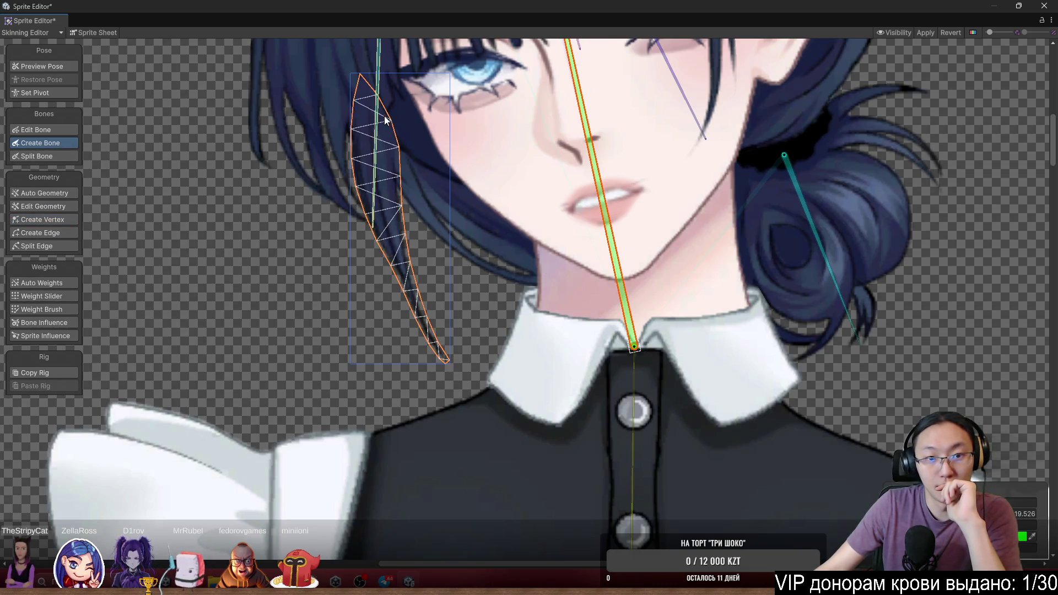
scroll(357, 94, up, 3)
Draw two bones down the hair strand, from its top to its tip
click(357, 86)
scroll(467, 524, down, 2)
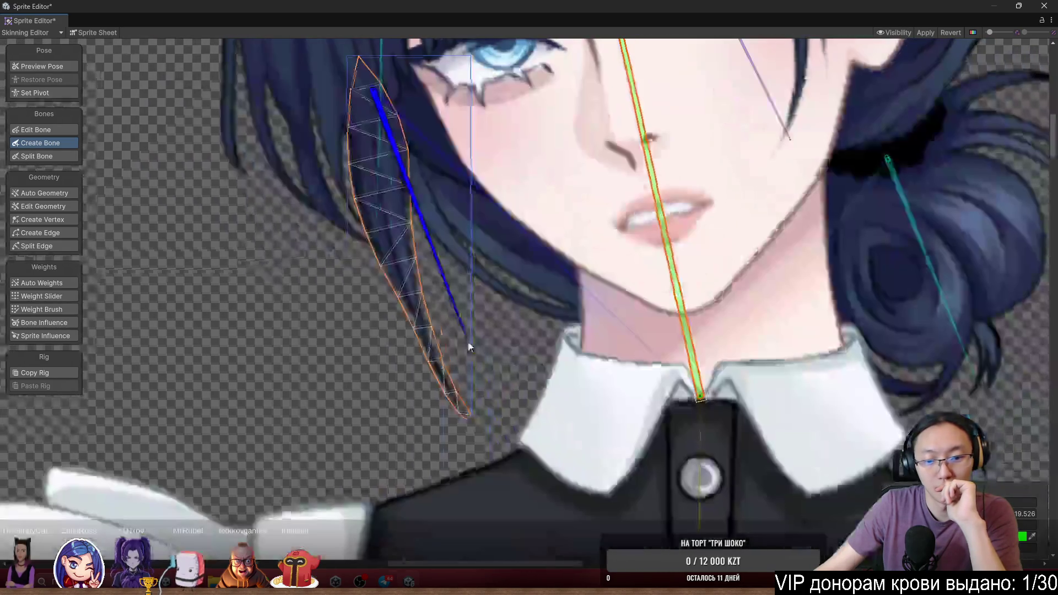
click(470, 418)
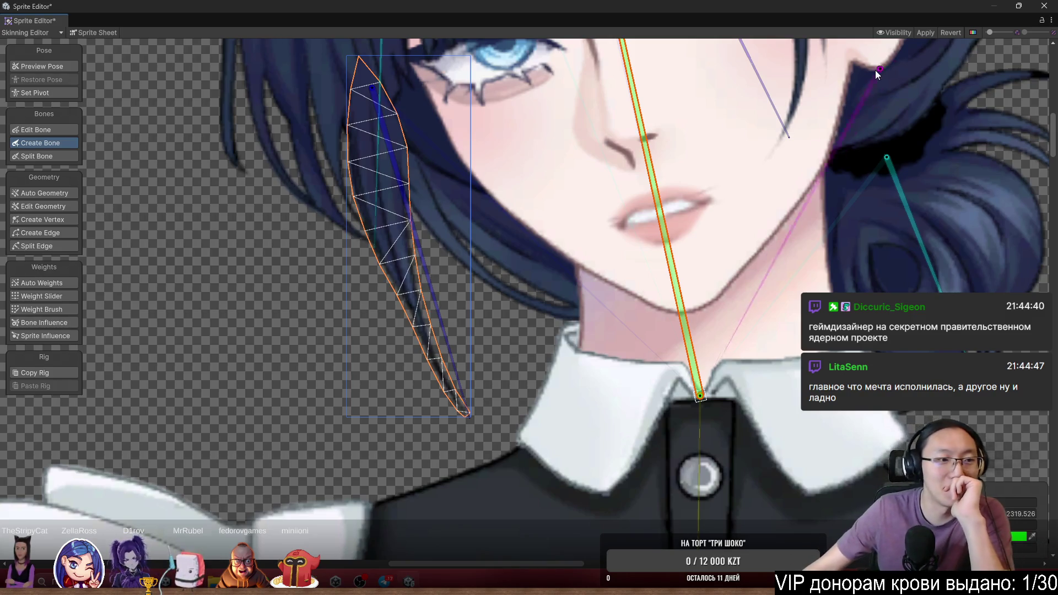
click(468, 422)
click(479, 428)
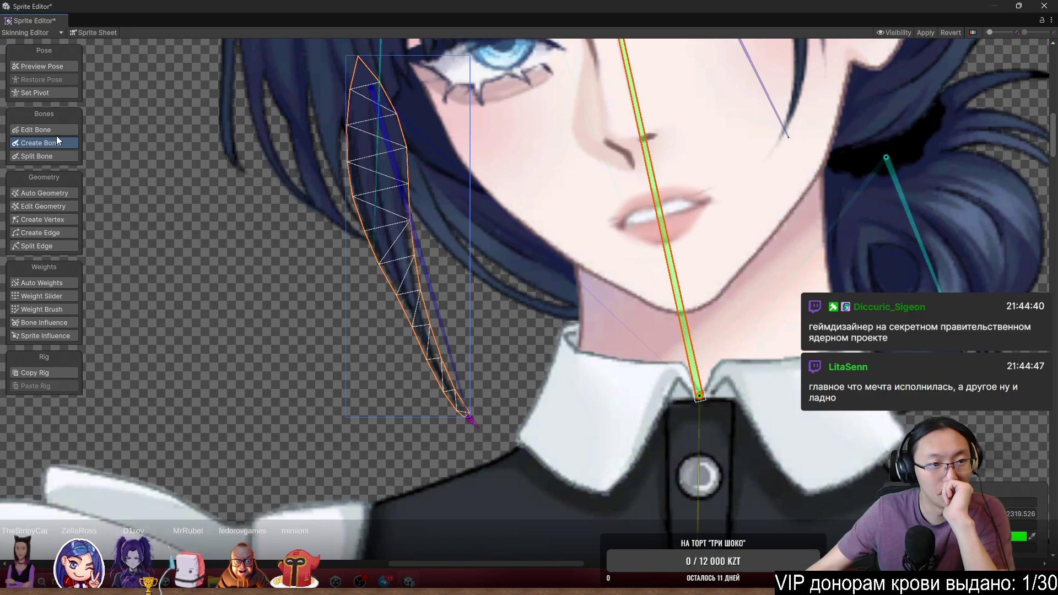
Move the strand bones' joints with Edit Bone so they sit along the strand
click(38, 130)
mouse_move(467, 418)
mouse_down()
mouse_move(388, 239)
mouse_move(403, 271)
mouse_up()
drag(474, 429, 467, 415)
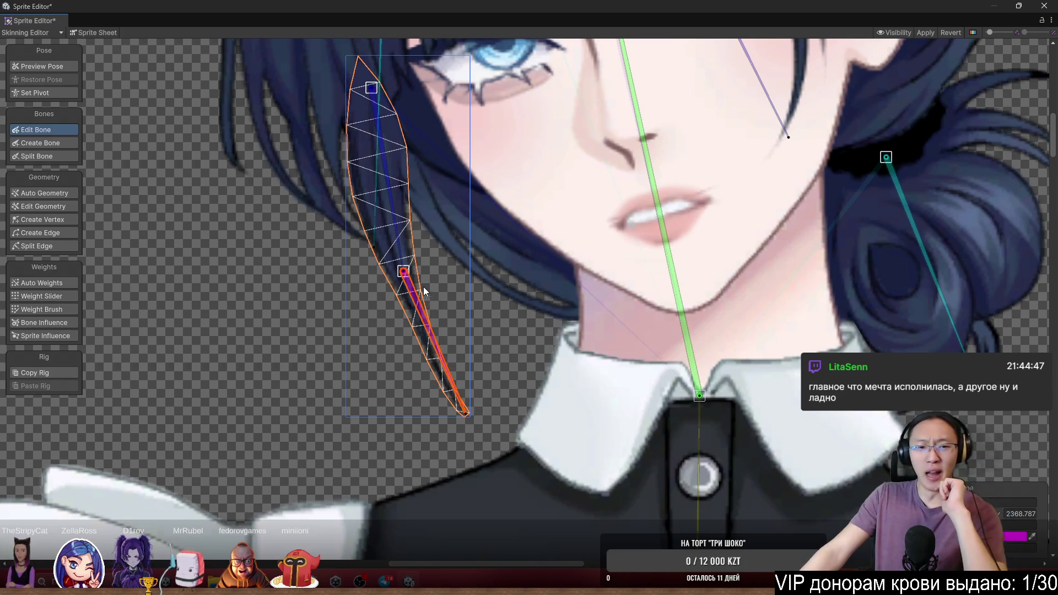
scroll(406, 279, down, 3)
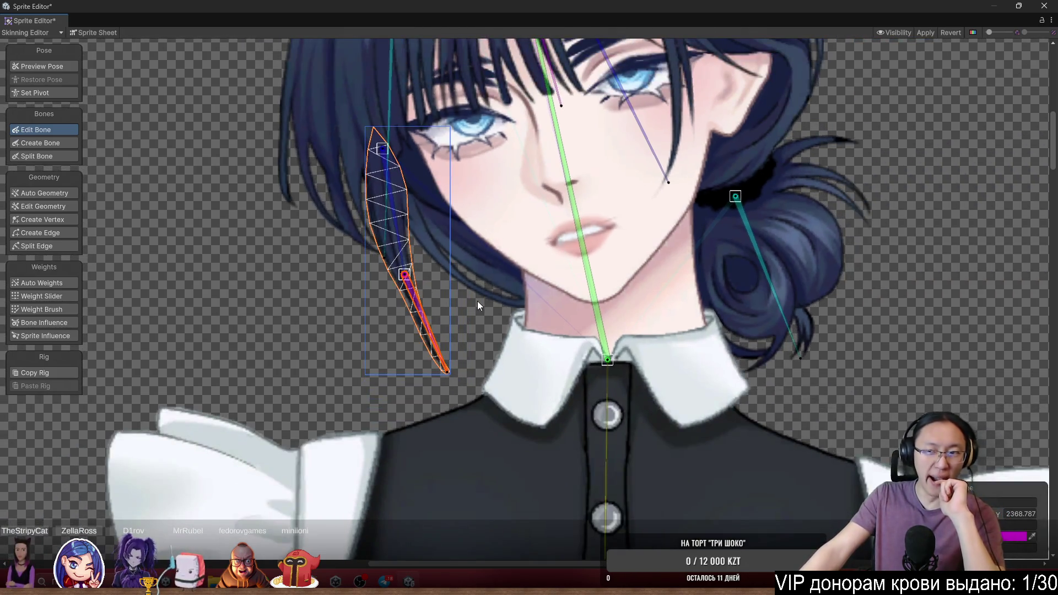
scroll(504, 257, down, 3)
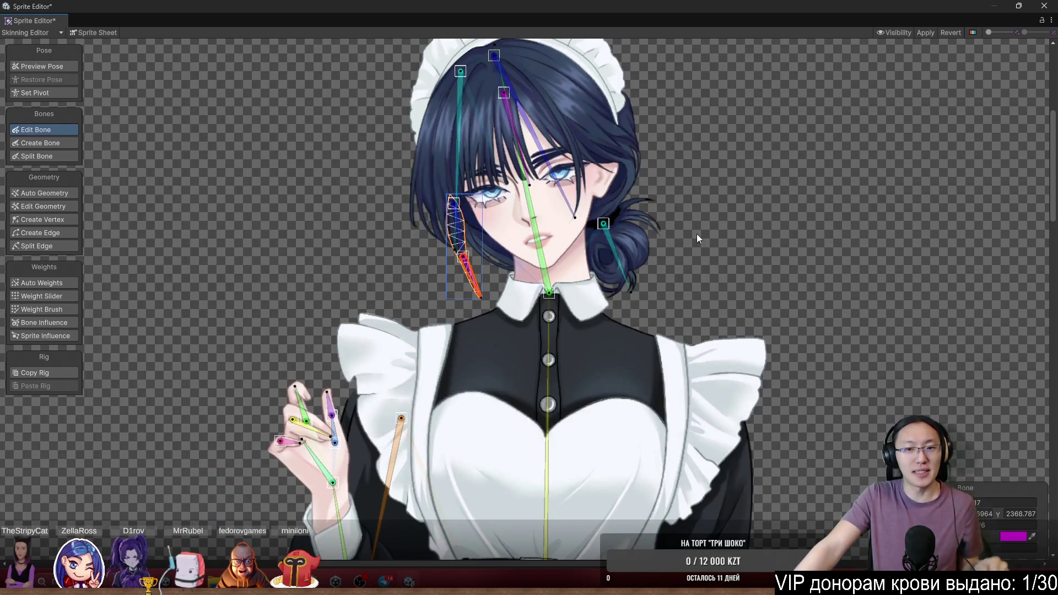
Switch to the Weight Brush and select the head sprite and head bone
click(71, 308)
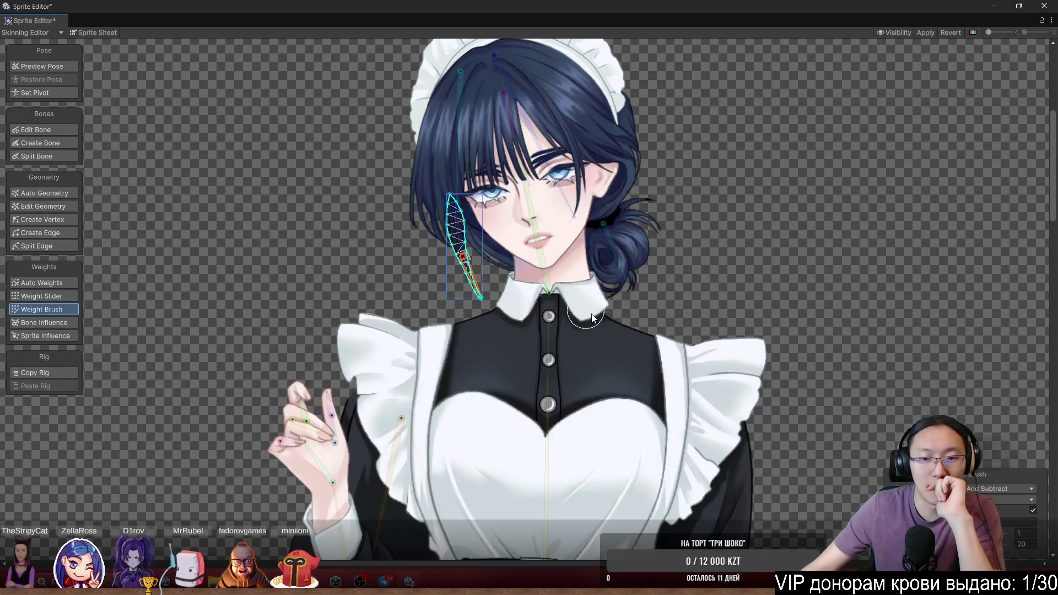
scroll(671, 226, up, 3)
scroll(712, 304, up, 3)
click(561, 199)
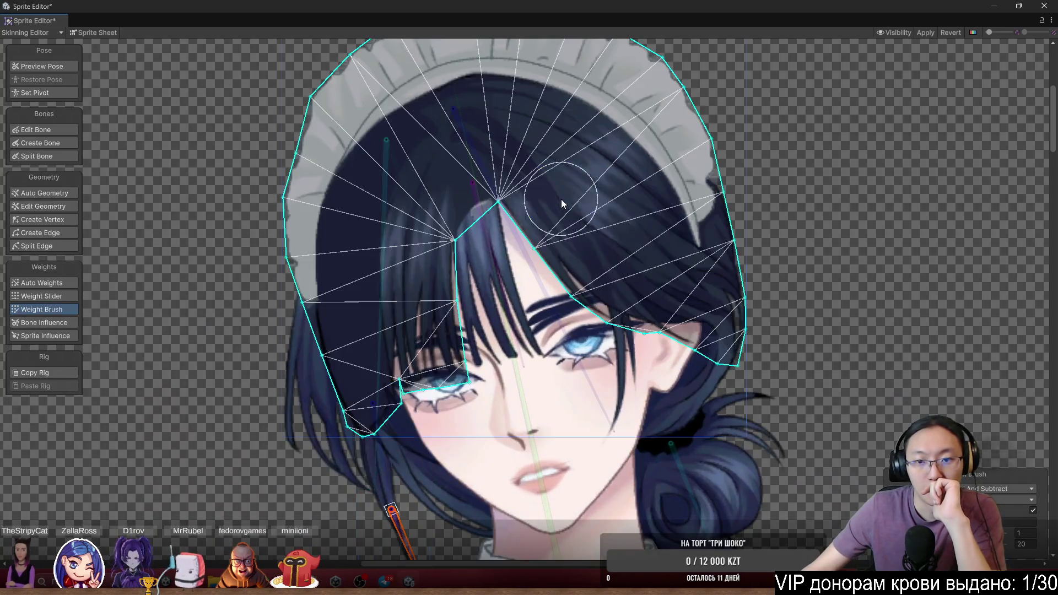
click(581, 236)
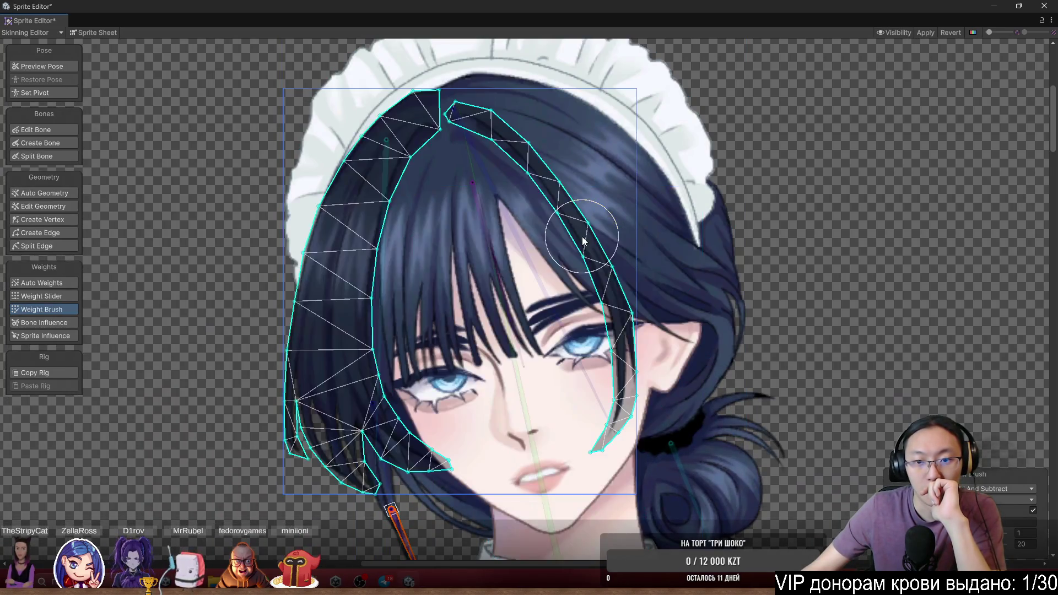
click(499, 307)
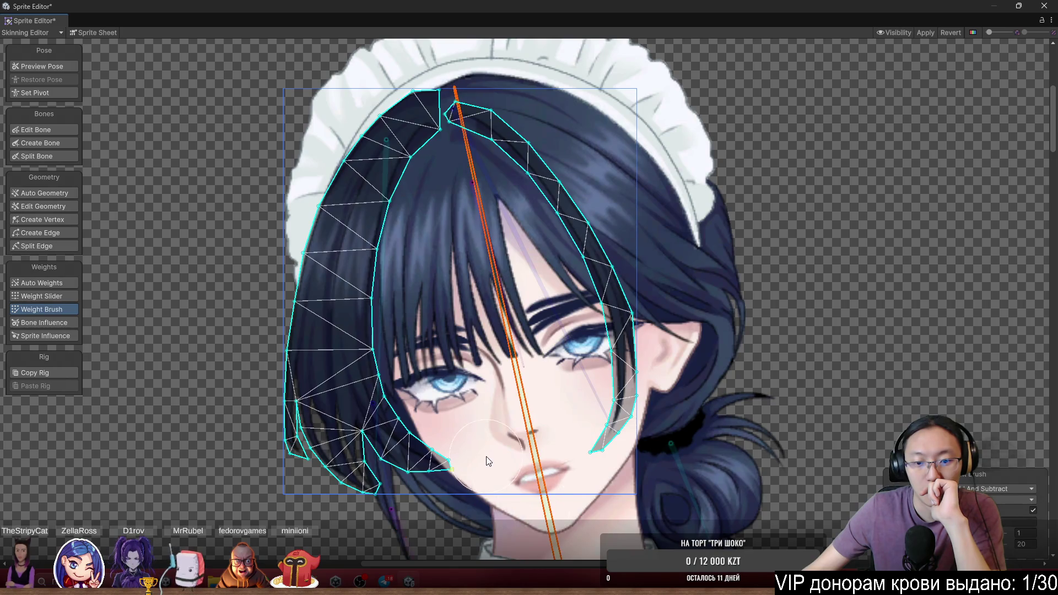
click(469, 485)
scroll(634, 494, down, 2)
click(634, 493)
drag(641, 507, 604, 399)
click(596, 396)
click(599, 399)
Set a brush value of 1 and paint head-bone weight over the chin, face, eyes and lips
drag(981, 533, 1022, 535)
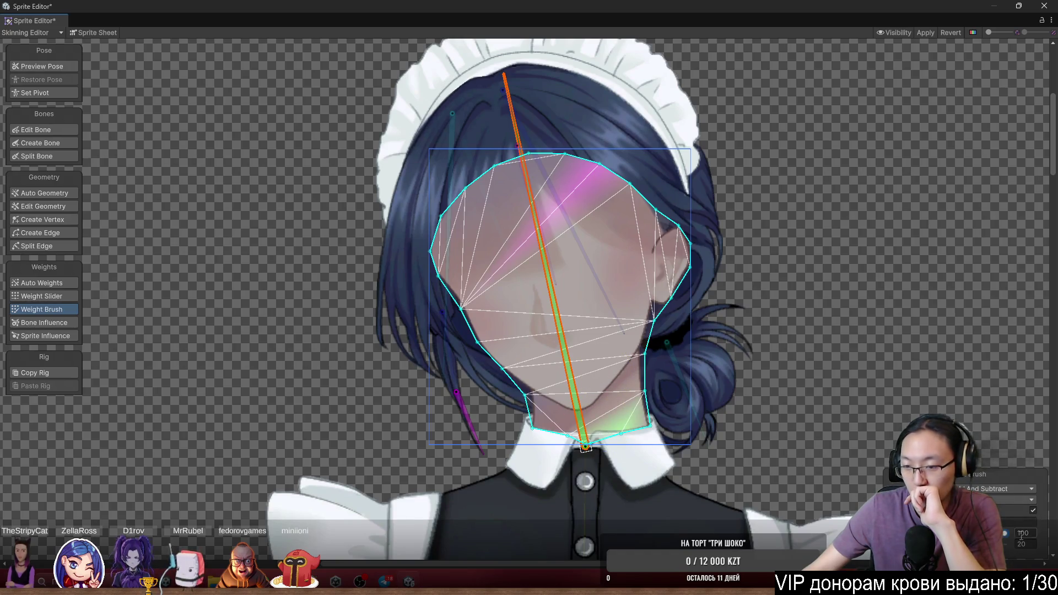
key(Tab)
text(1)
mouse_move(645, 397)
mouse_down()
mouse_move(516, 404)
mouse_move(634, 419)
mouse_move(419, 389)
mouse_move(529, 368)
mouse_move(410, 202)
mouse_move(738, 152)
mouse_move(670, 381)
mouse_up()
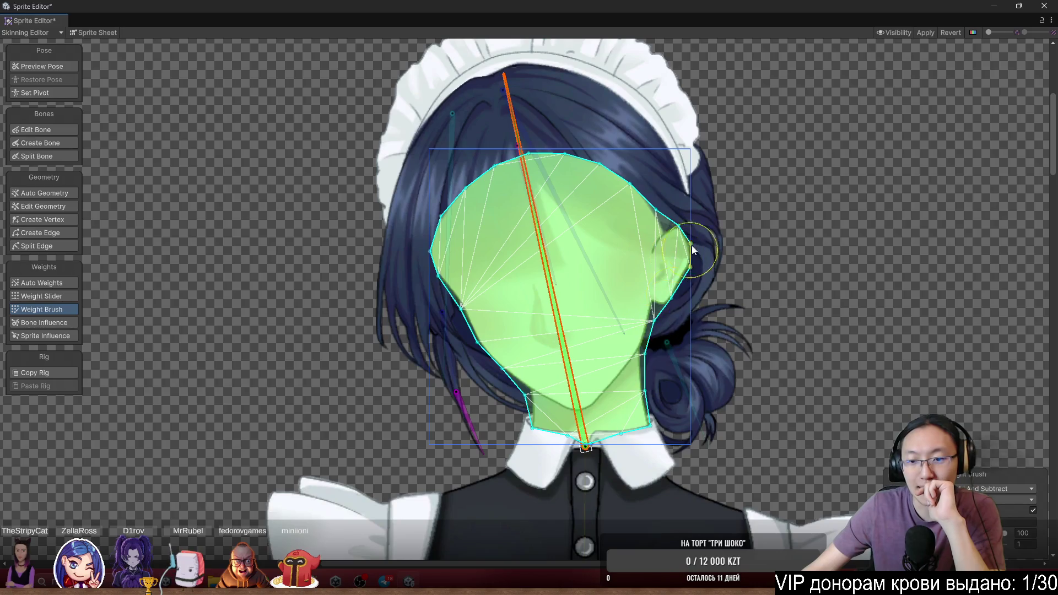
click(617, 239)
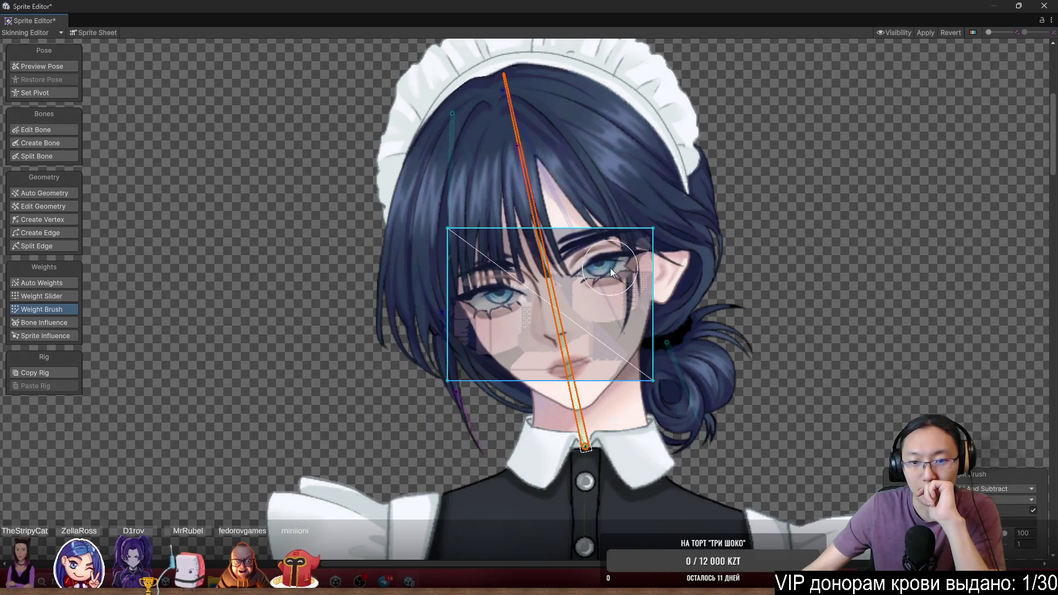
mouse_move(611, 268)
mouse_down()
mouse_move(495, 398)
mouse_move(669, 369)
mouse_up()
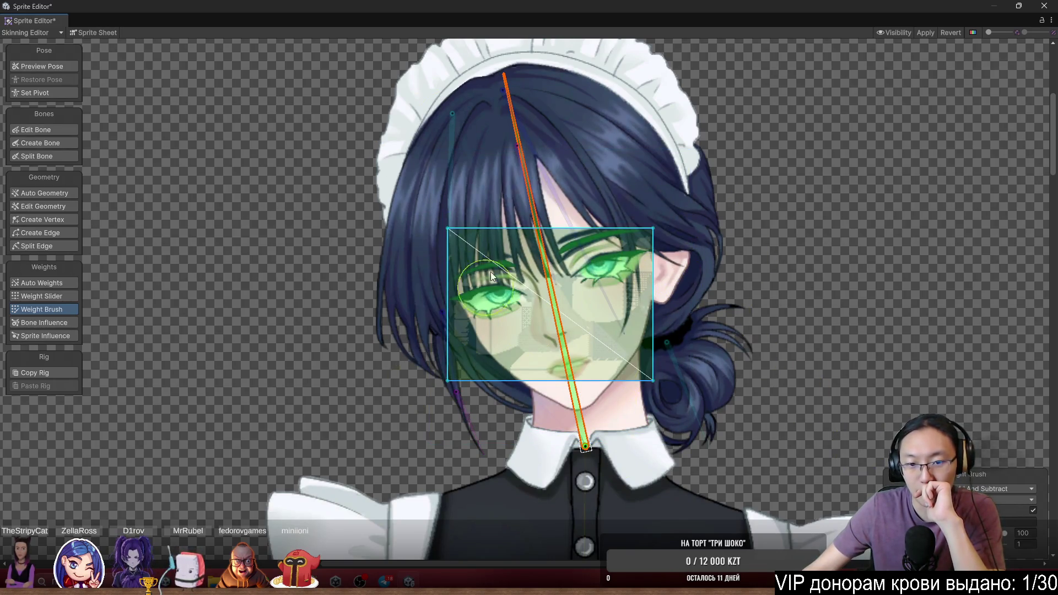
scroll(592, 305, up, 5)
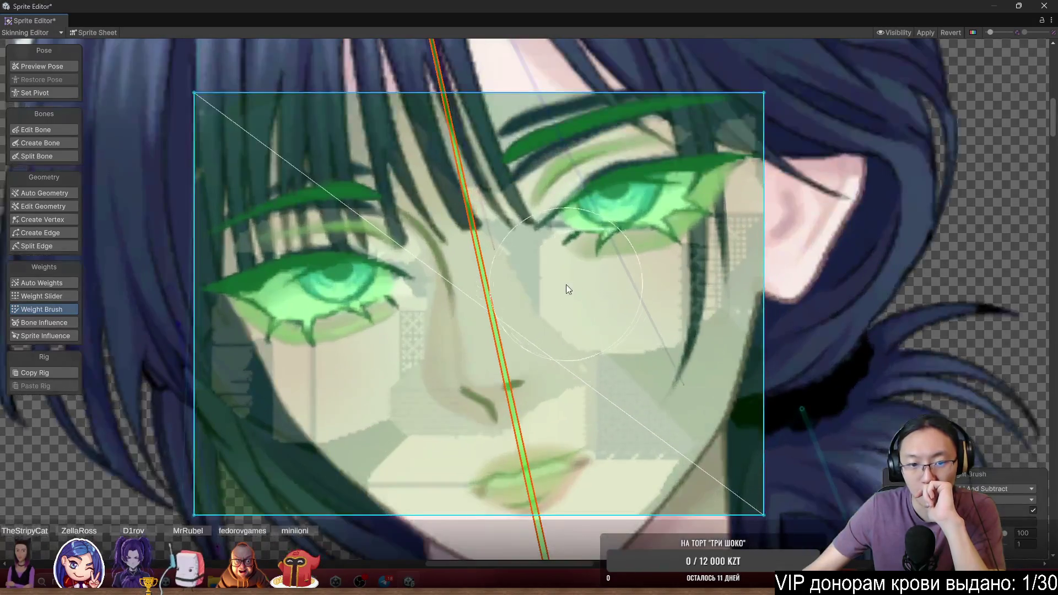
mouse_move(355, 421)
mouse_down()
mouse_move(363, 326)
mouse_move(389, 355)
mouse_move(224, 95)
mouse_up()
mouse_move(342, 286)
mouse_down()
mouse_move(390, 366)
mouse_move(189, 467)
mouse_move(724, 73)
mouse_up()
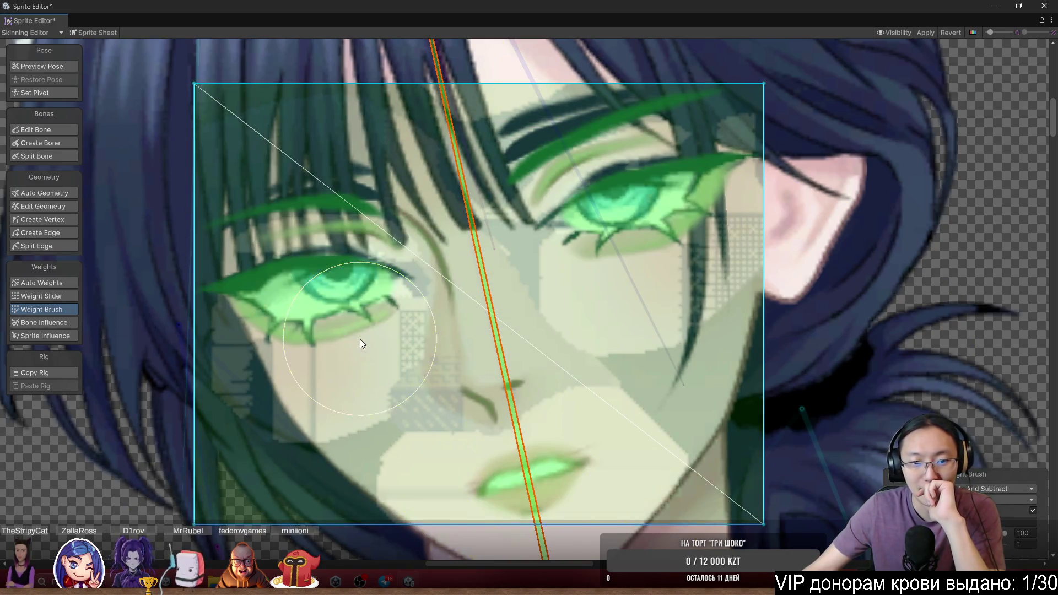
mouse_move(359, 338)
mouse_down()
mouse_move(243, 152)
mouse_move(806, 482)
mouse_up()
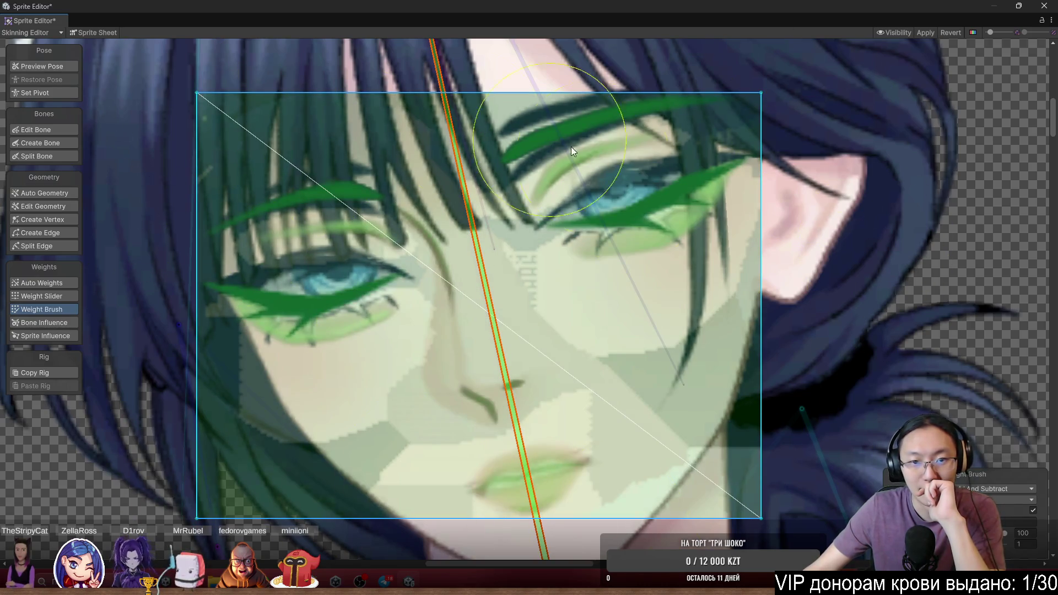
Paint head-bone weight across the hair and headband, then select the left cheek strand
double_click(300, 392)
double_click(440, 385)
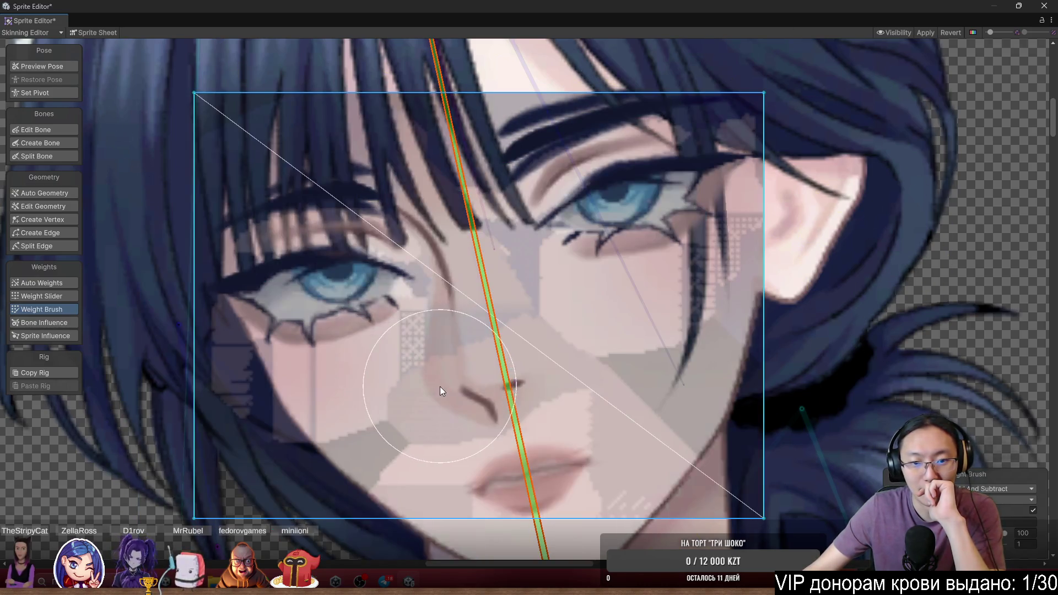
double_click(404, 396)
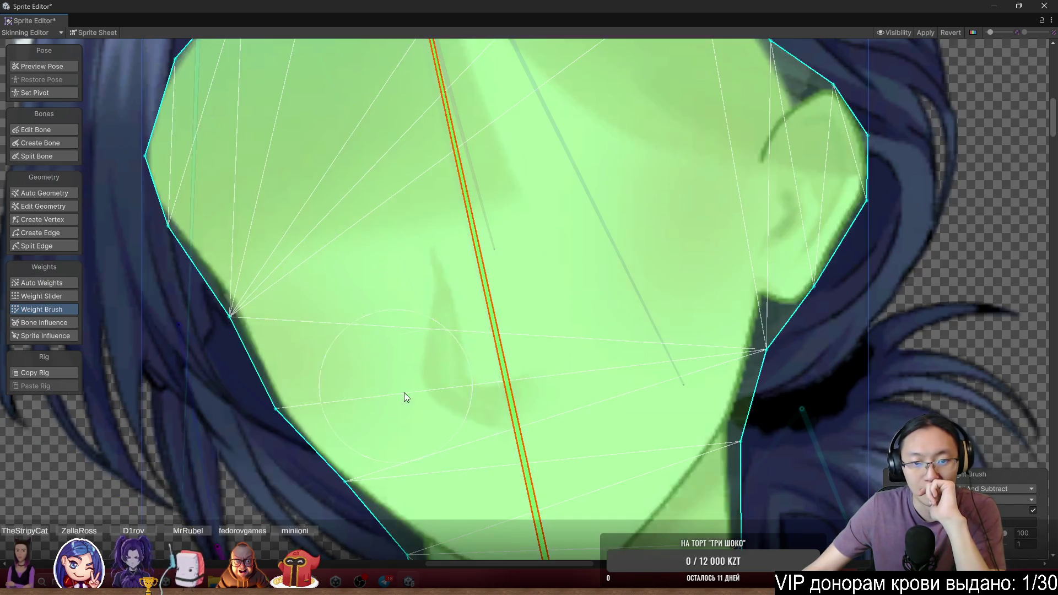
scroll(620, 369, down, 5)
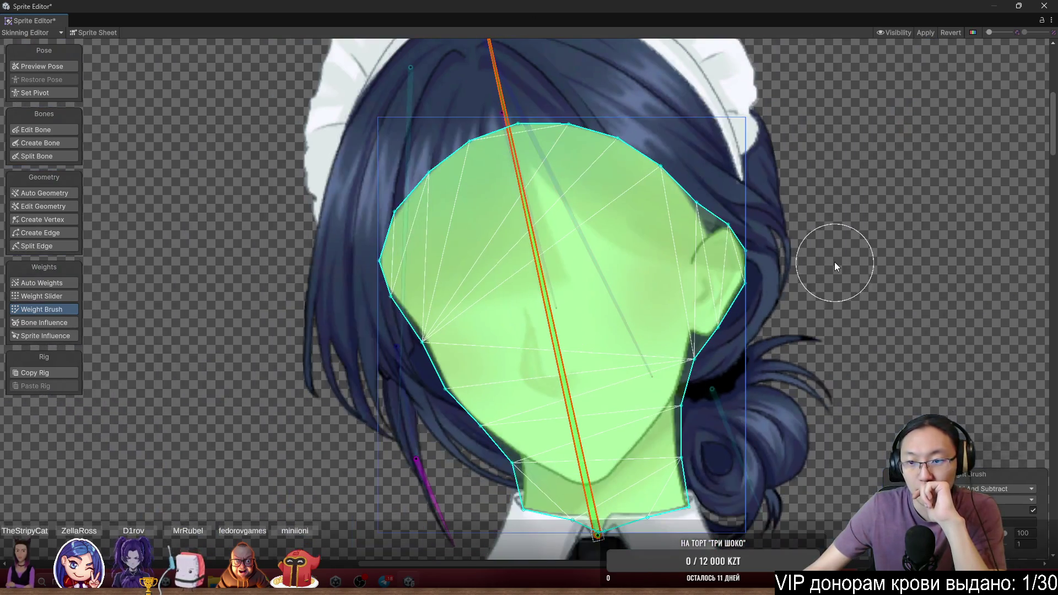
double_click(642, 94)
scroll(644, 165, down, 3)
mouse_move(646, 196)
mouse_down()
mouse_move(551, 289)
mouse_move(523, 284)
mouse_move(474, 110)
mouse_move(498, 47)
mouse_move(672, 61)
mouse_move(711, 220)
mouse_move(706, 91)
mouse_move(741, 260)
mouse_up()
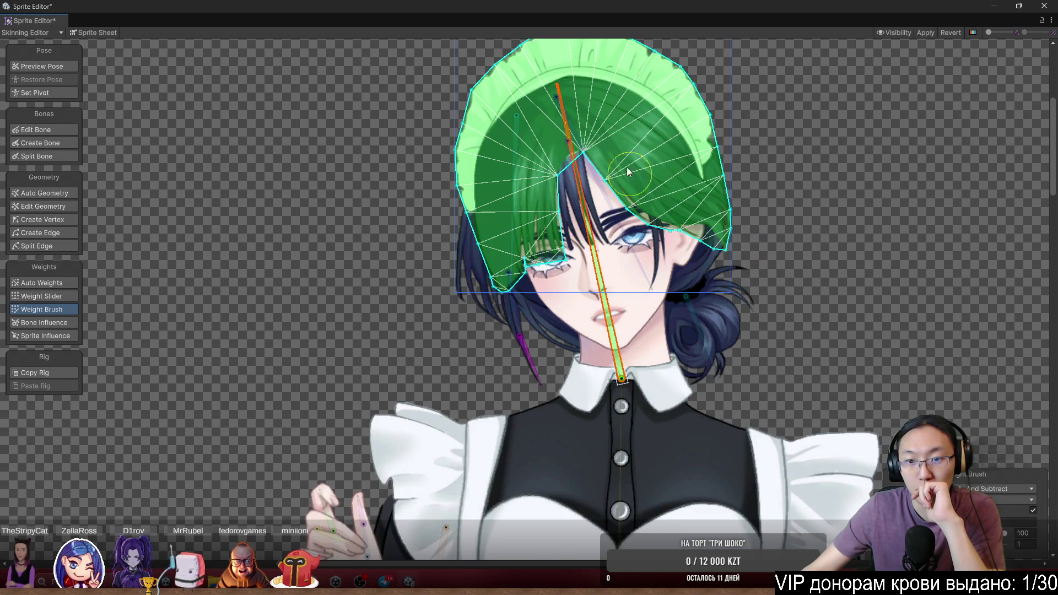
scroll(551, 334, up, 2)
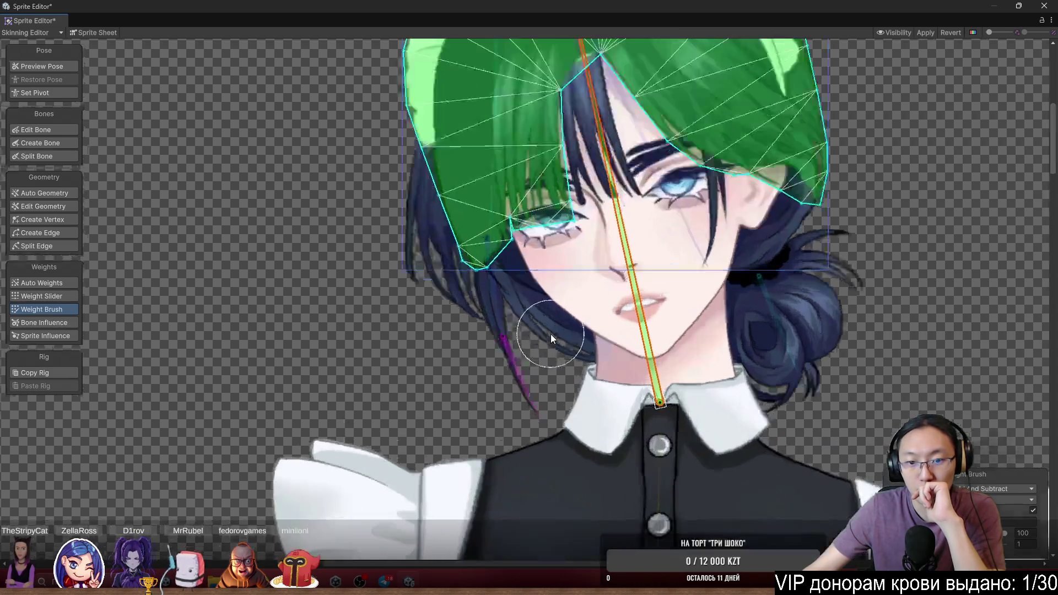
click(501, 323)
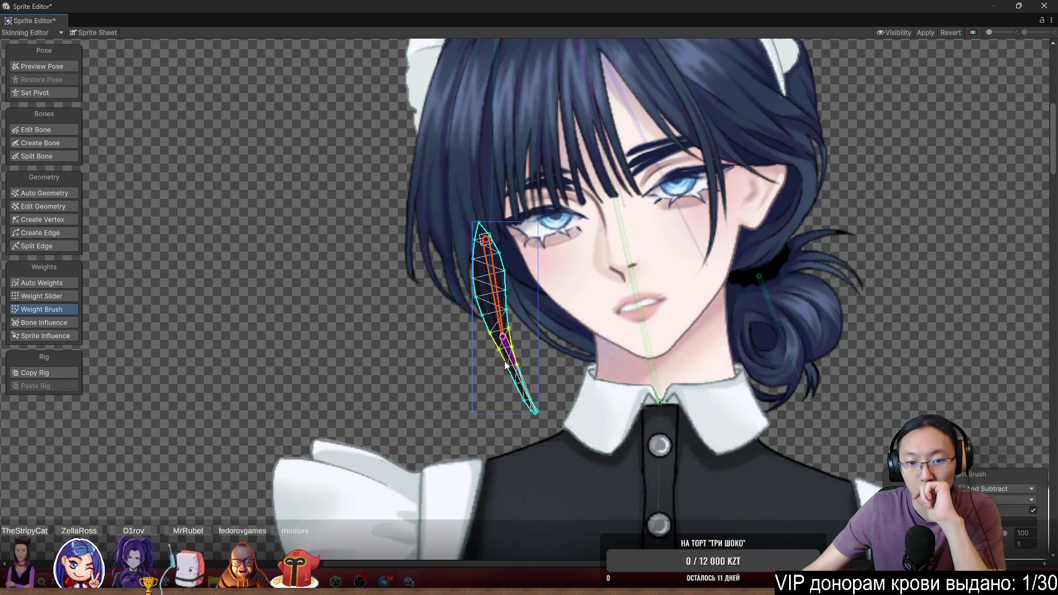
Paint the cheek hair strand's lower part, upper part and tip to its bones
mouse_move(506, 364)
mouse_down()
mouse_move(523, 429)
mouse_move(497, 386)
mouse_up()
scroll(542, 413, up, 1)
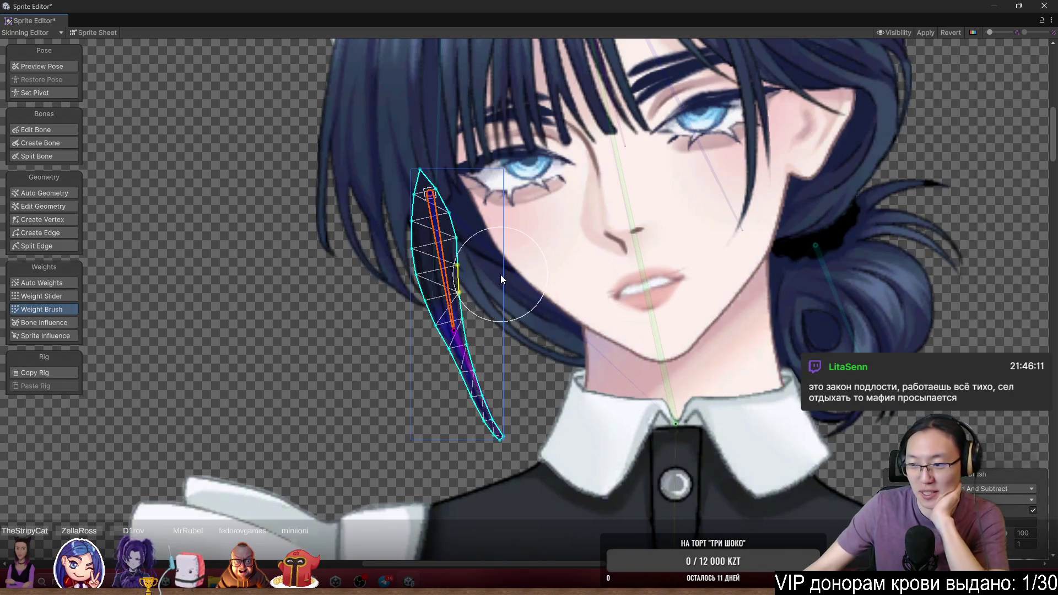
mouse_move(500, 274)
mouse_down()
mouse_move(461, 276)
mouse_move(458, 239)
mouse_move(458, 277)
mouse_up()
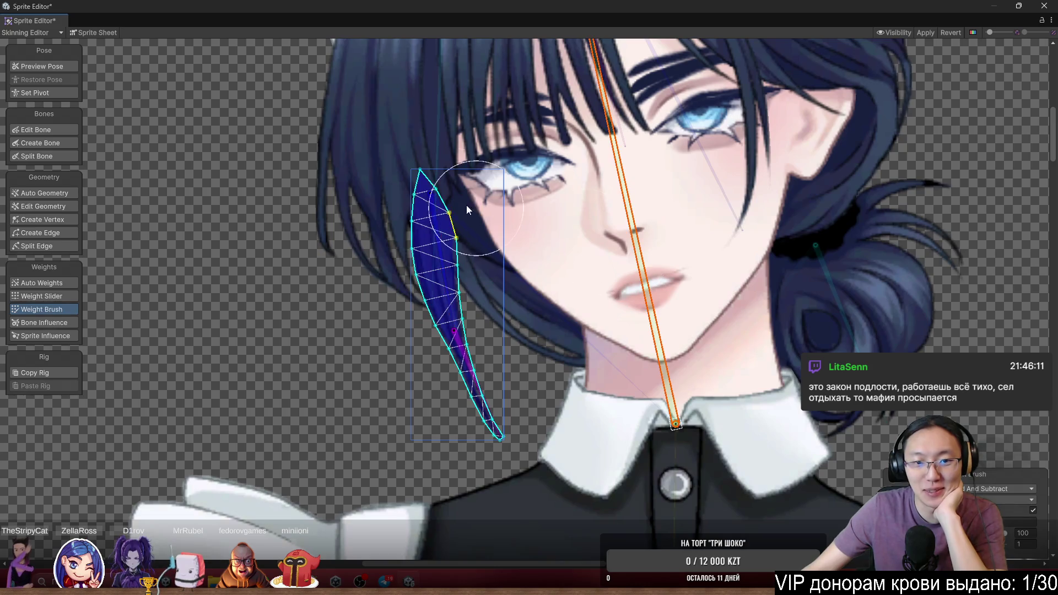
mouse_move(466, 204)
mouse_down()
mouse_move(451, 169)
mouse_move(445, 176)
mouse_up()
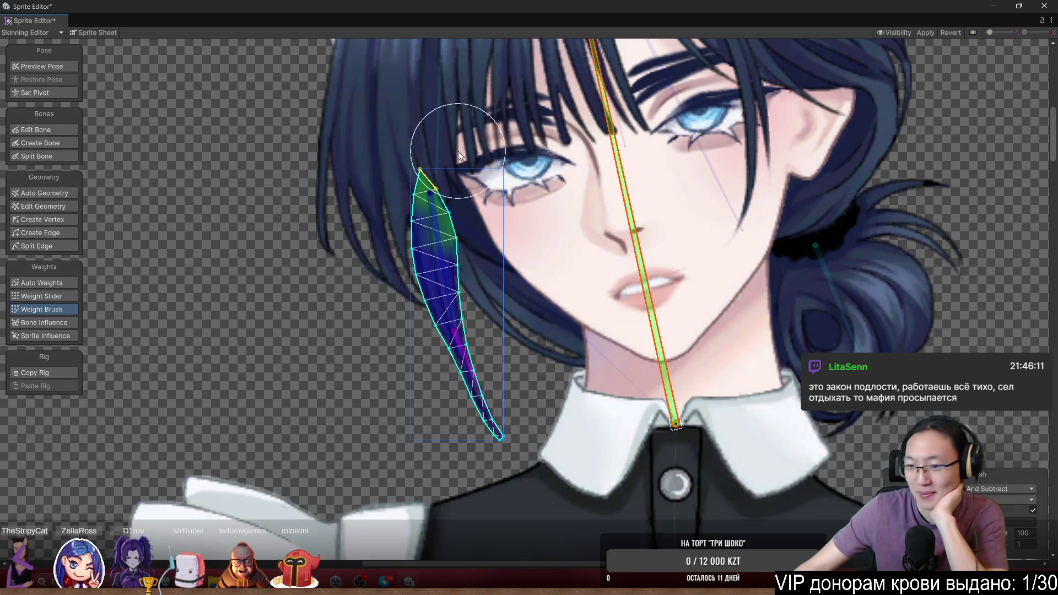
scroll(473, 233, up, 3)
Weight the front hair: centre bone on the top, left and right bones on each side lock
click(345, 231)
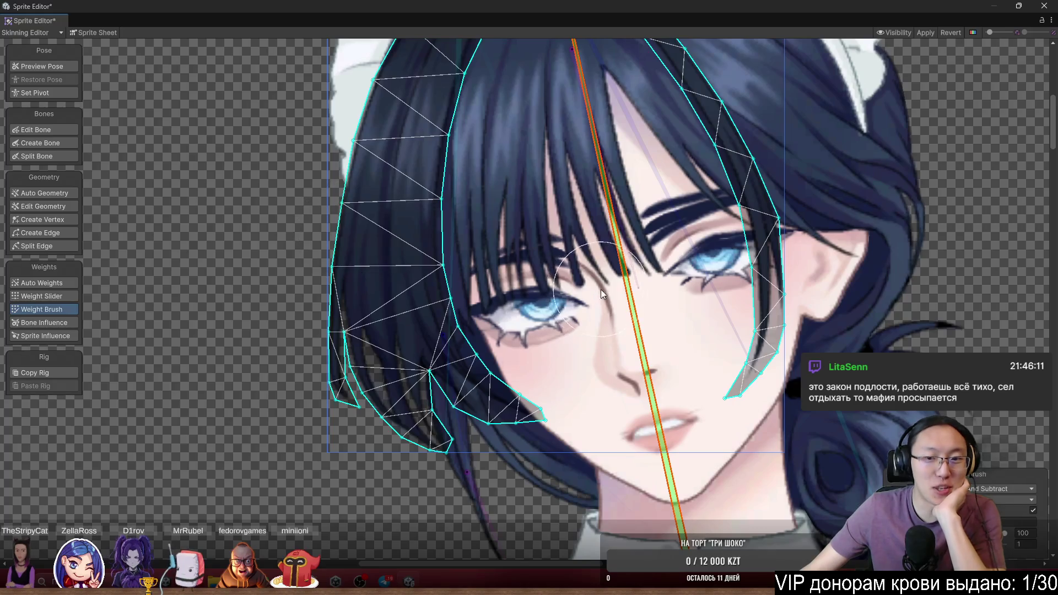
scroll(601, 289, down, 3)
click(500, 126)
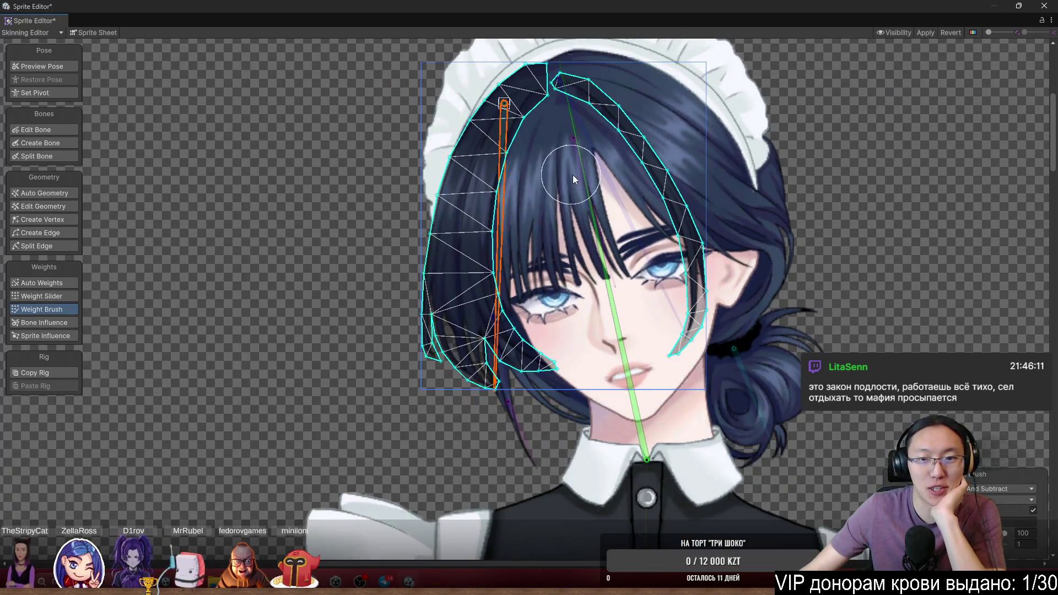
click(649, 438)
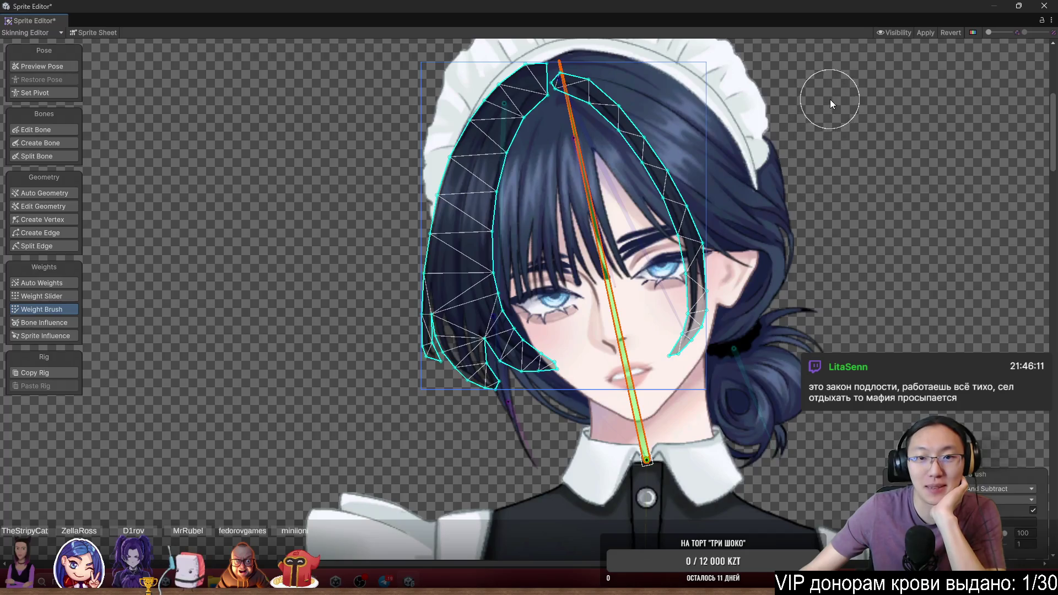
mouse_move(639, 121)
mouse_down()
mouse_move(529, 94)
mouse_move(545, 99)
mouse_up()
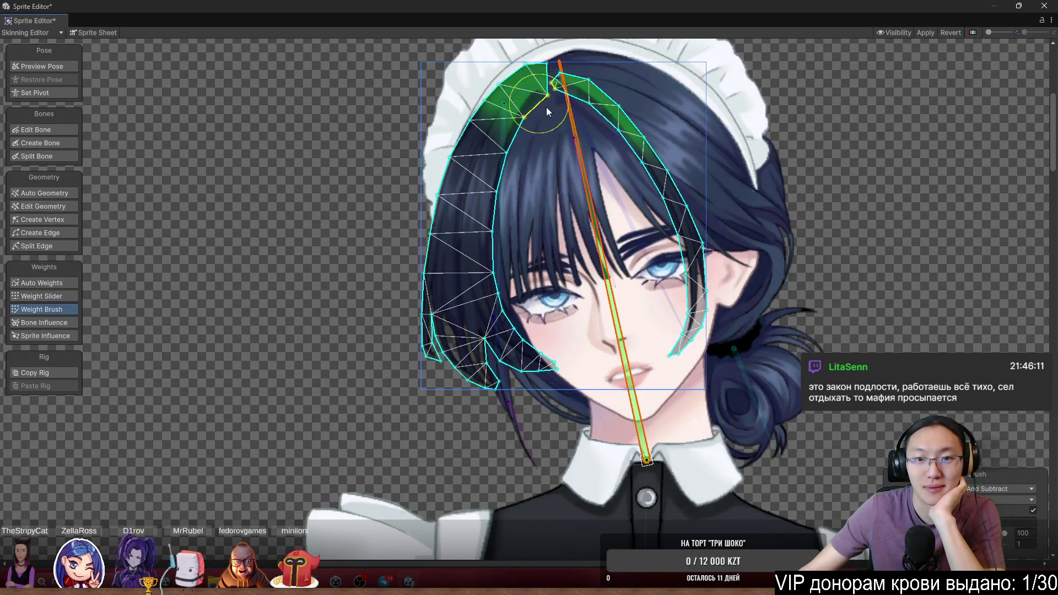
click(502, 220)
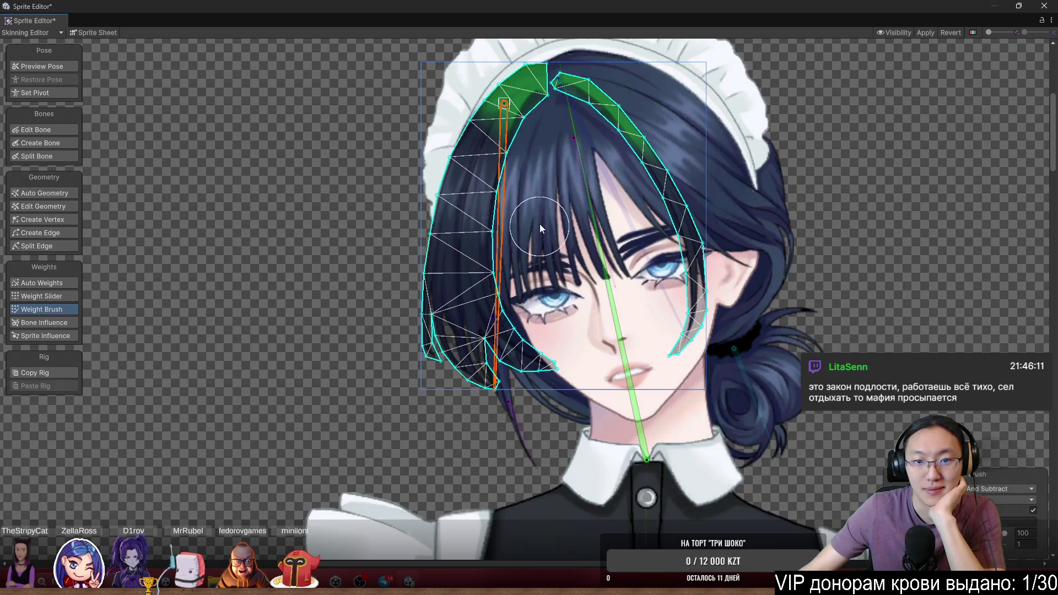
click(475, 158)
mouse_move(504, 159)
mouse_down()
mouse_move(455, 302)
mouse_move(518, 374)
mouse_move(524, 400)
mouse_up()
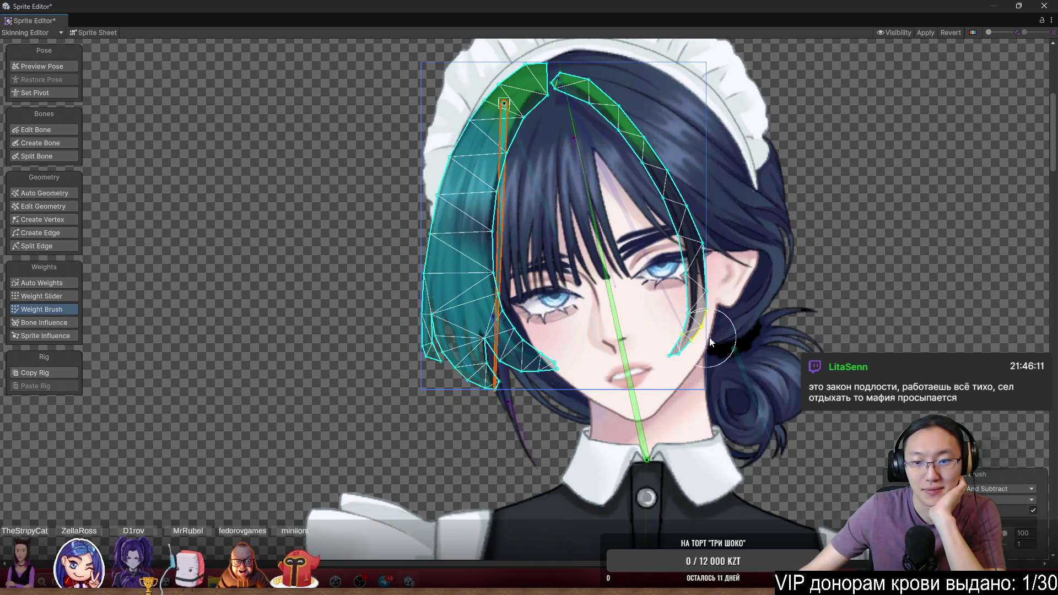
click(658, 293)
mouse_move(702, 239)
mouse_down()
mouse_move(631, 135)
mouse_move(642, 160)
mouse_up()
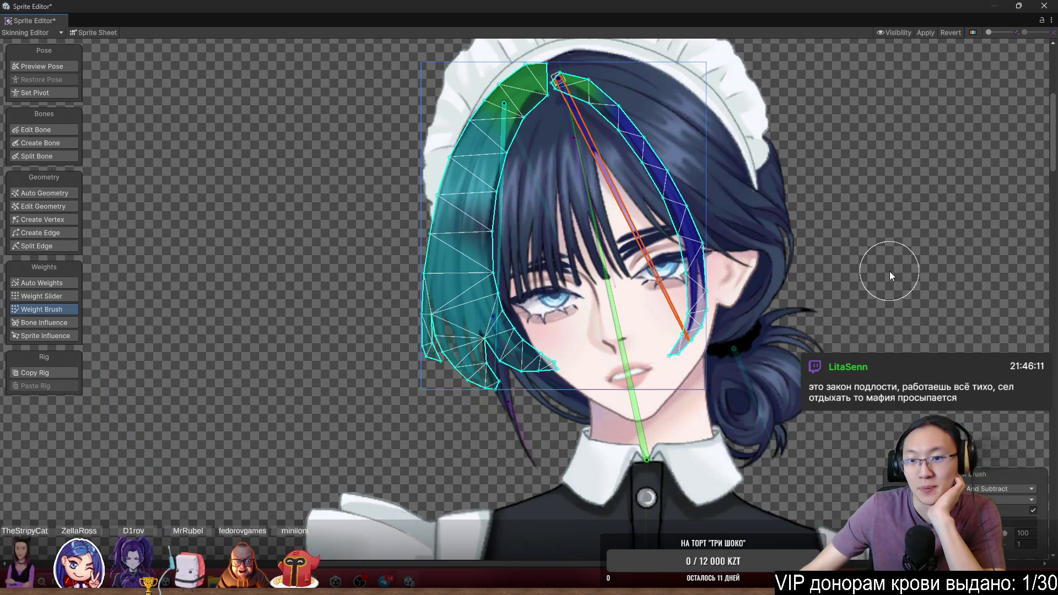
Paint the centre bangs strand to the inner bangs bone, and its top to the head bone
scroll(619, 239, up, 3)
scroll(538, 297, down, 1)
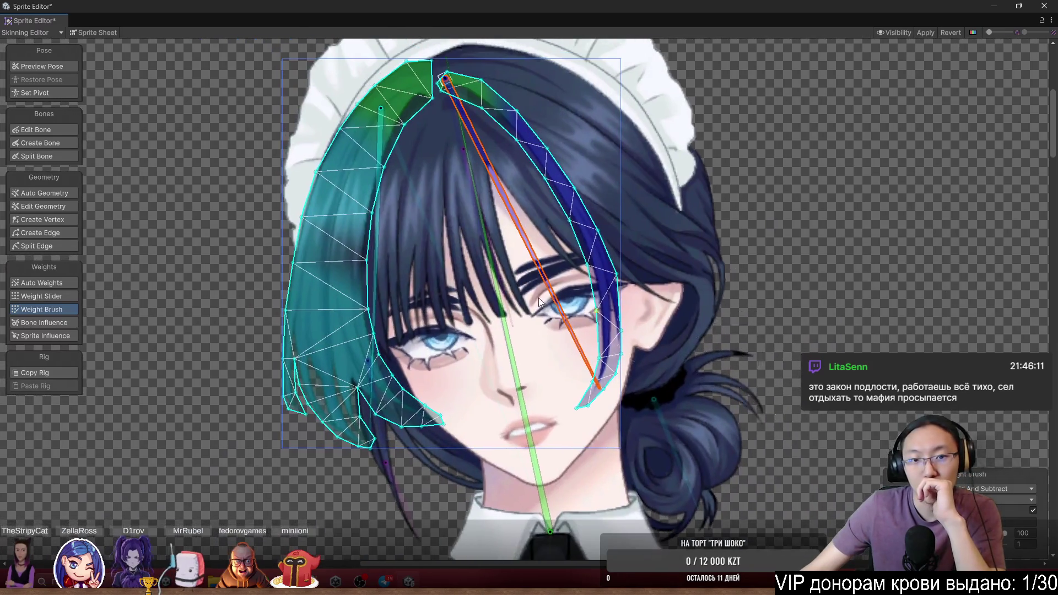
click(461, 246)
scroll(471, 186, up, 2)
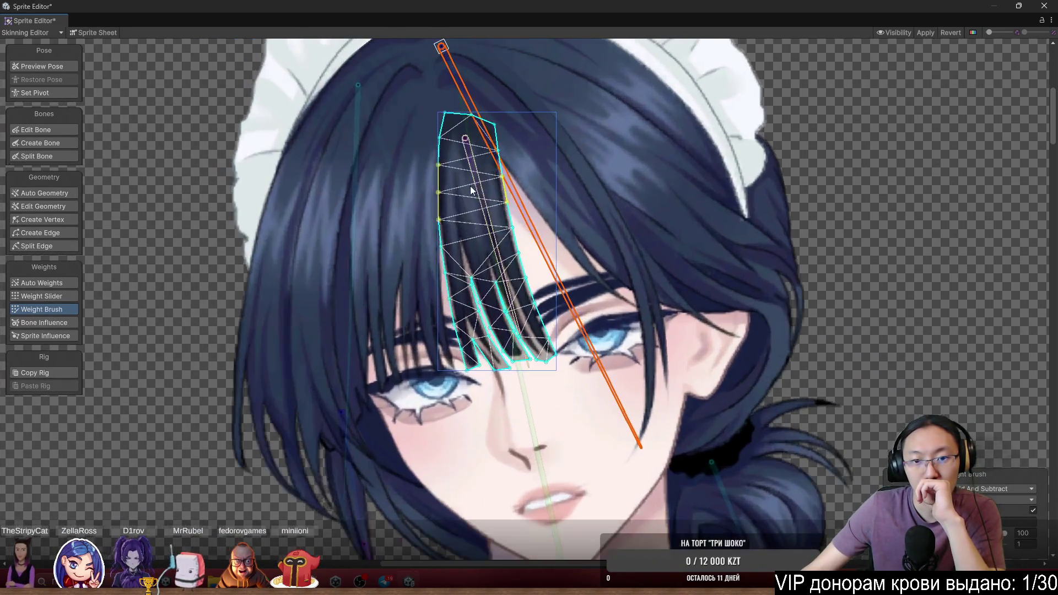
click(474, 186)
mouse_move(371, 186)
mouse_down()
mouse_move(544, 275)
mouse_move(536, 361)
mouse_up()
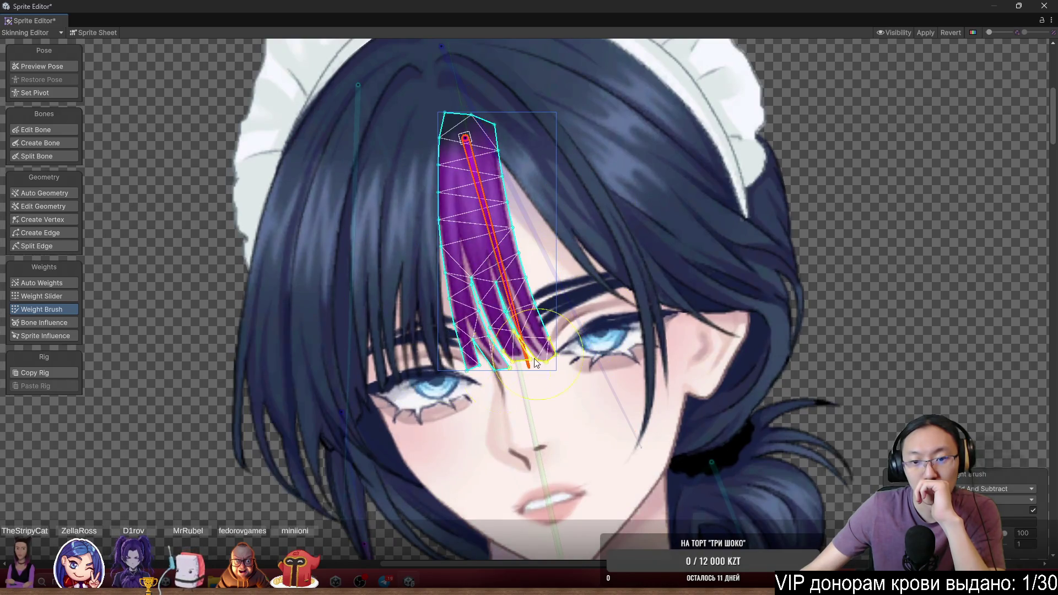
click(530, 433)
drag(457, 124, 405, 102)
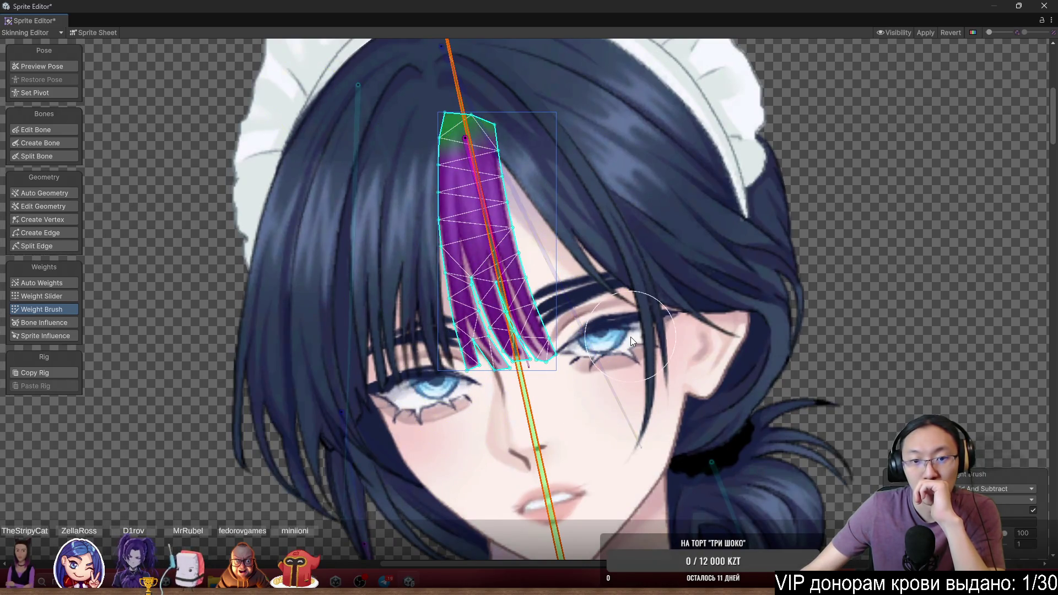
Weight the hair bun to its own bone, with its top going to the neck bone
click(381, 287)
drag(774, 357, 664, 319)
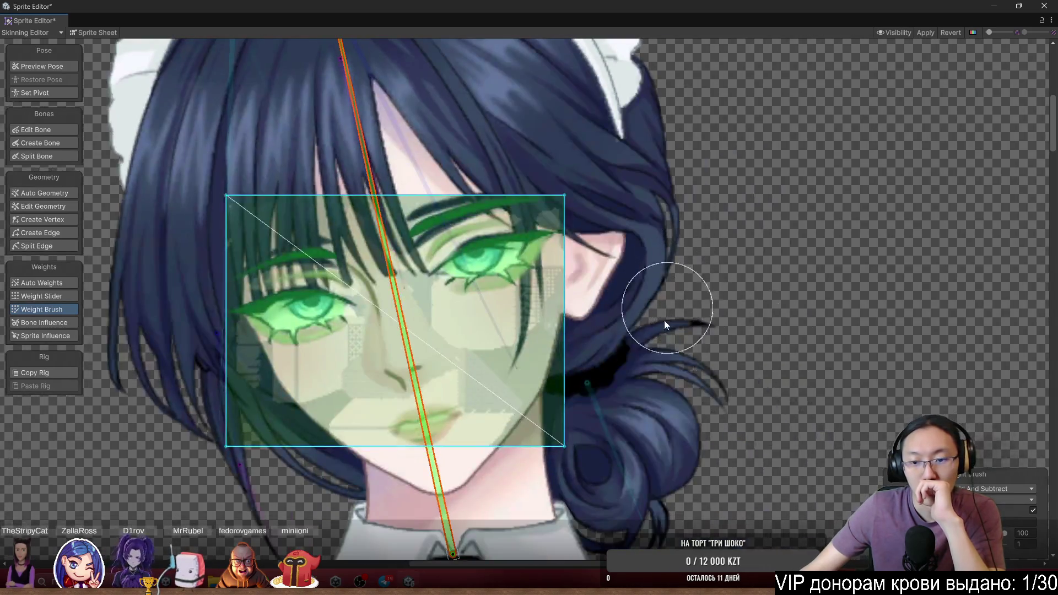
click(663, 320)
drag(798, 440, 763, 322)
click(573, 334)
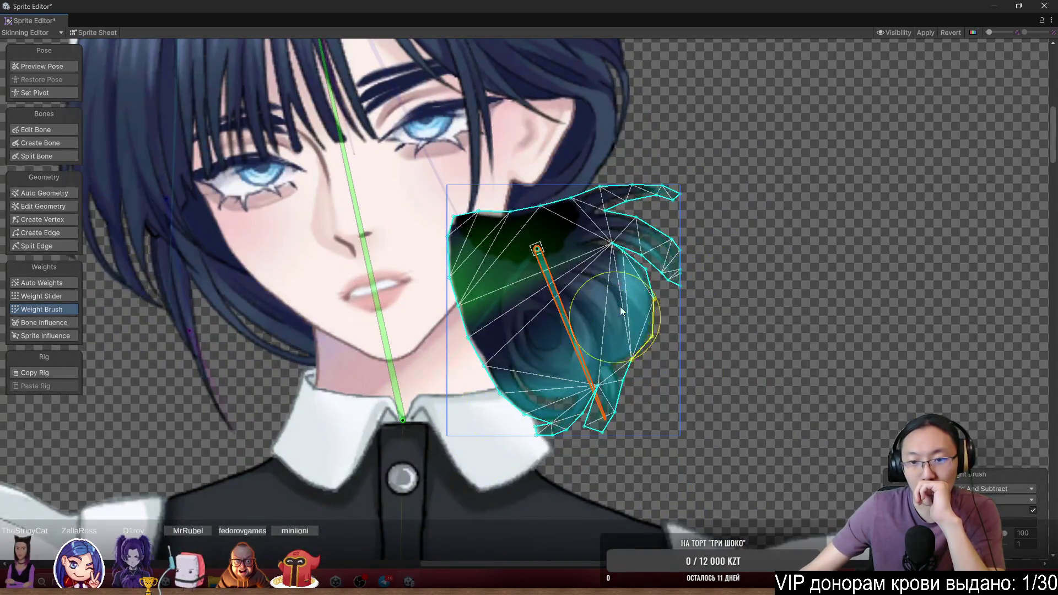
mouse_move(620, 307)
mouse_down()
mouse_move(469, 248)
mouse_move(465, 190)
mouse_move(496, 210)
mouse_up()
click(393, 380)
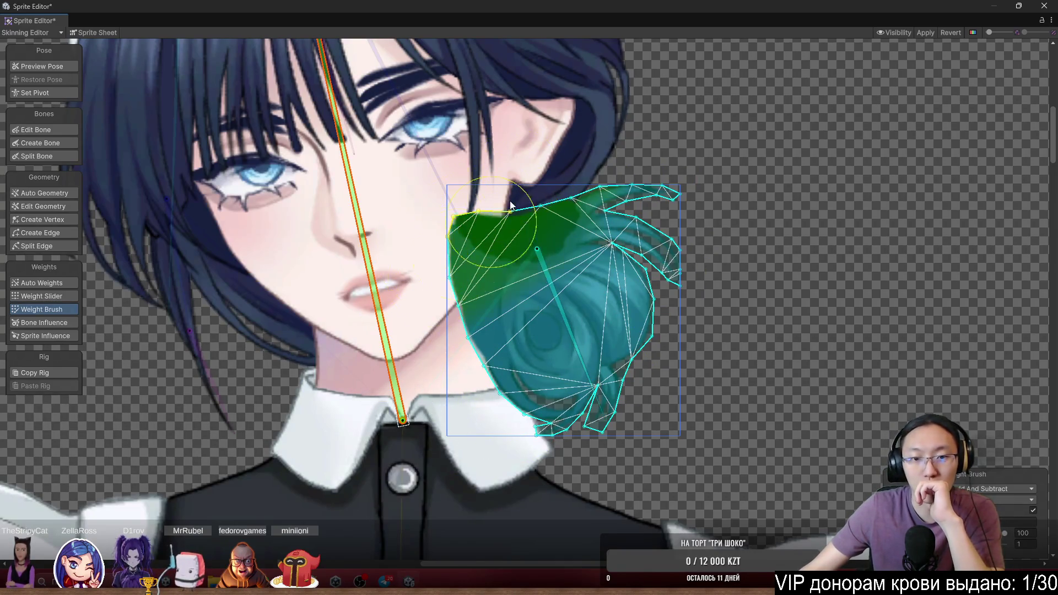
Review the weights on the headdress, face, eyes and left hair lock sprites
scroll(603, 426, down, 3)
scroll(812, 326, up, 1)
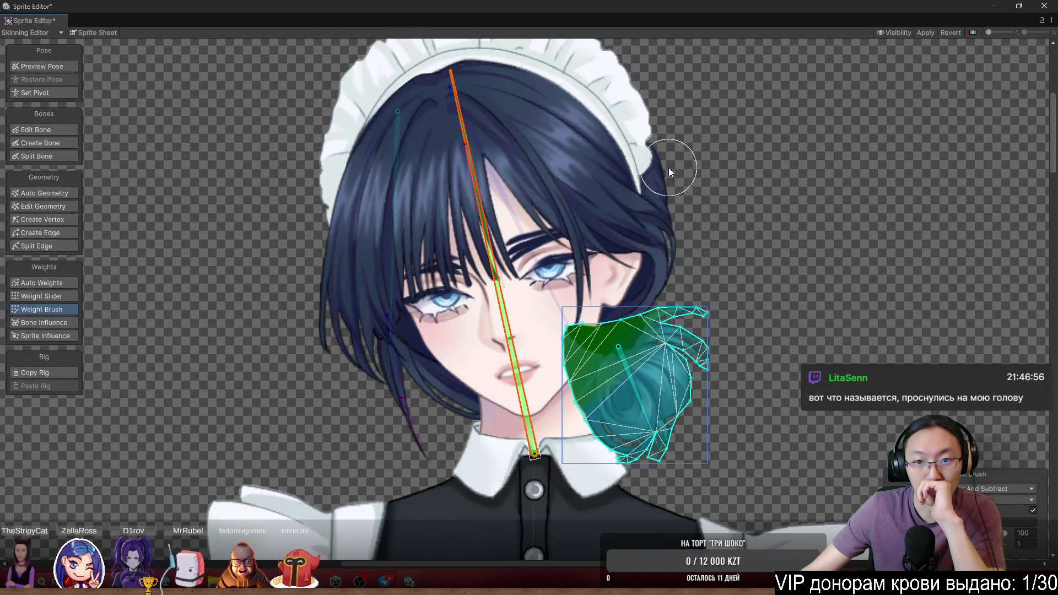
scroll(684, 226, down, 2)
scroll(649, 217, down, 4)
scroll(671, 191, up, 6)
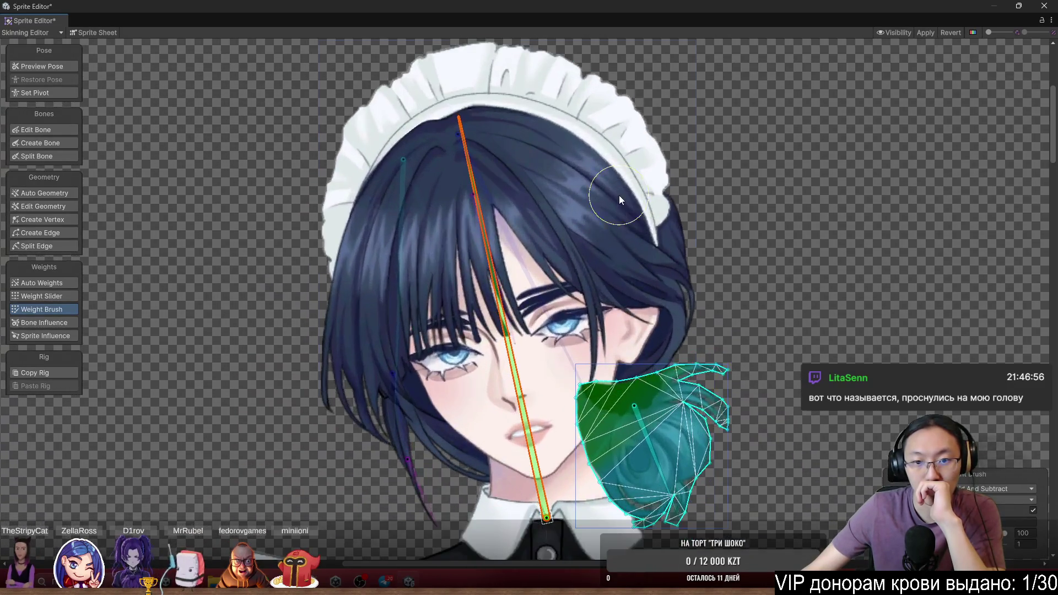
click(619, 195)
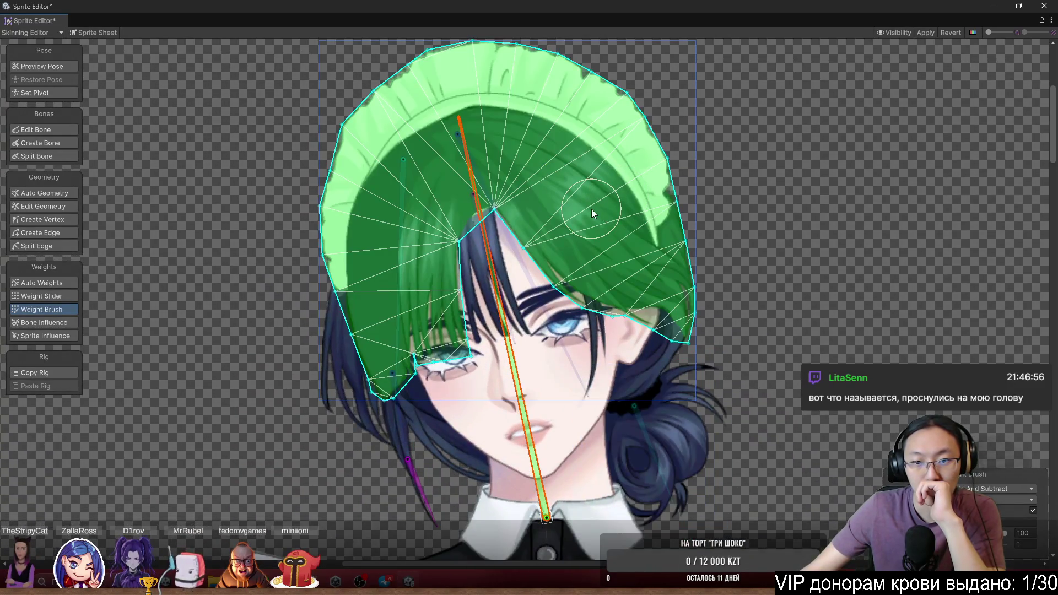
click(580, 236)
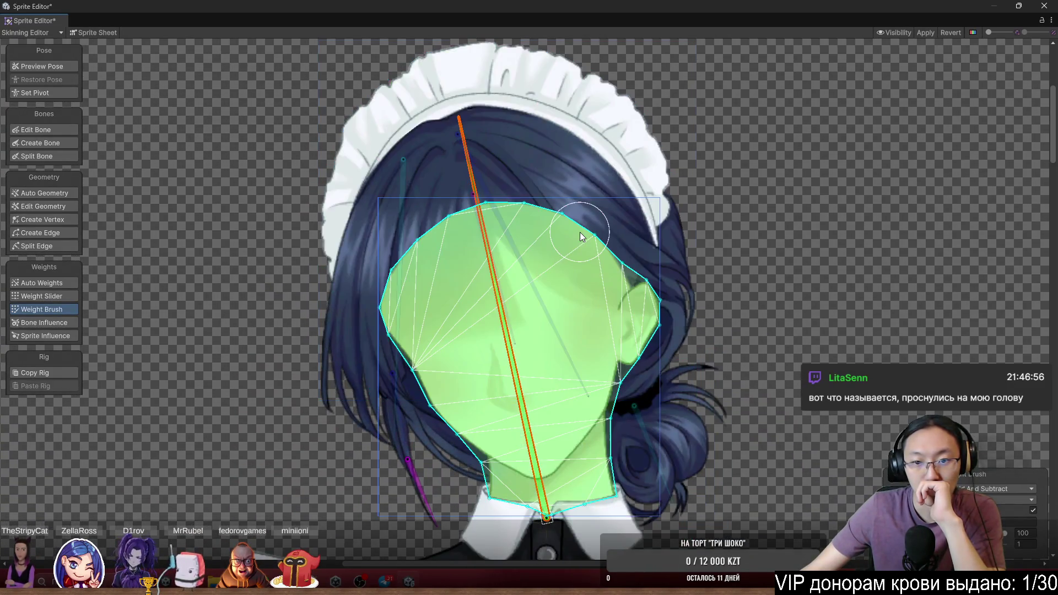
click(564, 342)
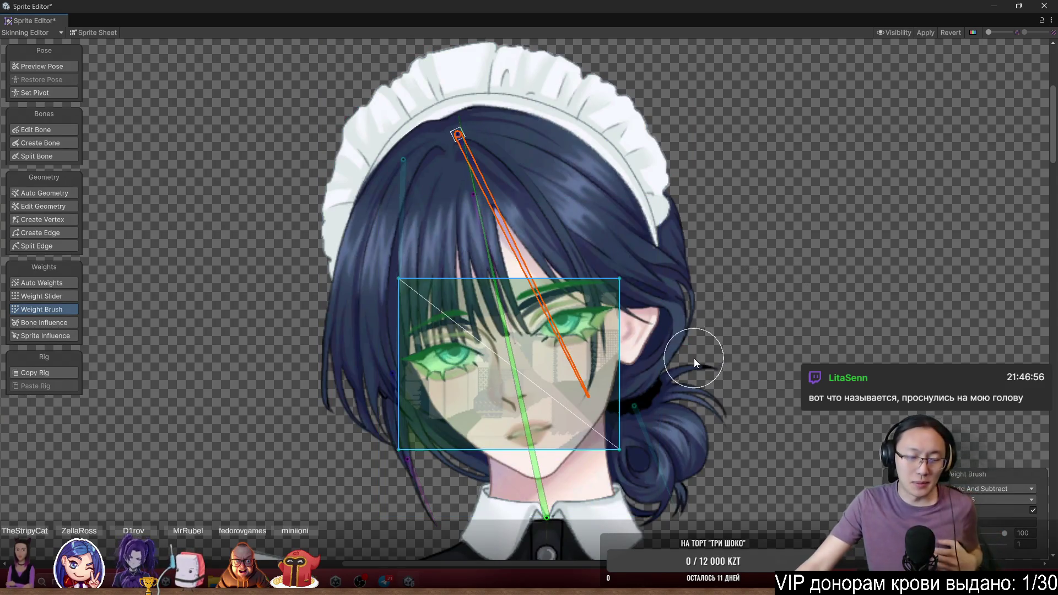
scroll(694, 358, down, 3)
scroll(388, 328, up, 5)
click(385, 326)
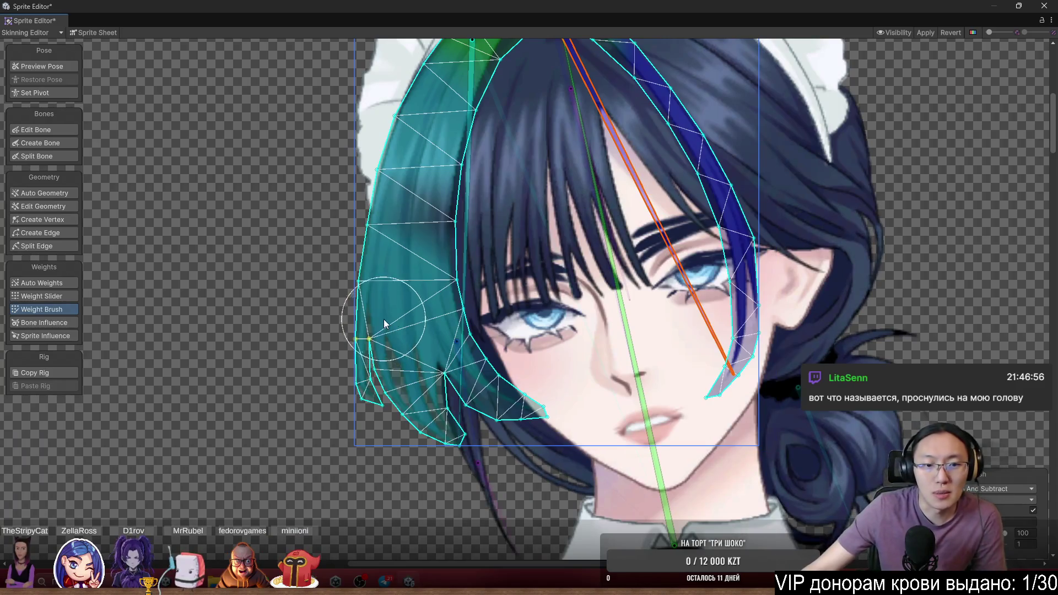
scroll(1013, 276, down, 3)
scroll(660, 154, up, 1)
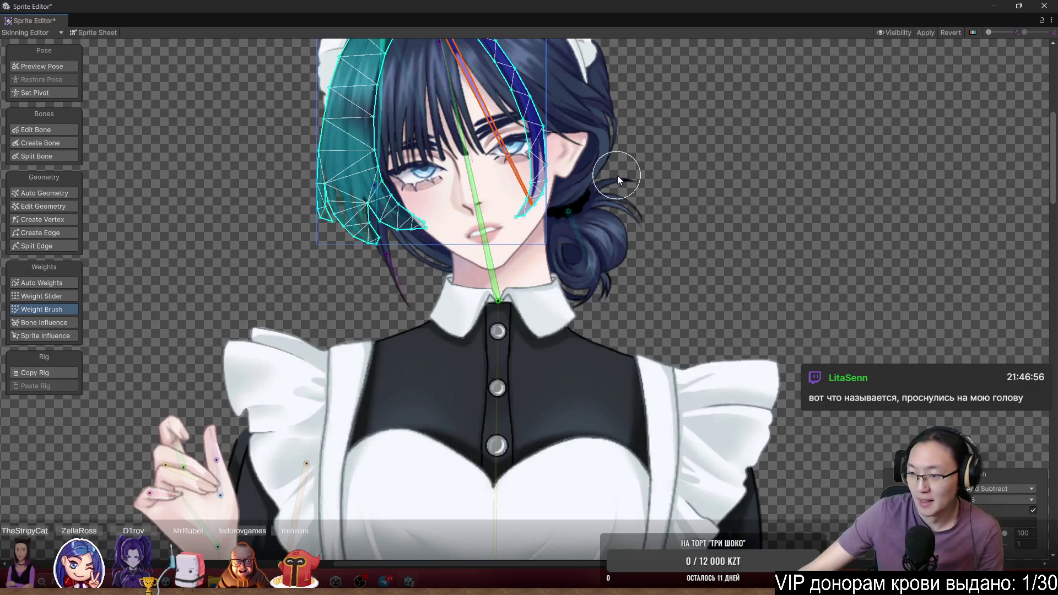
scroll(760, 189, down, 2)
scroll(762, 264, up, 3)
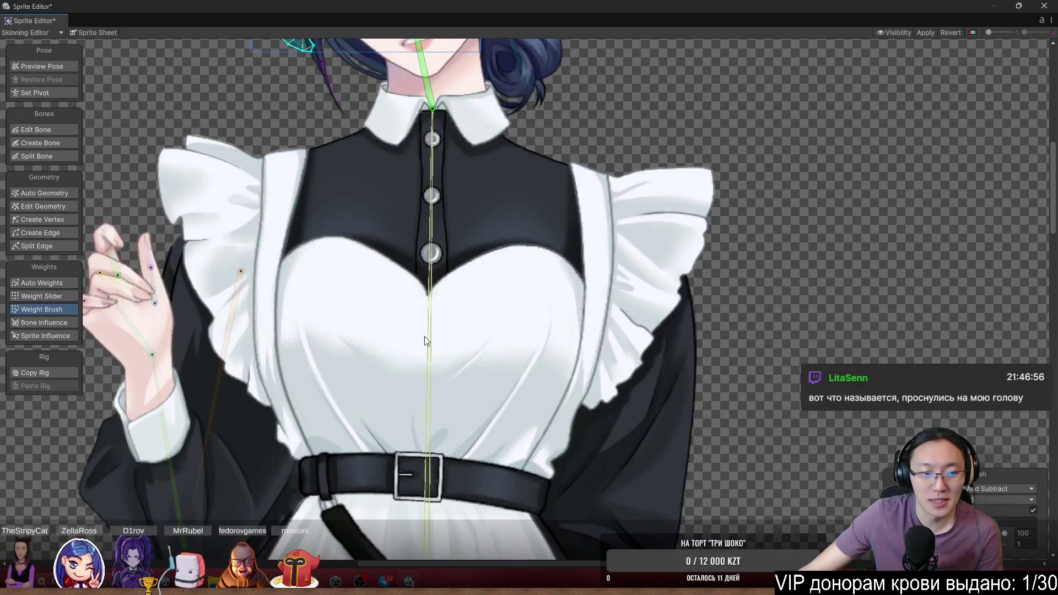
scroll(804, 281, up, 1)
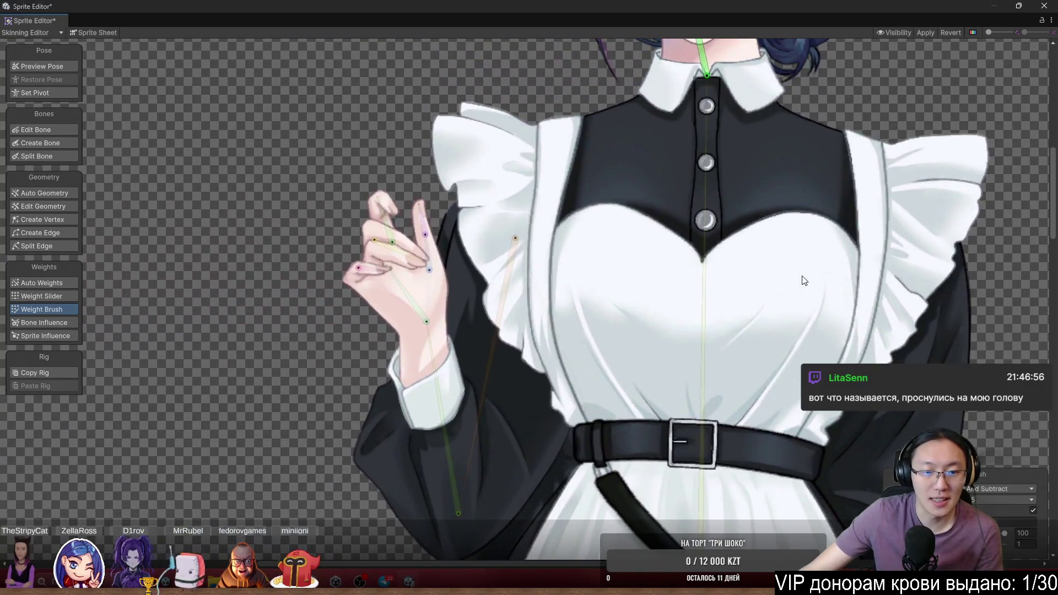
Test the sleeve's deformation by rotating the arm bone in Preview Pose
click(475, 368)
click(507, 393)
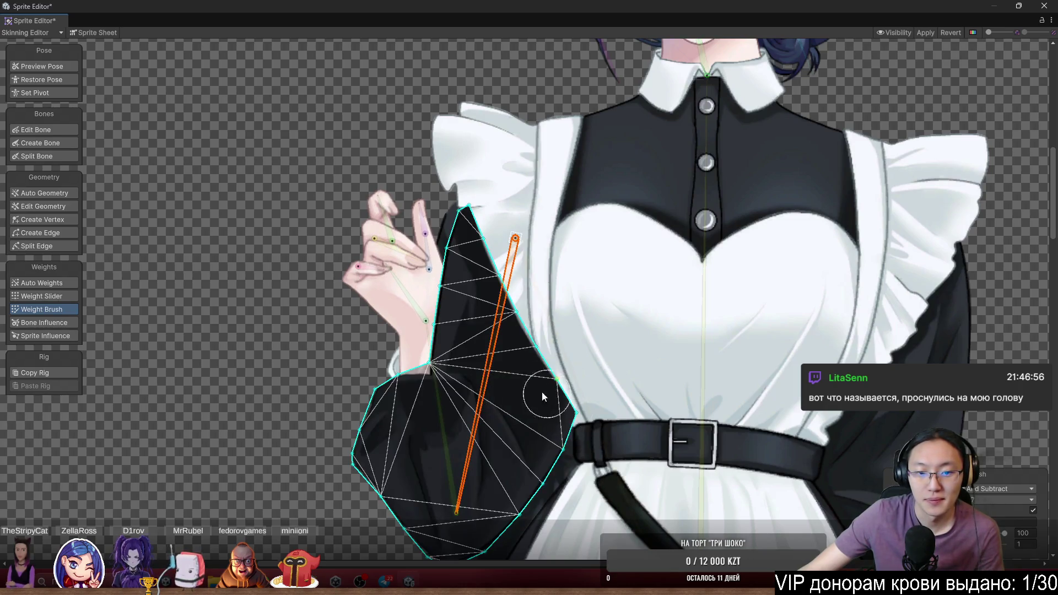
mouse_move(542, 392)
mouse_down()
mouse_move(455, 266)
mouse_move(499, 462)
mouse_up()
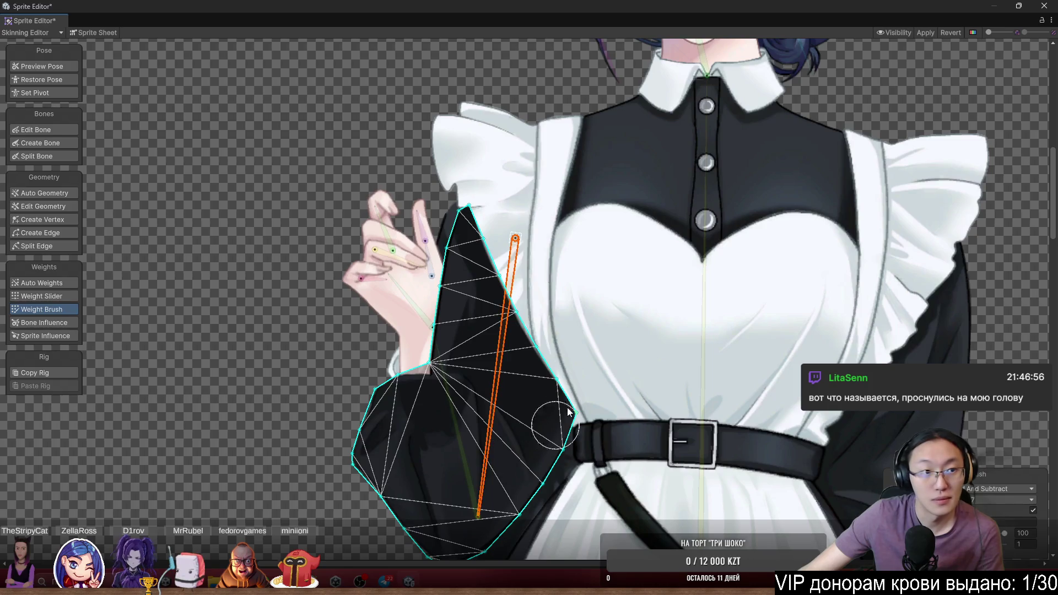
click(31, 66)
scroll(535, 347, up, 2)
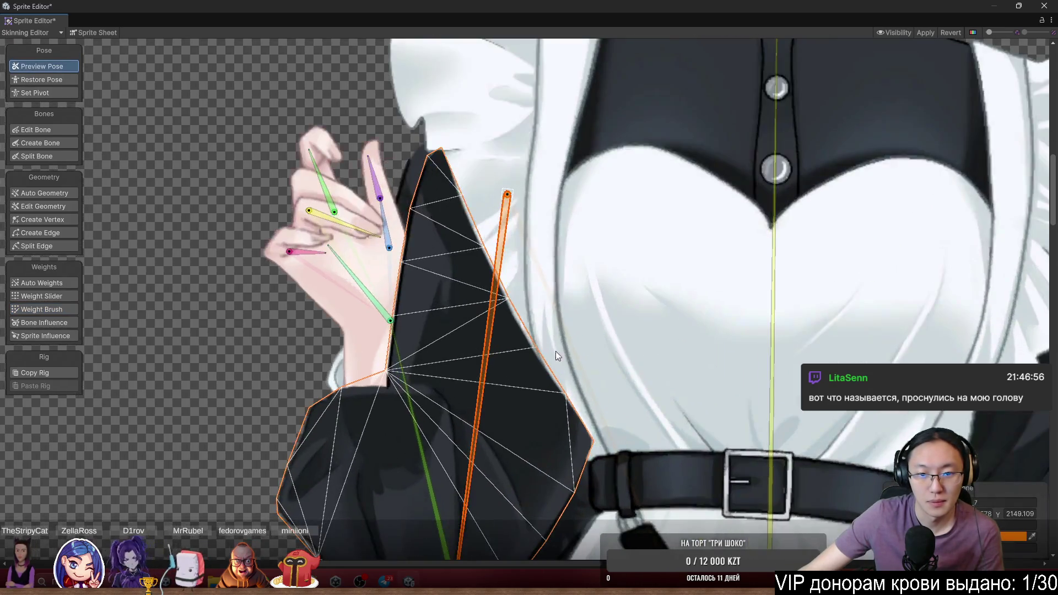
mouse_move(514, 419)
mouse_down()
mouse_move(520, 212)
mouse_move(470, 321)
mouse_move(468, 193)
mouse_move(489, 388)
mouse_up()
Paint arm-bone weight across the sleeve and body-bone weight near its top-right
click(31, 310)
scroll(479, 353, down, 3)
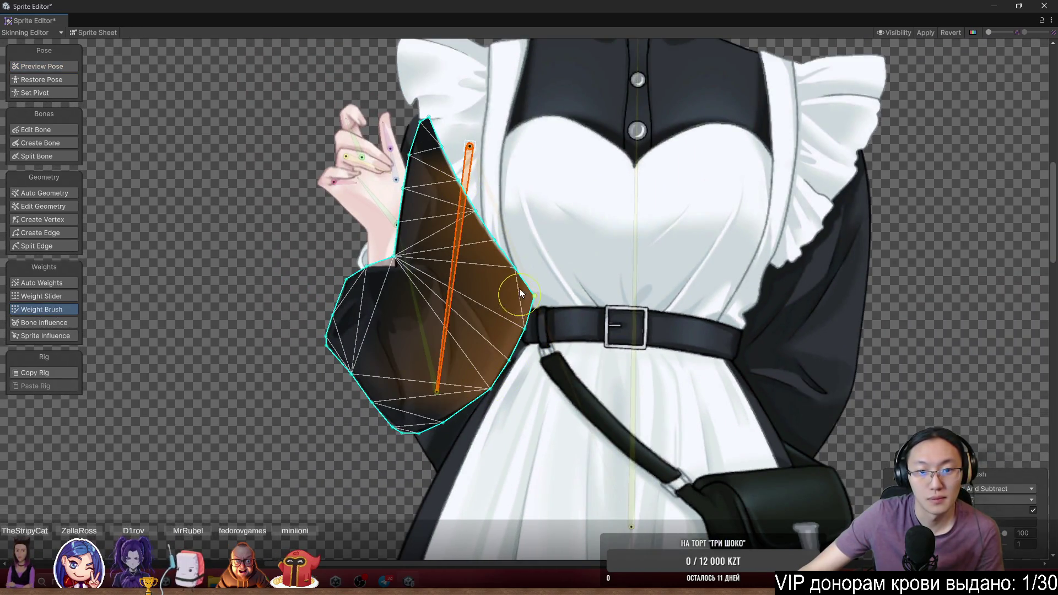
mouse_move(519, 289)
mouse_down()
mouse_move(430, 143)
mouse_move(369, 273)
mouse_move(485, 410)
mouse_up()
click(635, 265)
mouse_move(551, 303)
mouse_down()
mouse_move(475, 209)
mouse_move(431, 128)
mouse_up()
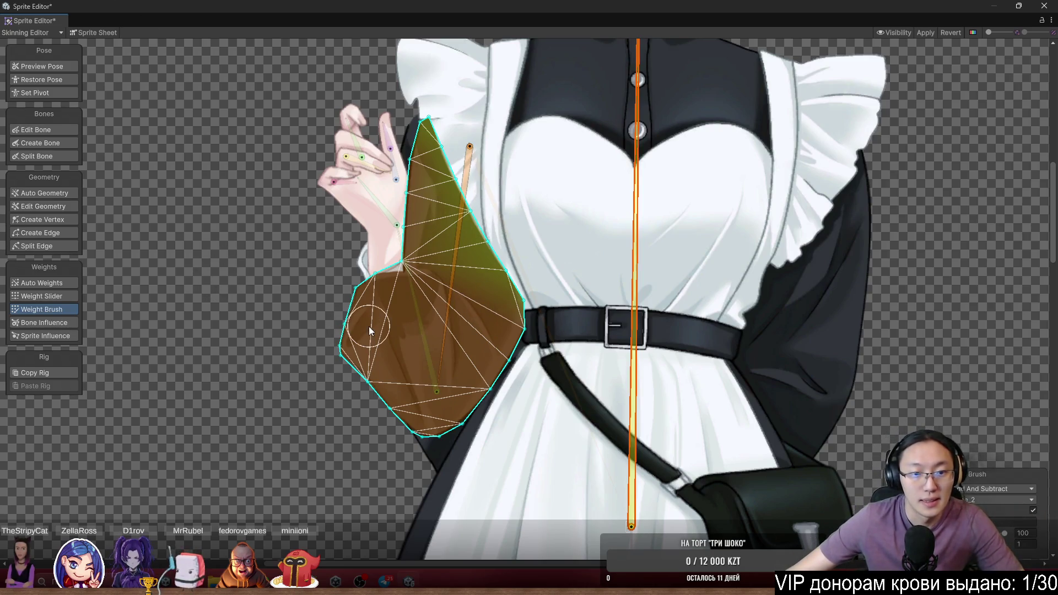
Paint weights over the upper and lower halves of the dark sleeve piece behind the hand
click(387, 325)
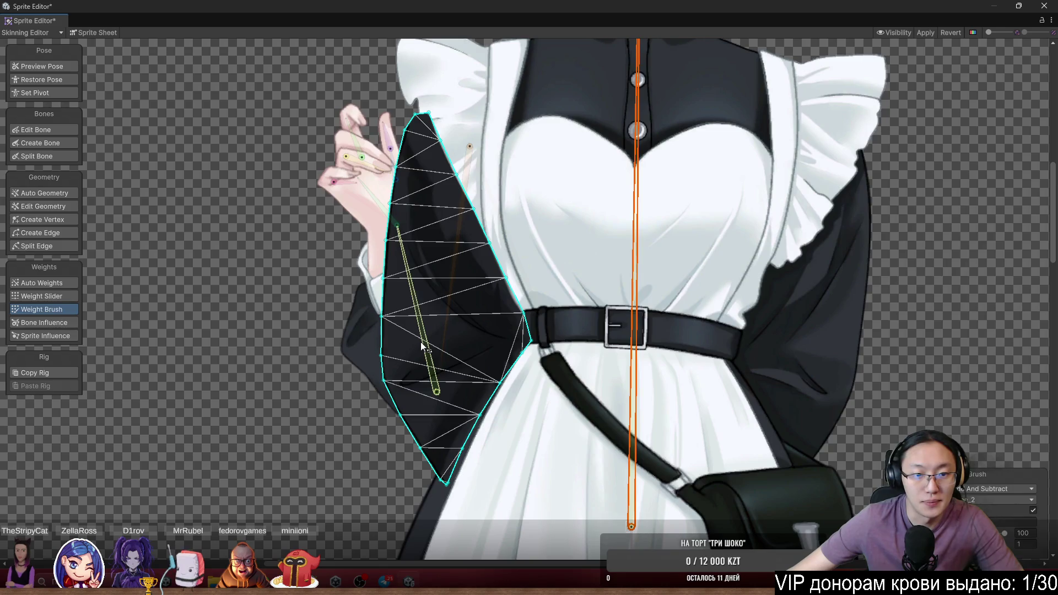
scroll(407, 341, up, 3)
scroll(527, 362, down, 4)
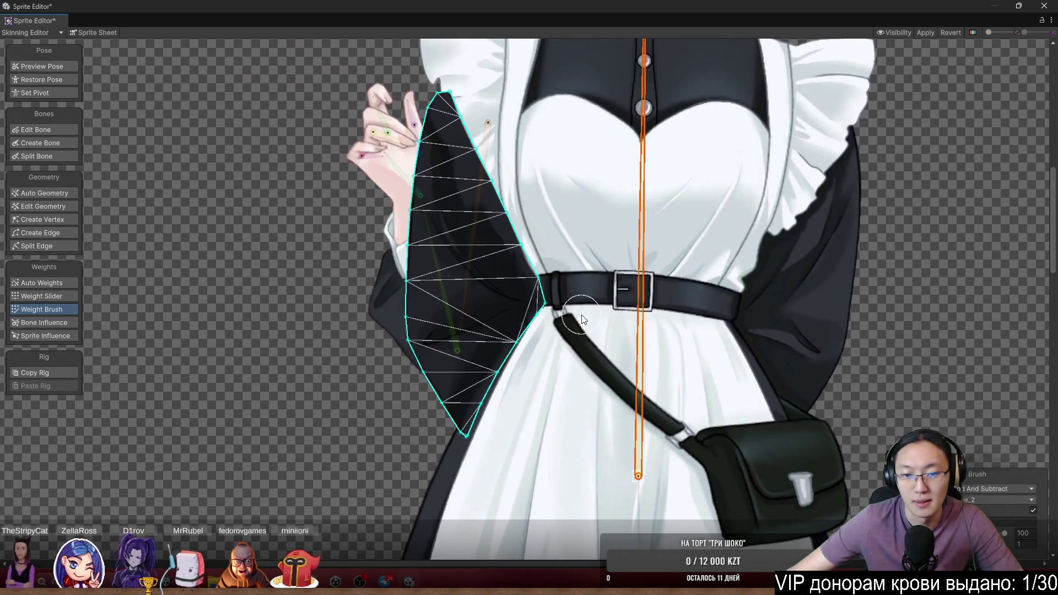
mouse_move(462, 248)
mouse_down()
mouse_move(465, 177)
mouse_move(441, 99)
mouse_move(410, 271)
mouse_up()
scroll(633, 447, down, 2)
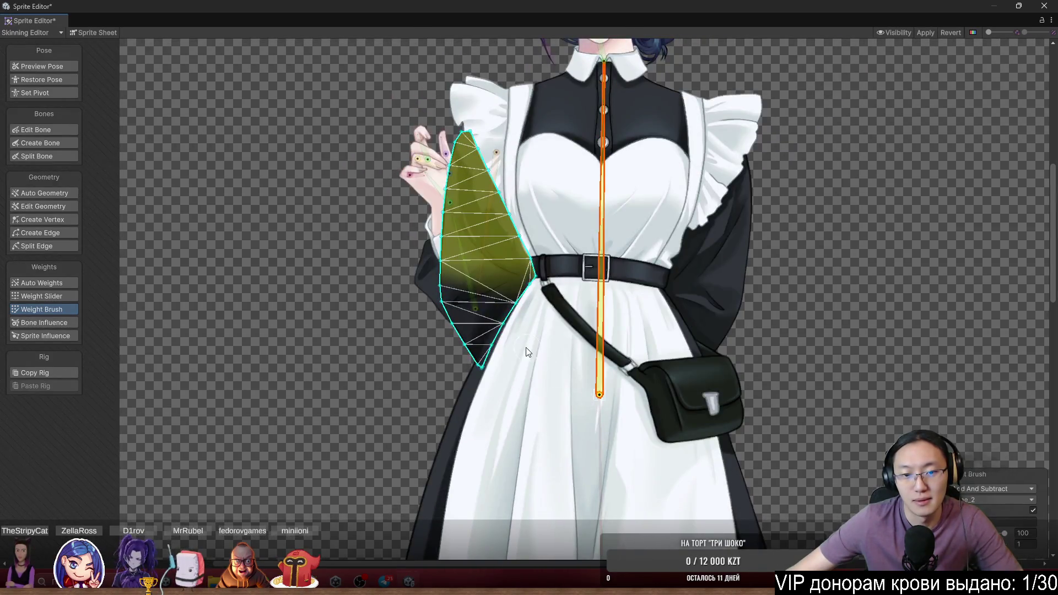
mouse_move(483, 347)
mouse_down()
mouse_move(464, 388)
mouse_move(545, 251)
mouse_up()
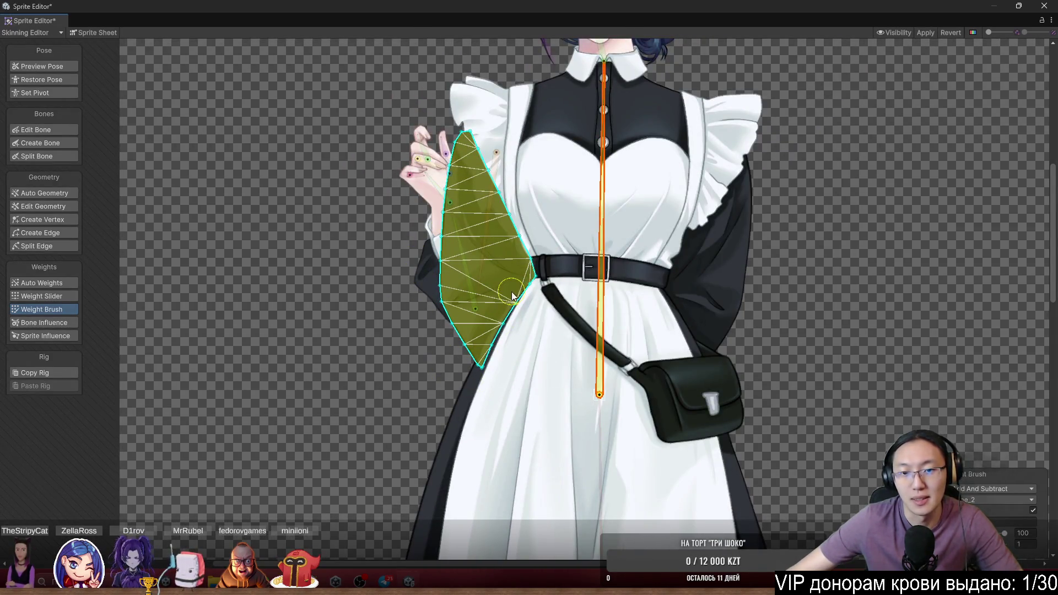
Paint weight onto the right sleeve's lower part, then reselect the left sleeve
click(735, 309)
mouse_move(703, 363)
mouse_down()
mouse_move(661, 292)
mouse_move(667, 263)
mouse_move(735, 157)
mouse_move(713, 372)
mouse_up()
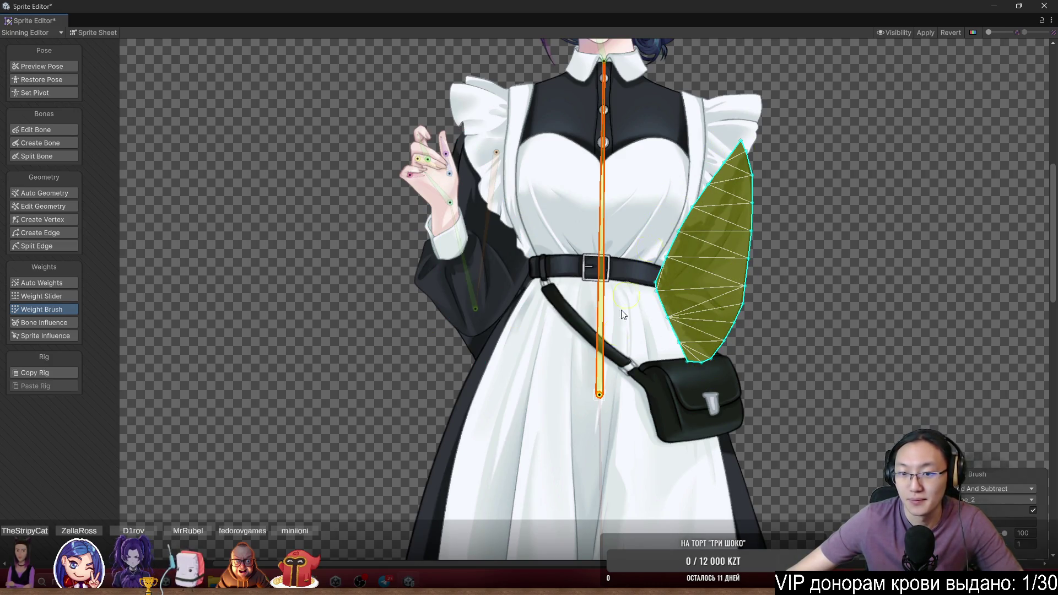
scroll(474, 331, up, 2)
click(452, 306)
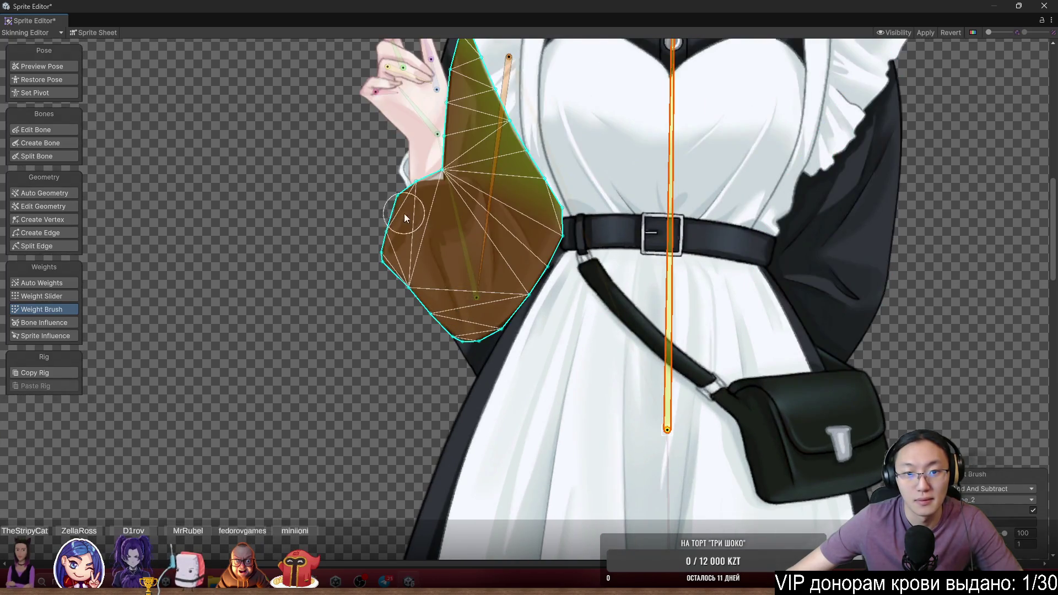
scroll(408, 193, up, 2)
Weight the wrist cuff to the forearm bone and bend the bone to test it
click(415, 166)
drag(415, 166, 490, 279)
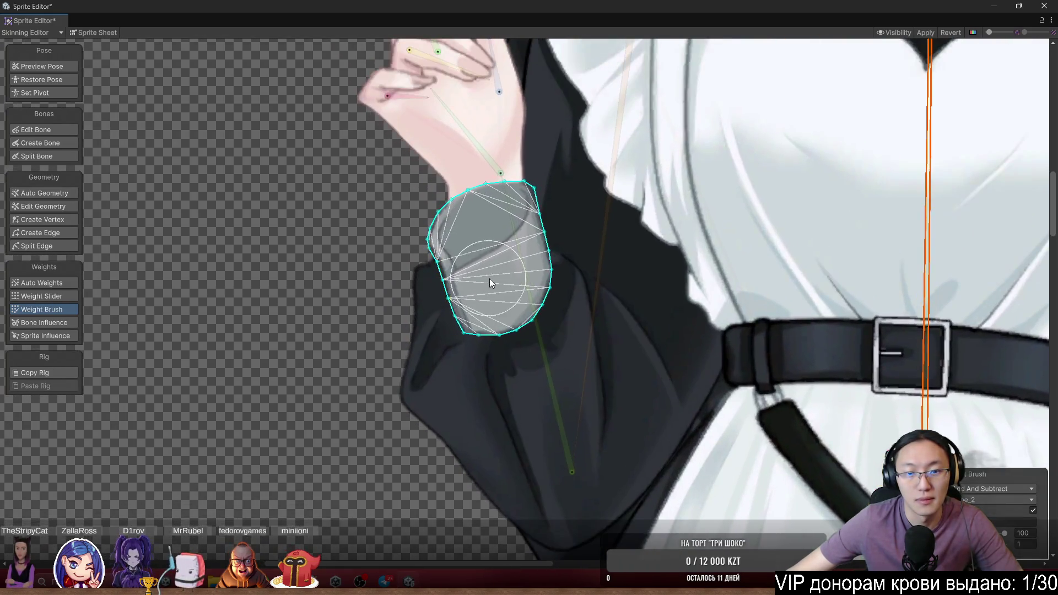
click(527, 272)
drag(465, 319, 549, 256)
drag(512, 361, 547, 329)
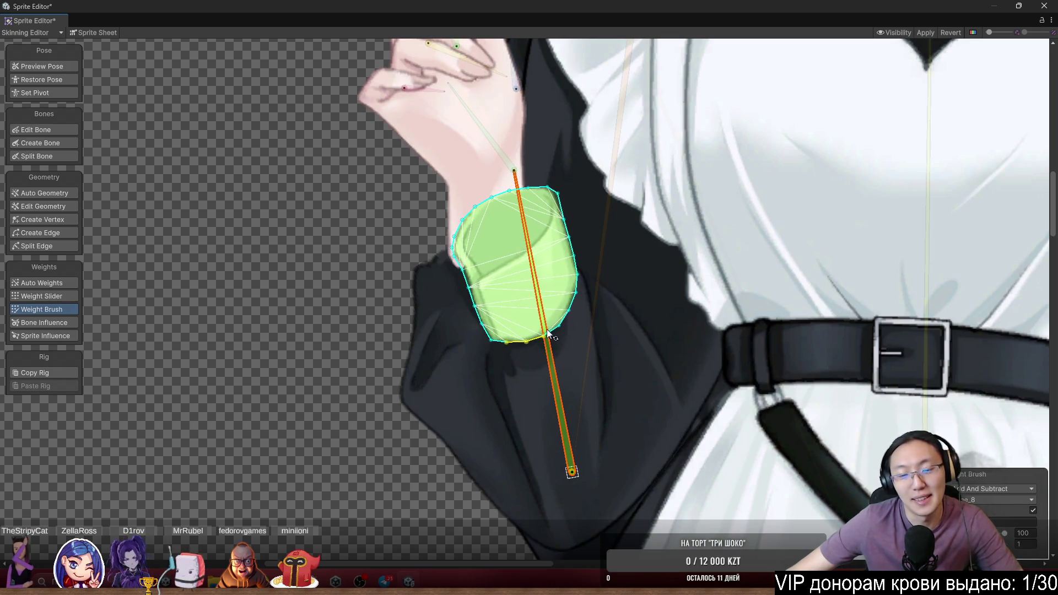
mouse_move(614, 290)
mouse_down()
mouse_move(593, 296)
mouse_move(592, 317)
mouse_move(540, 358)
mouse_move(520, 359)
mouse_up()
click(600, 360)
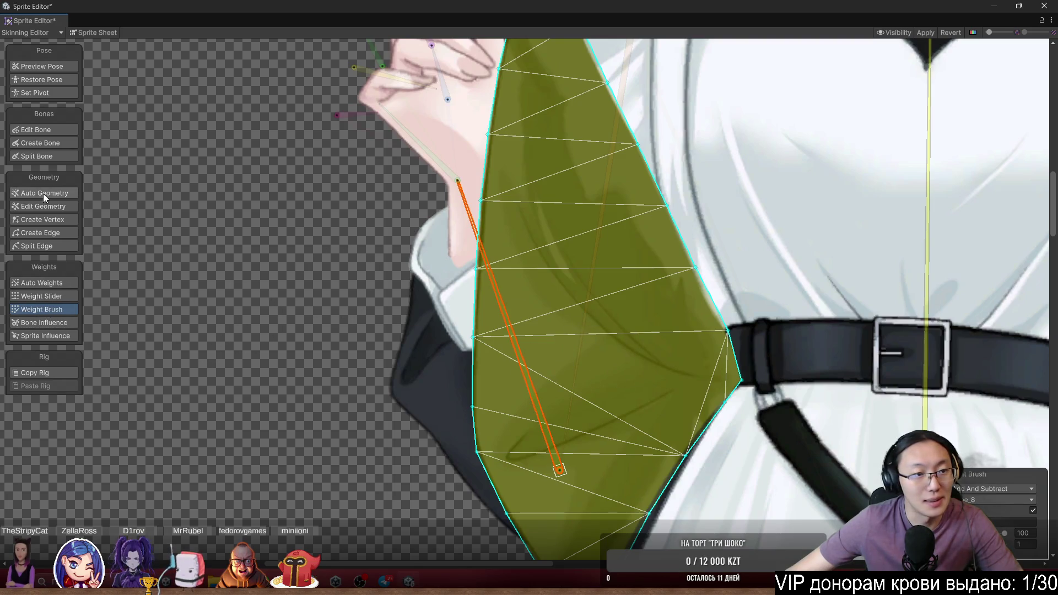
Add eight vertices down the dark sleeve mesh's central fold with Create Vertex
click(57, 218)
click(428, 383)
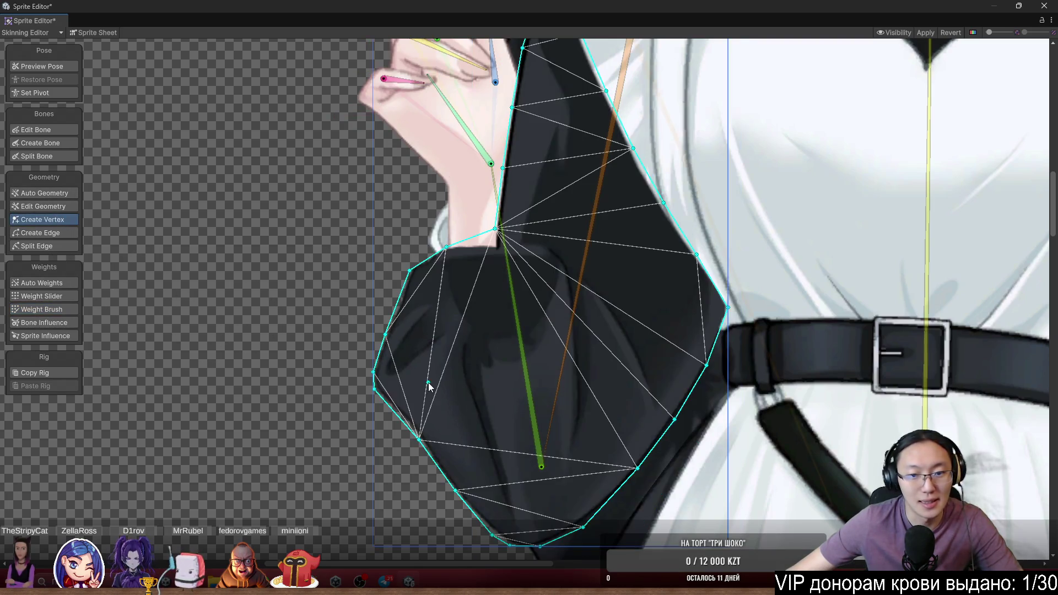
mouse_move(428, 382)
mouse_down()
mouse_move(511, 351)
mouse_move(574, 309)
mouse_move(561, 279)
mouse_move(564, 189)
mouse_move(541, 187)
mouse_up()
scroll(574, 309, up, 2)
click(575, 200)
click(591, 229)
click(599, 260)
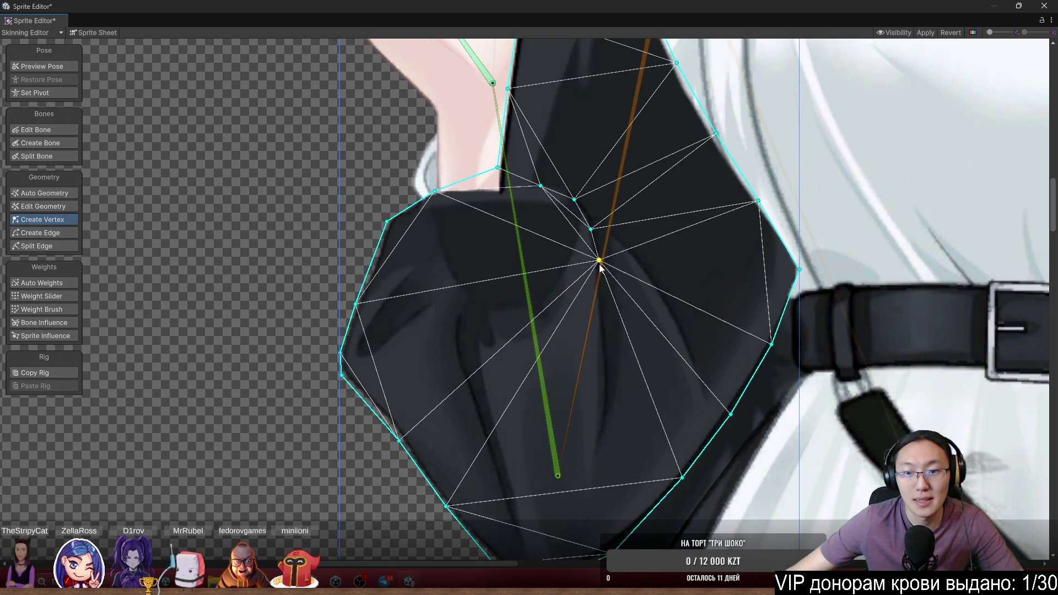
click(606, 314)
click(610, 355)
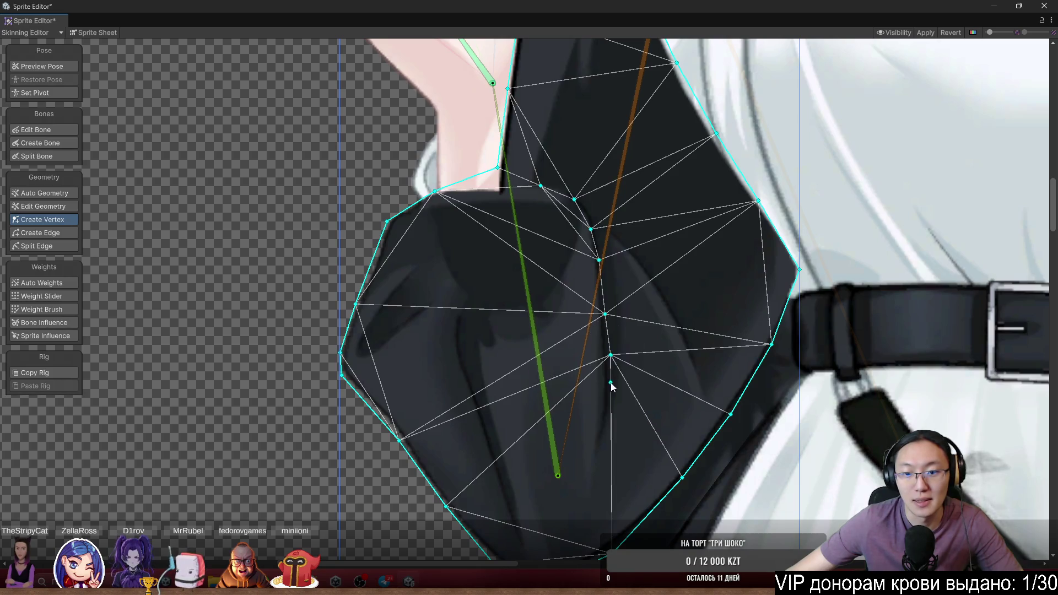
click(613, 395)
click(605, 440)
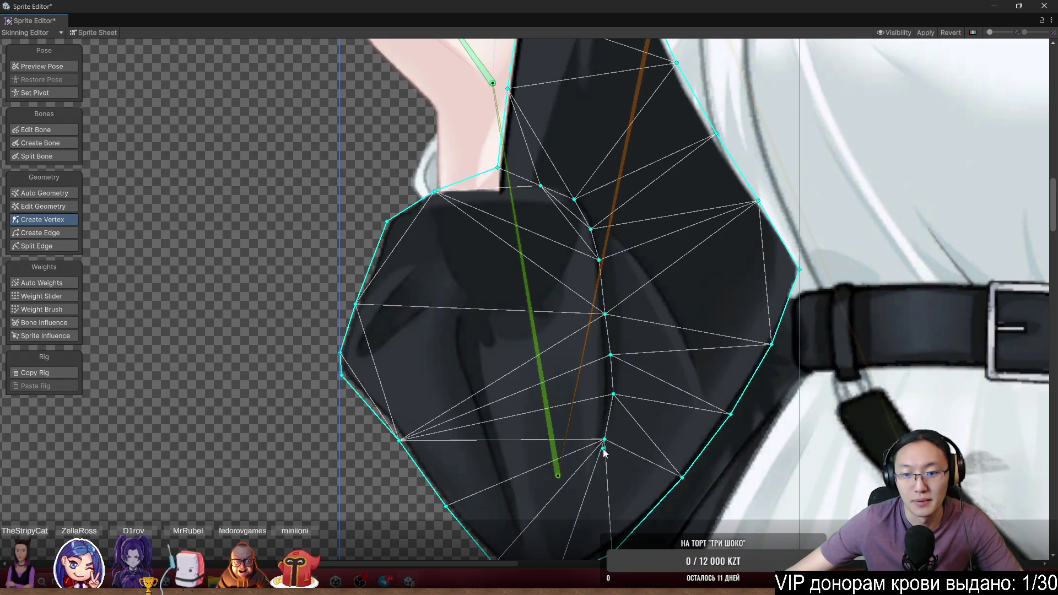
click(599, 456)
Drag the lower fold vertices up so they sit on the fold line
scroll(606, 452, up, 2)
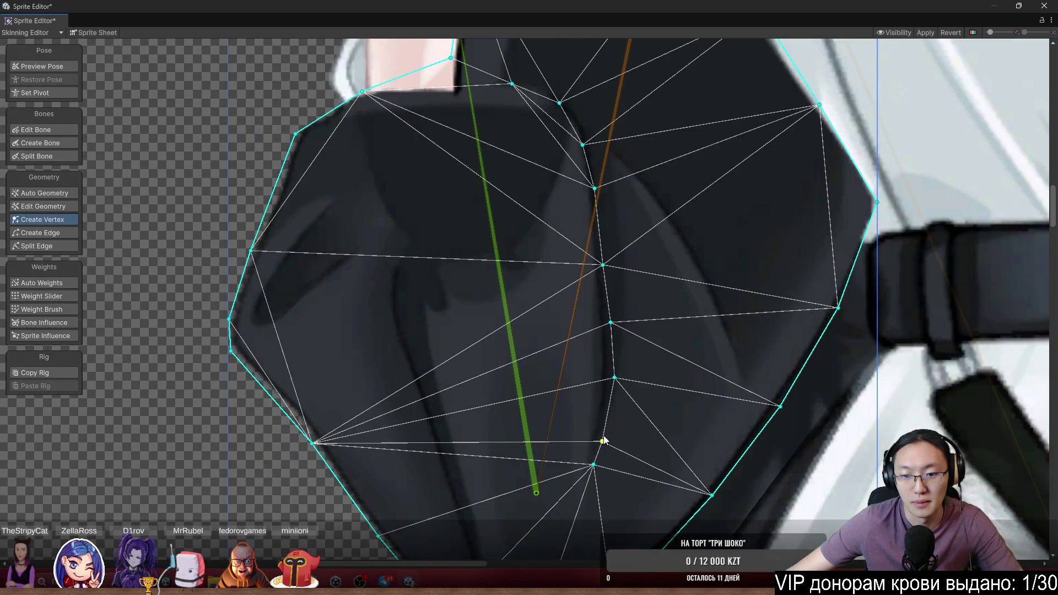
scroll(606, 441, up, 2)
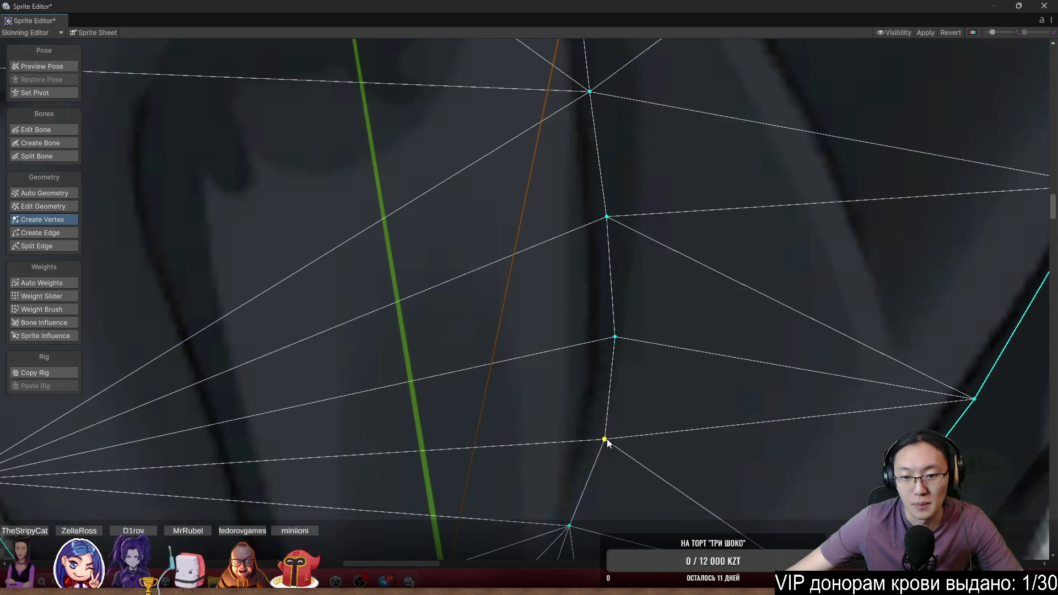
drag(605, 439, 601, 406)
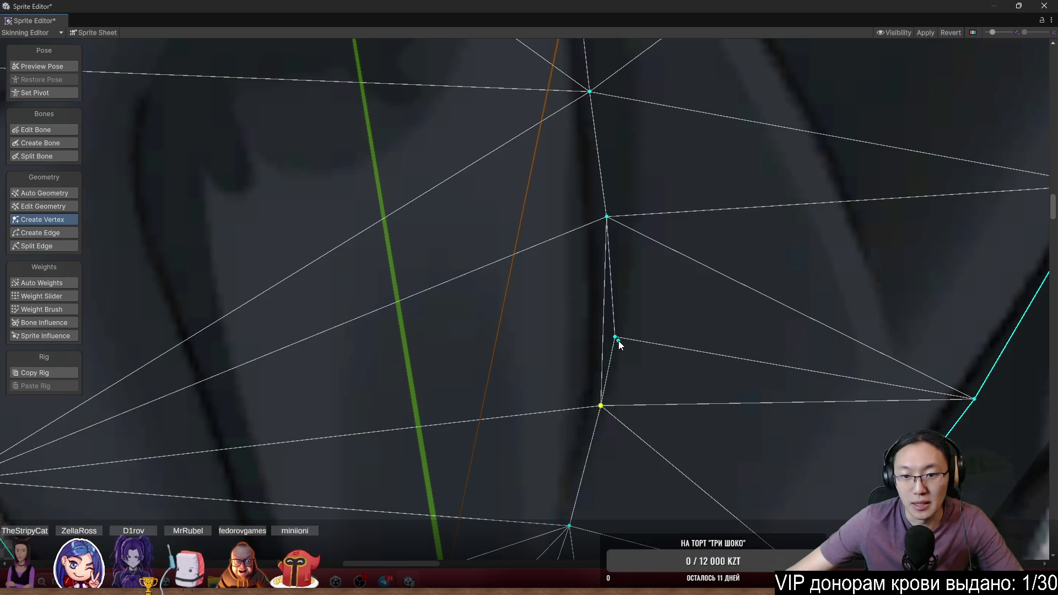
drag(615, 338, 617, 317)
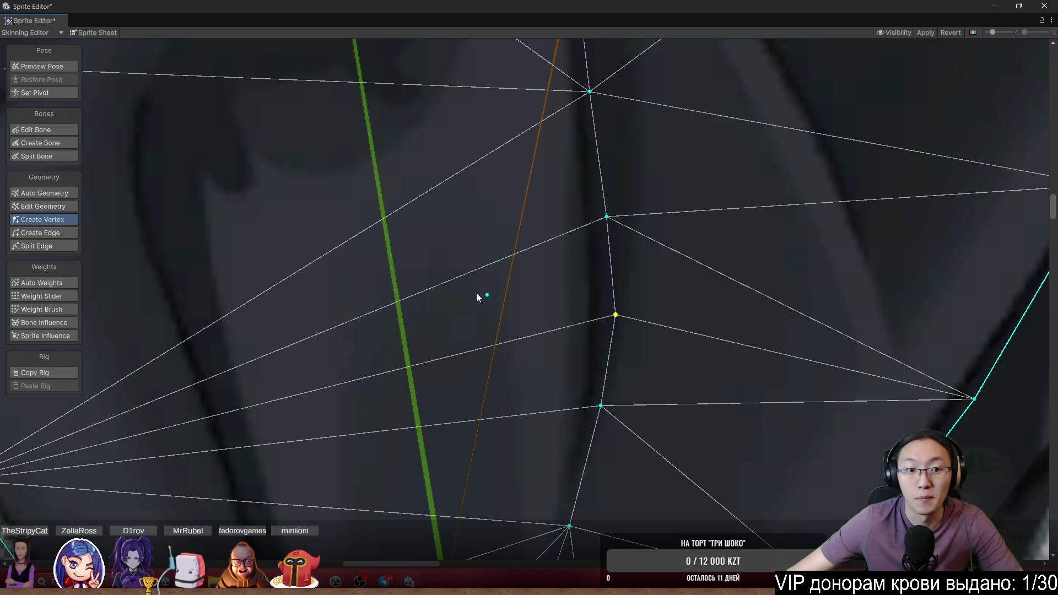
scroll(421, 297, down, 3)
Add a vertex in the sleeve's left interior and raise it upward
drag(421, 297, 522, 299)
click(472, 278)
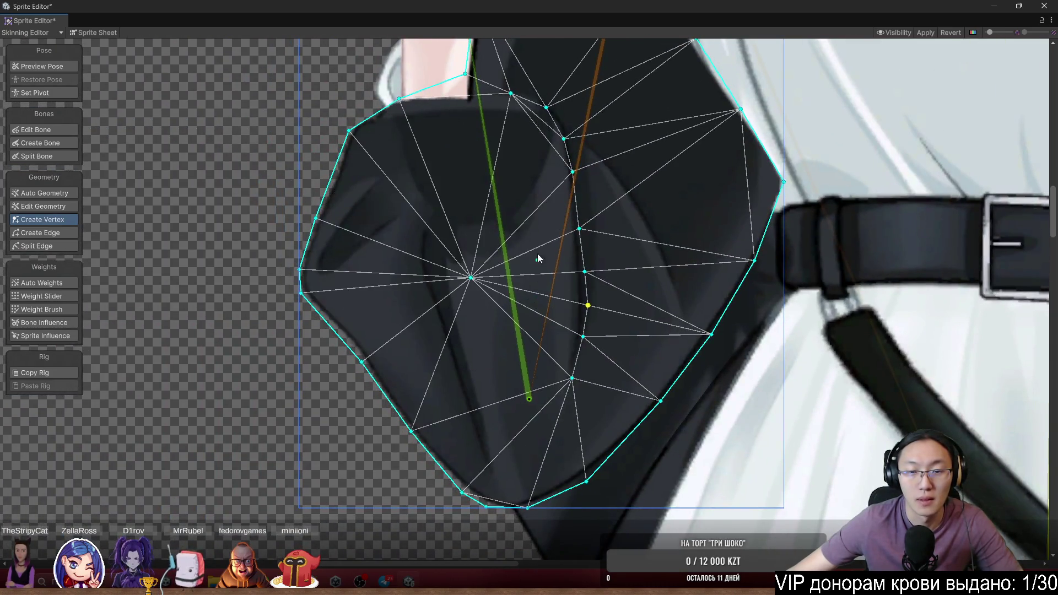
scroll(549, 165, up, 2)
drag(442, 329, 446, 278)
Reposition the upper sleeve vertices onto the fold line
drag(601, 203, 609, 316)
scroll(609, 317, up, 1)
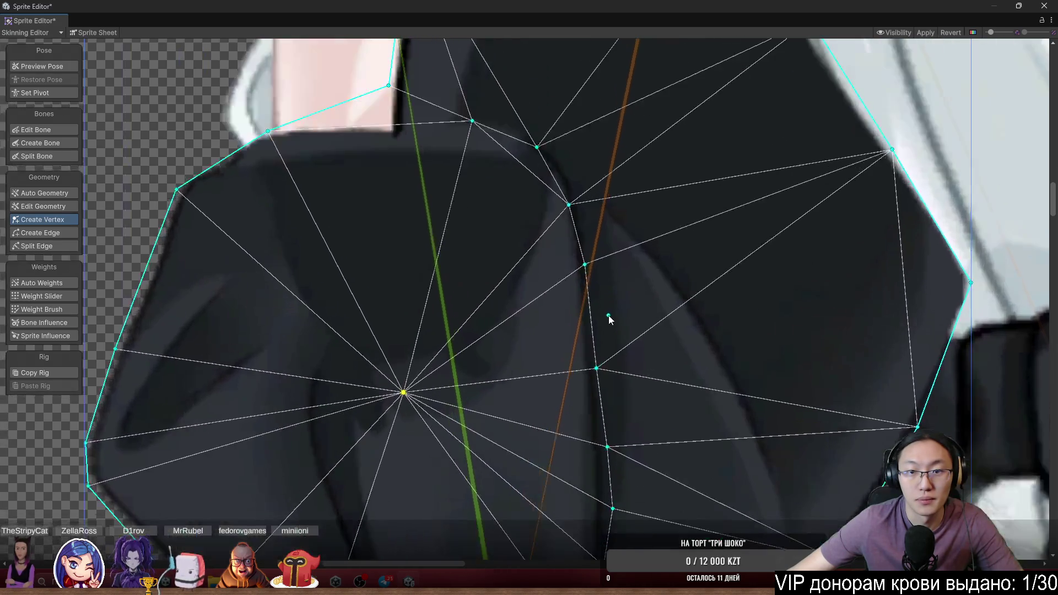
scroll(547, 197, up, 1)
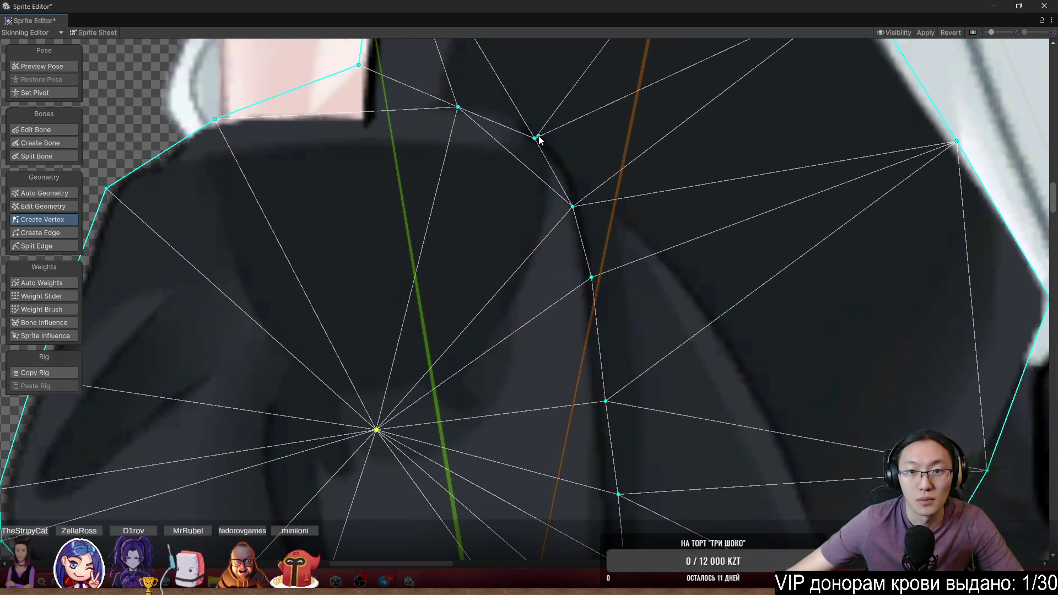
drag(535, 138, 567, 160)
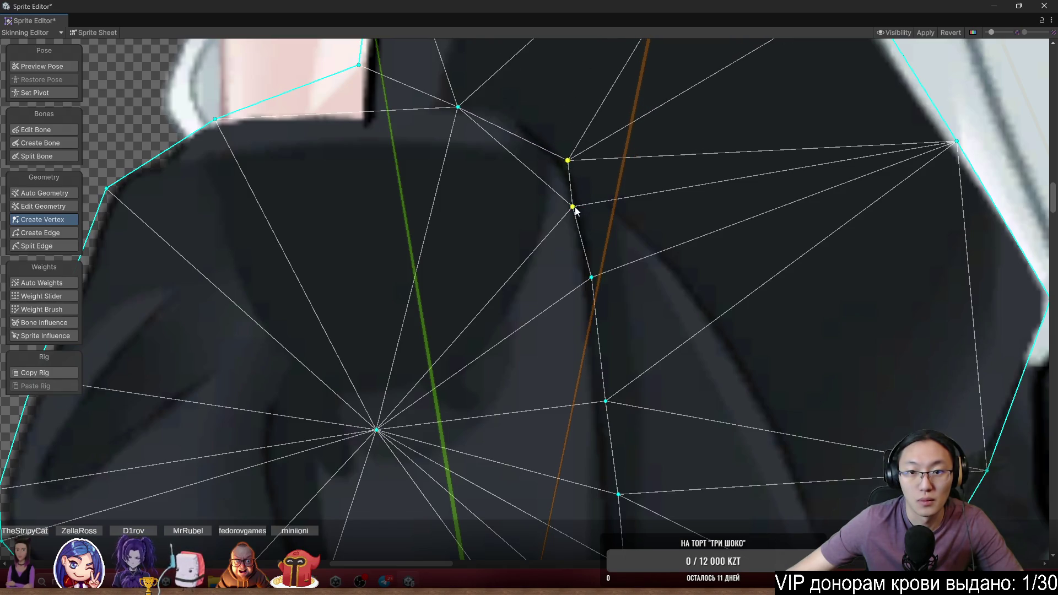
drag(574, 208, 585, 215)
scroll(587, 219, up, 2)
Add two more vertices near the top of the sleeve fold
shift+click(610, 257)
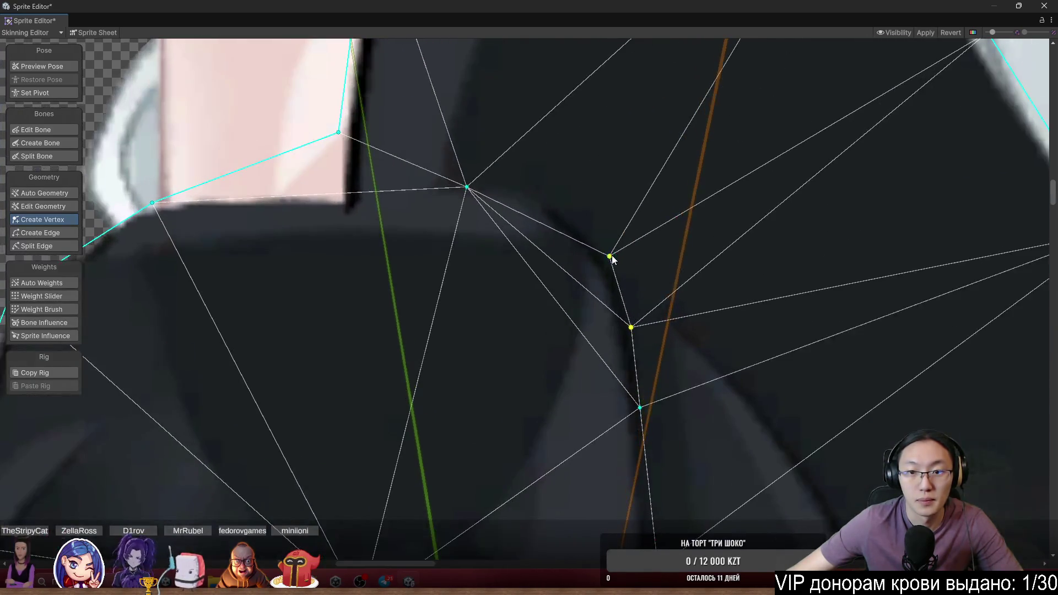
click(557, 208)
drag(560, 211, 562, 207)
click(501, 313)
scroll(638, 271, down, 3)
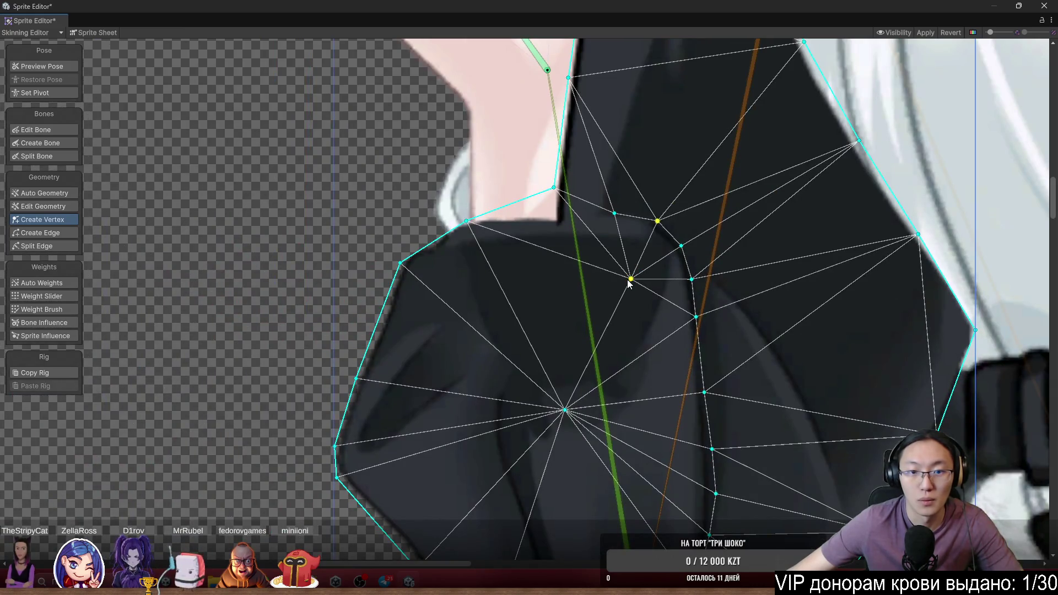
scroll(642, 282, down, 2)
scroll(662, 272, down, 2)
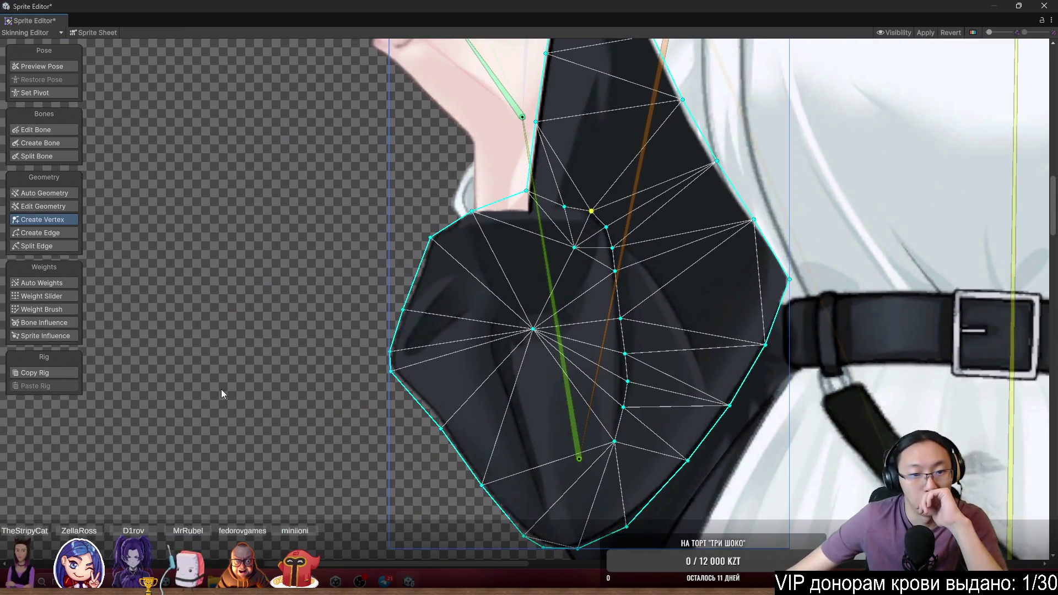
Brush body-bone weight around the new vertices and arm-bone weight along the fold
click(65, 297)
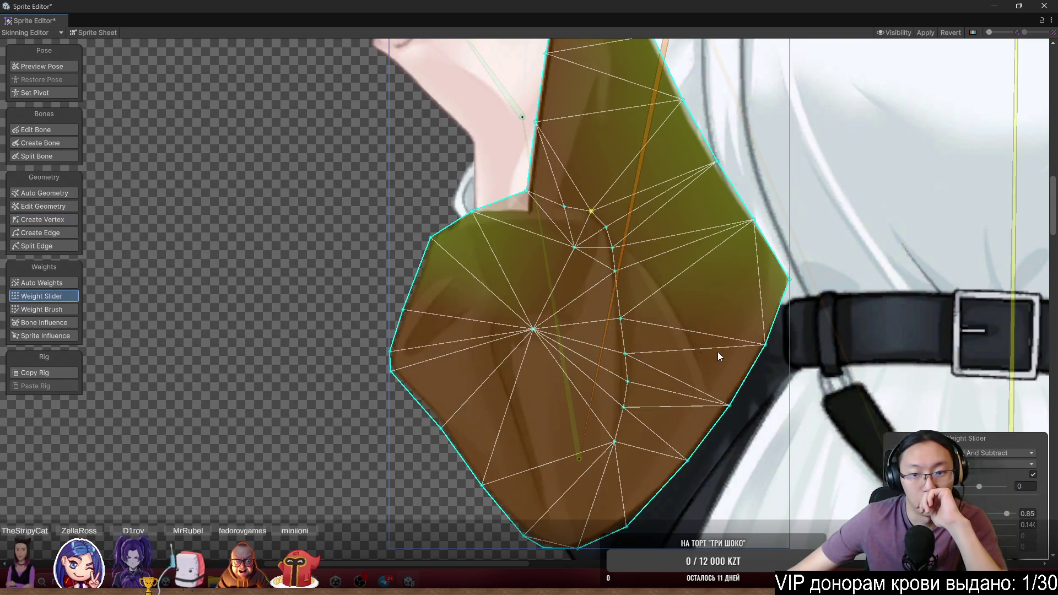
click(49, 309)
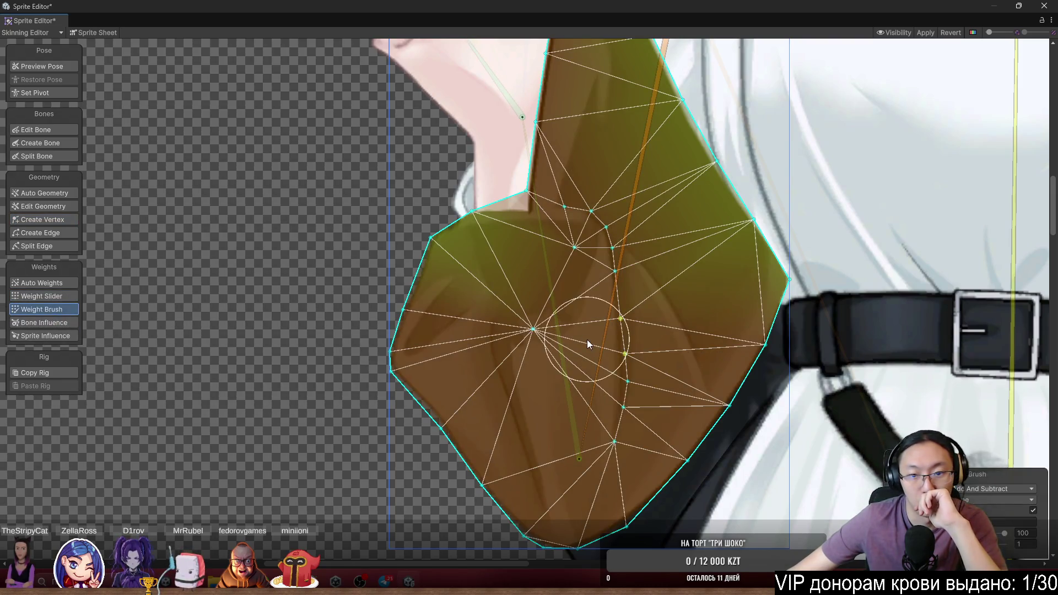
click(546, 283)
mouse_move(645, 389)
mouse_down()
mouse_move(594, 414)
mouse_move(607, 422)
mouse_up()
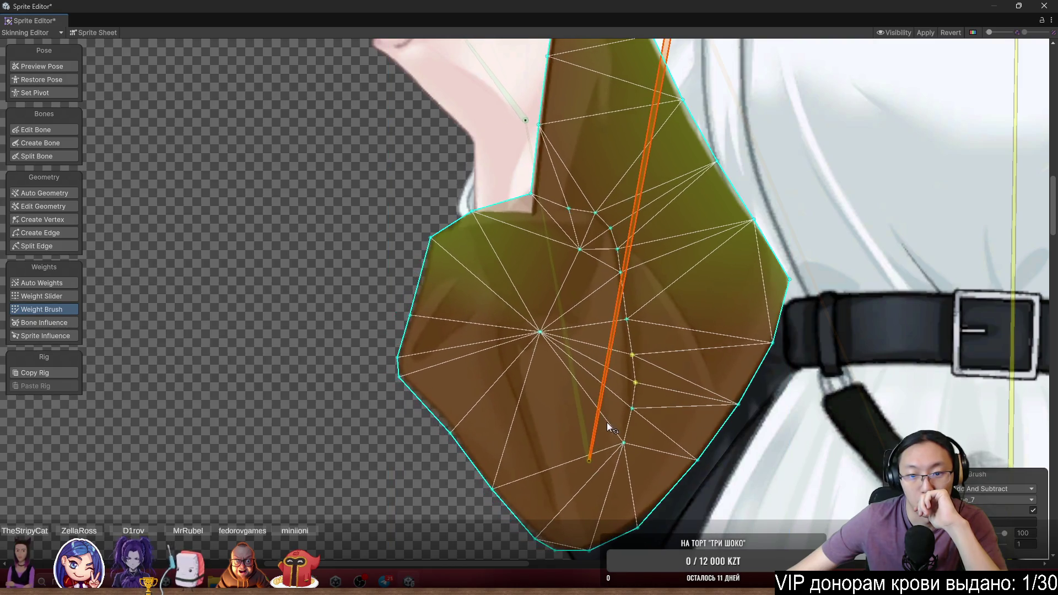
click(570, 319)
mouse_move(596, 329)
mouse_down()
mouse_move(601, 415)
mouse_move(585, 287)
mouse_move(514, 224)
mouse_move(444, 267)
mouse_move(440, 446)
mouse_move(498, 505)
mouse_move(539, 355)
mouse_move(576, 388)
mouse_move(558, 334)
mouse_move(586, 263)
mouse_move(533, 281)
mouse_move(549, 249)
mouse_up()
Test-swing the arm bone, paint forearm weight over the cuff, then select the hand sprite
click(254, 253)
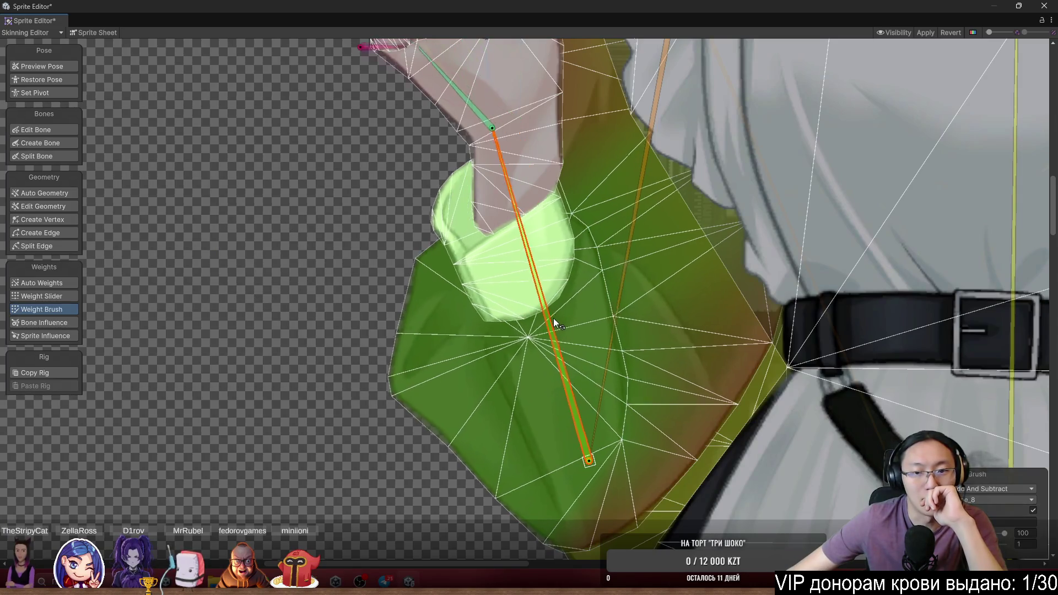
mouse_move(553, 318)
mouse_down()
mouse_move(567, 317)
mouse_move(554, 289)
mouse_up()
scroll(670, 293, up, 5)
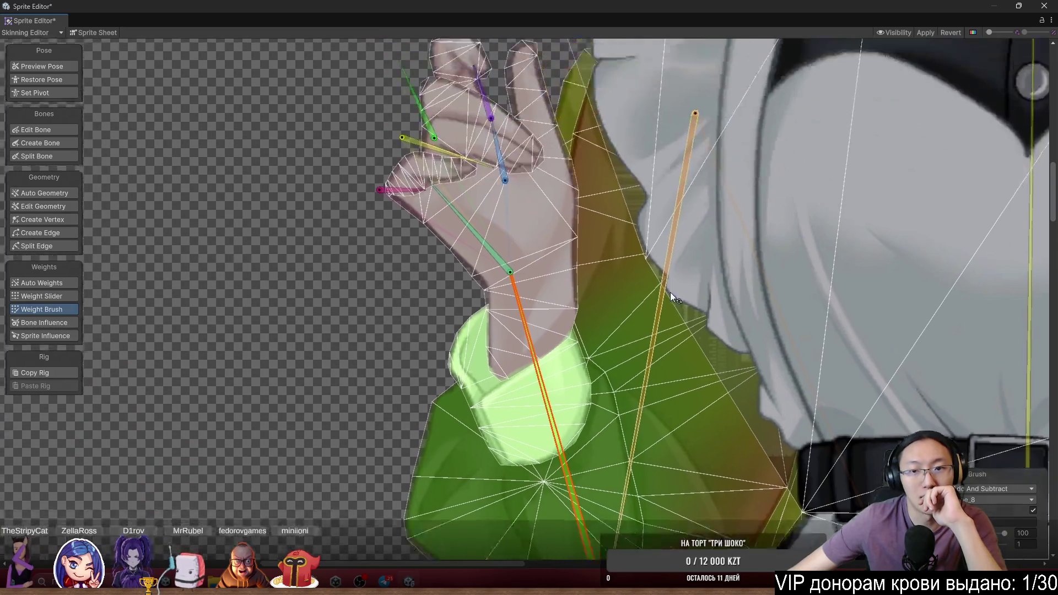
scroll(670, 292, up, 2)
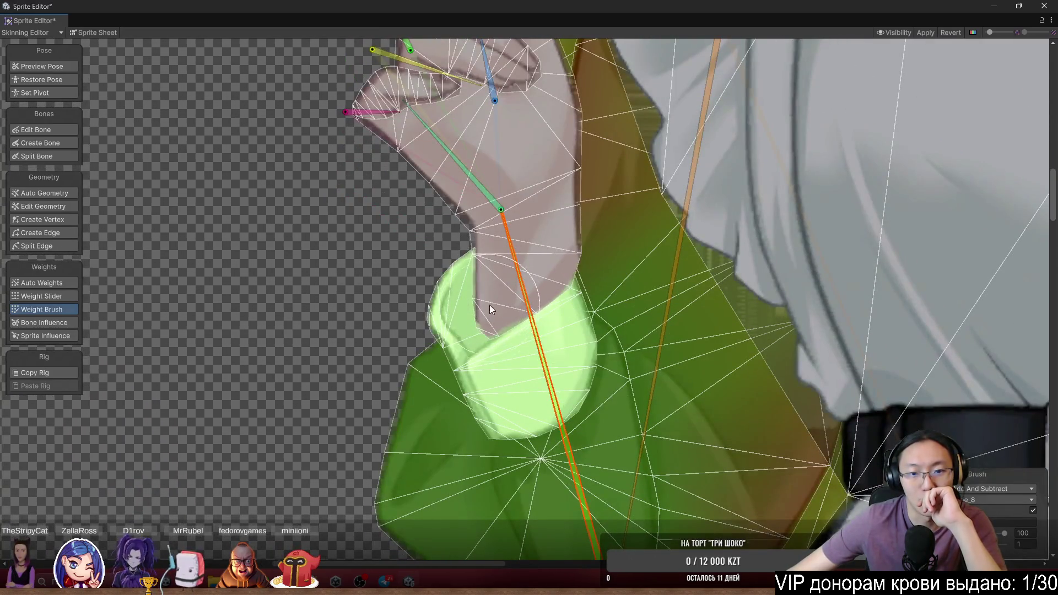
mouse_move(537, 325)
mouse_down()
mouse_move(562, 322)
mouse_move(543, 288)
mouse_move(496, 293)
mouse_move(547, 305)
mouse_up()
click(524, 308)
Test the wrist with a forearm pose, then paint palm-bone weight across the hand
click(56, 68)
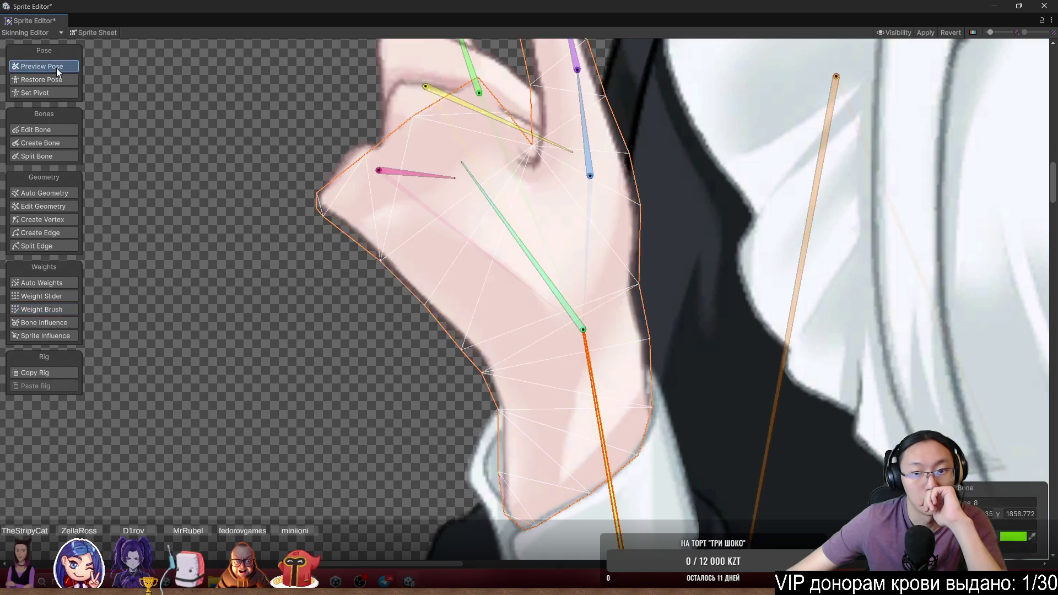
click(46, 81)
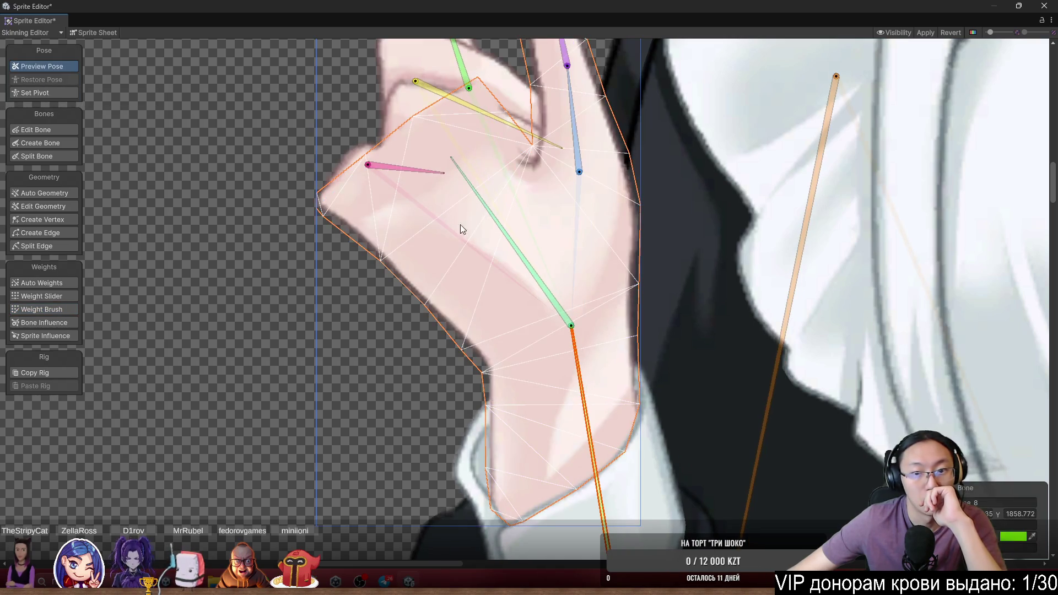
mouse_move(585, 323)
mouse_down()
mouse_move(562, 314)
mouse_move(593, 407)
mouse_up()
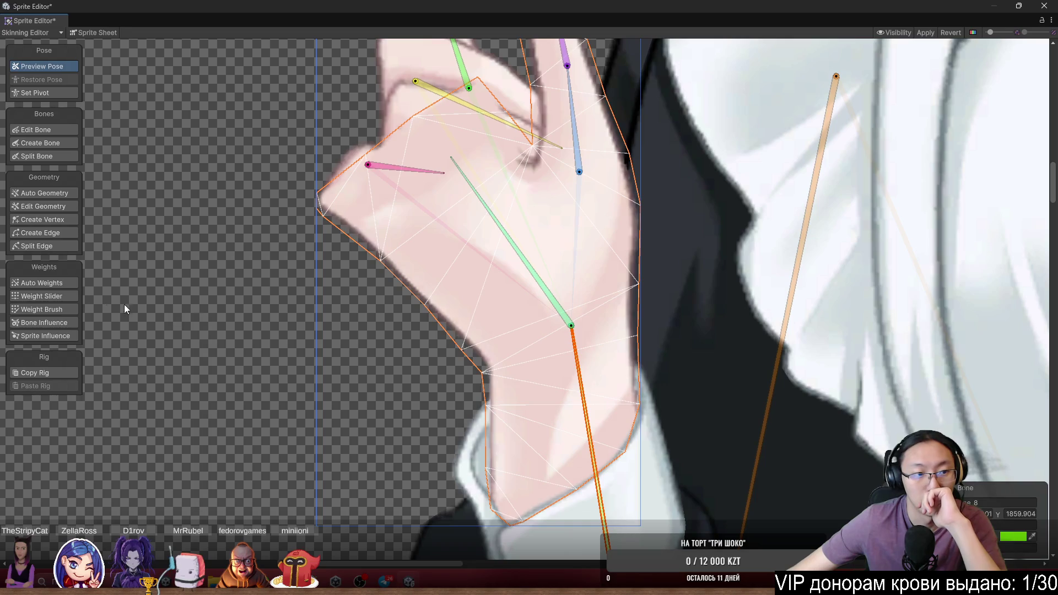
click(58, 312)
click(571, 325)
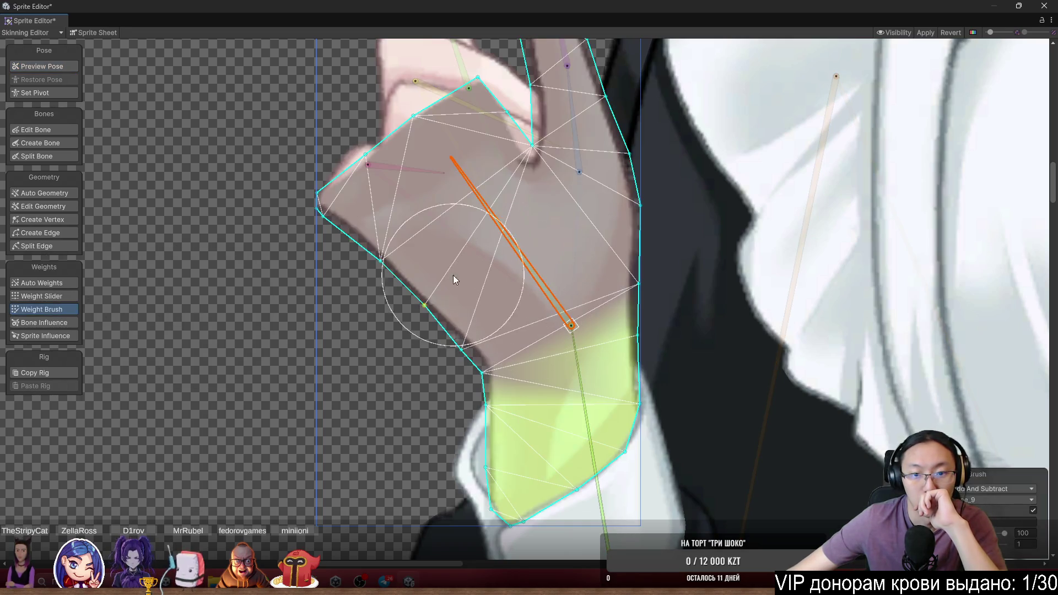
mouse_move(453, 275)
mouse_down()
mouse_move(440, 324)
mouse_move(644, 187)
mouse_move(568, 278)
mouse_move(464, 158)
mouse_up()
Paint the lower finger bone's weight over the raised finger, undoing a stray palm stroke
scroll(623, 284, up, 2)
click(648, 226)
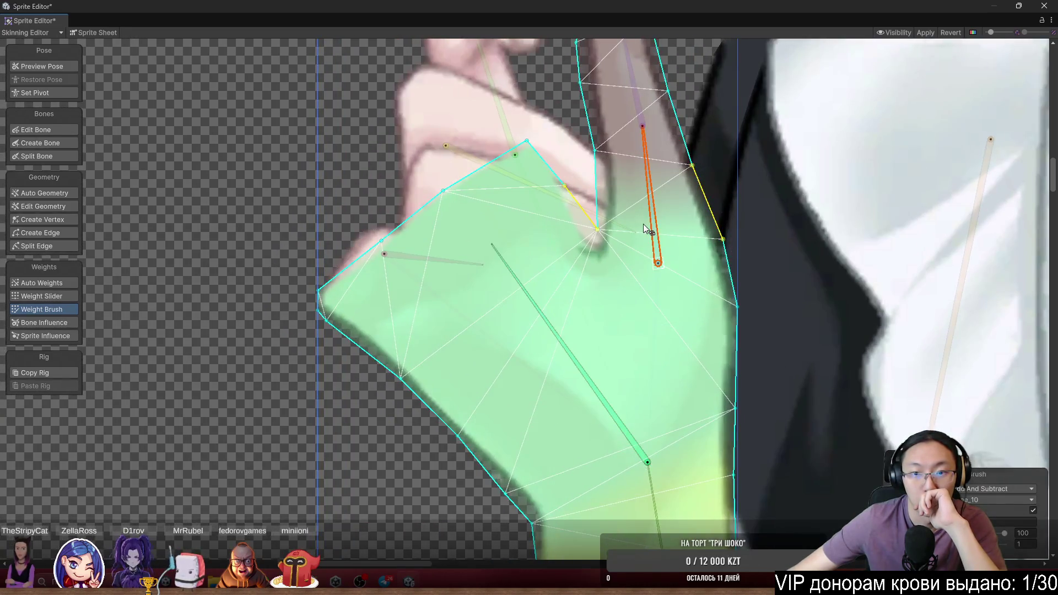
scroll(617, 371, down, 3)
scroll(672, 226, up, 3)
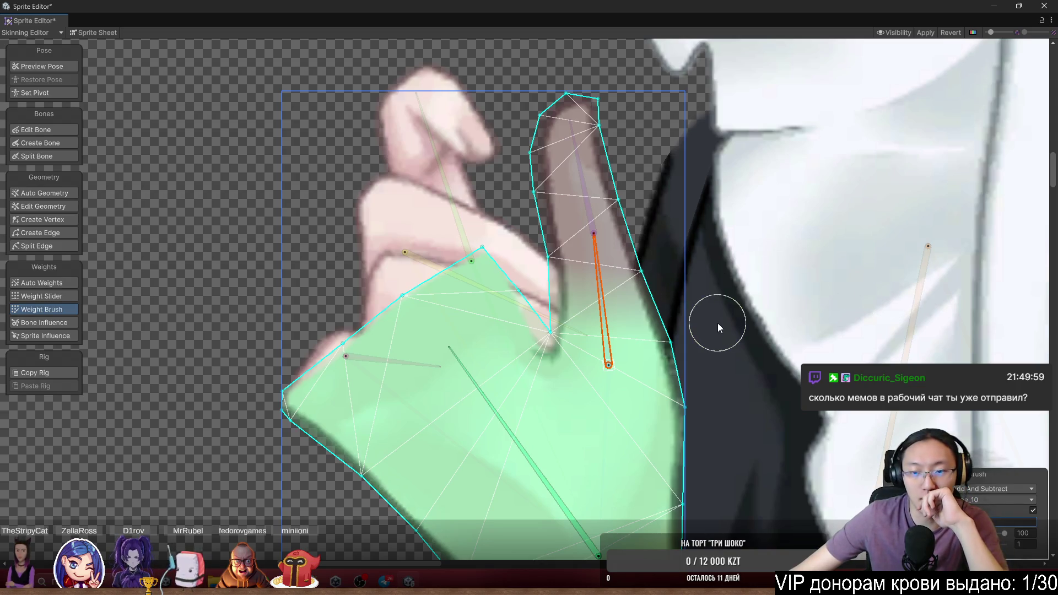
drag(718, 323, 701, 346)
mouse_move(595, 299)
mouse_down()
mouse_move(567, 270)
mouse_move(661, 284)
mouse_up()
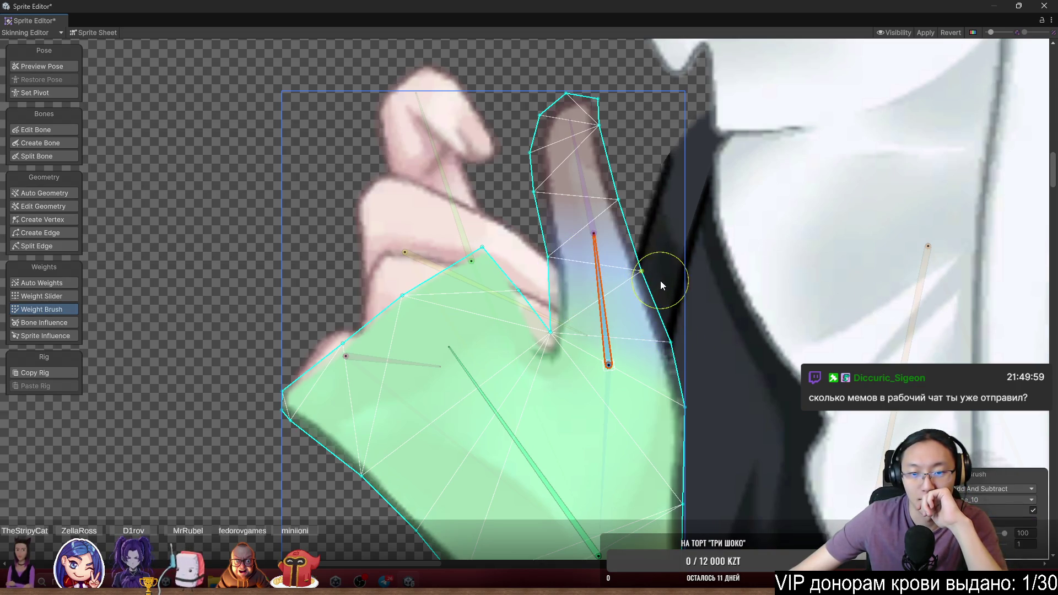
drag(588, 296, 574, 342)
drag(588, 277, 489, 374)
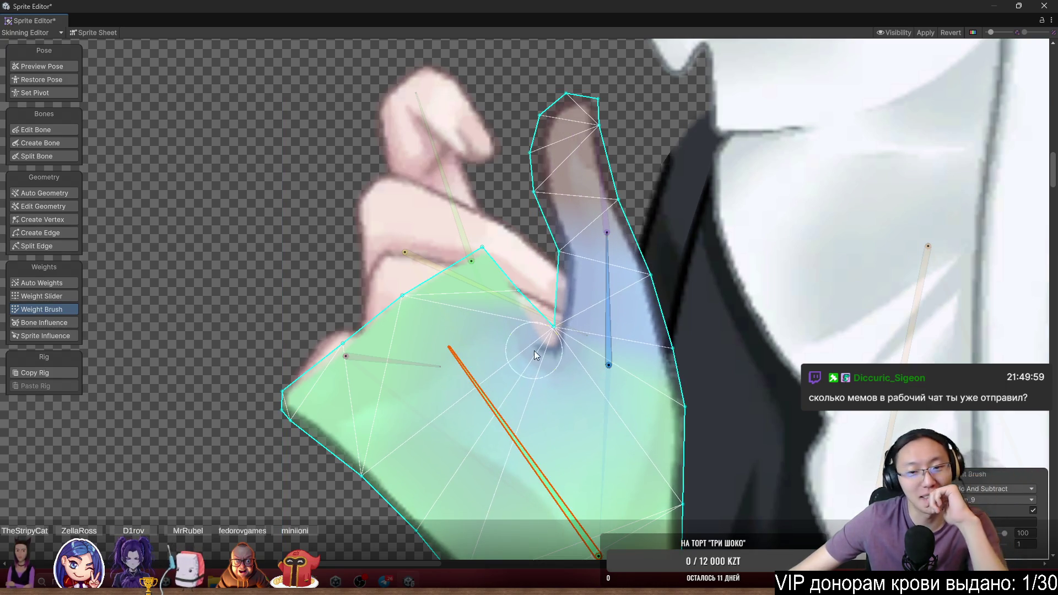
key(ctrl+z)
Bend the lower finger and fingertip bones to check the finger deformation
mouse_move(618, 326)
mouse_down()
mouse_move(608, 280)
mouse_move(631, 285)
mouse_move(619, 266)
mouse_up()
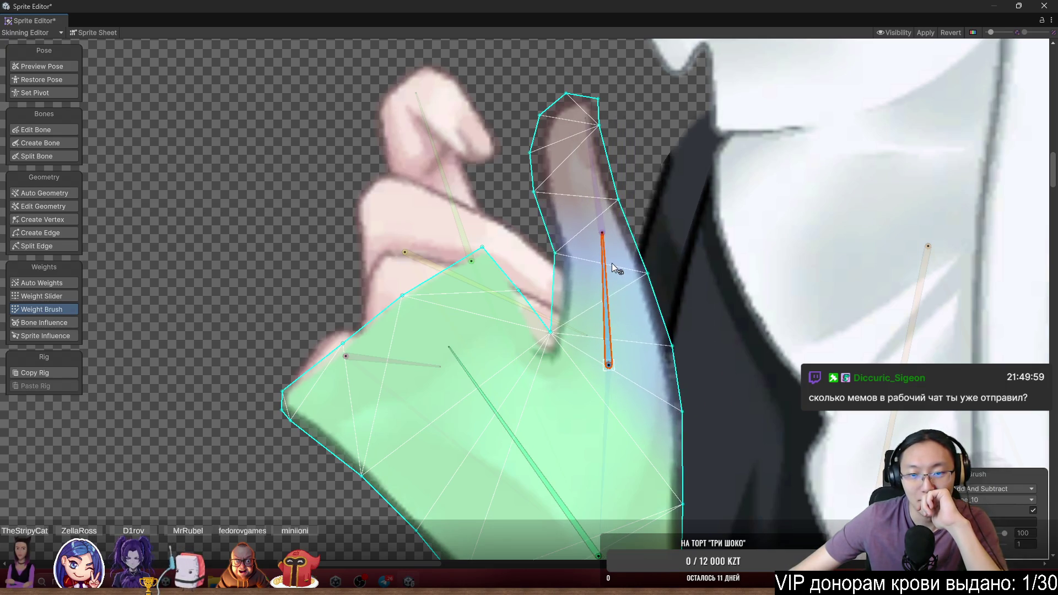
click(600, 176)
mouse_move(596, 150)
mouse_down()
mouse_move(566, 158)
mouse_move(586, 154)
mouse_up()
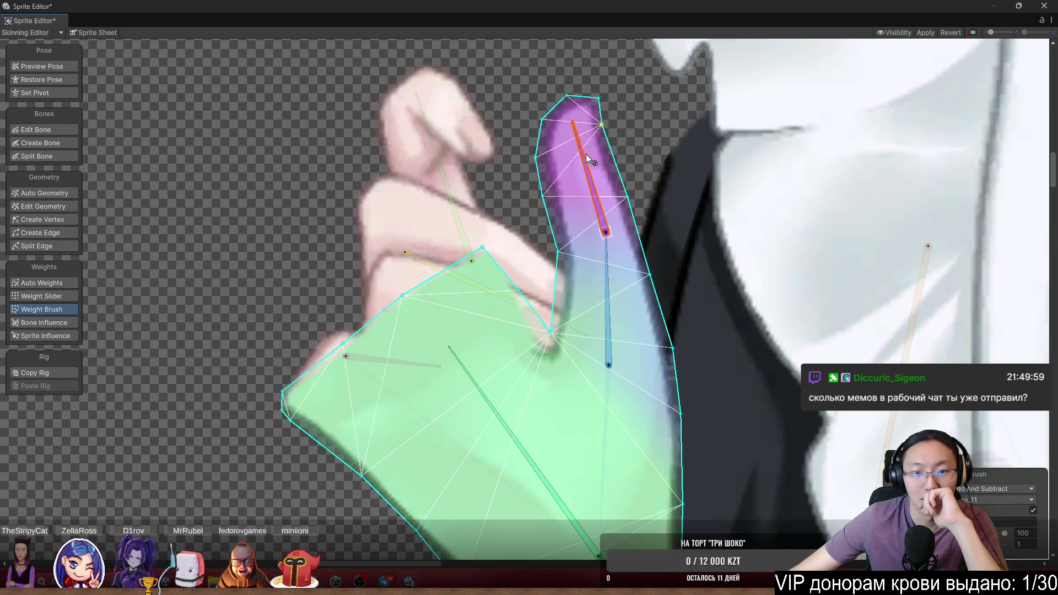
scroll(579, 256, up, 1)
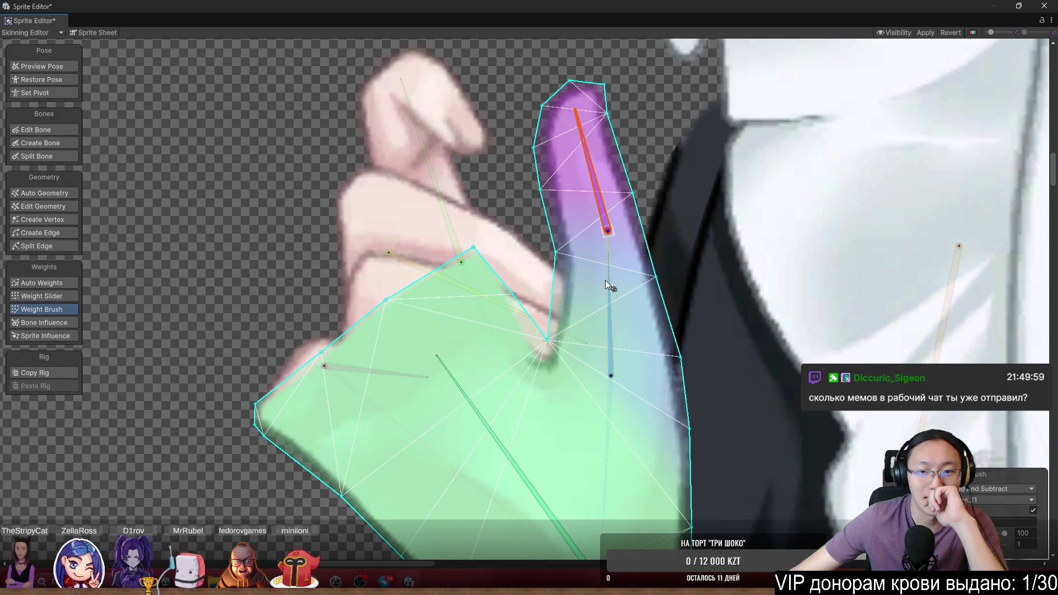
drag(610, 282, 611, 275)
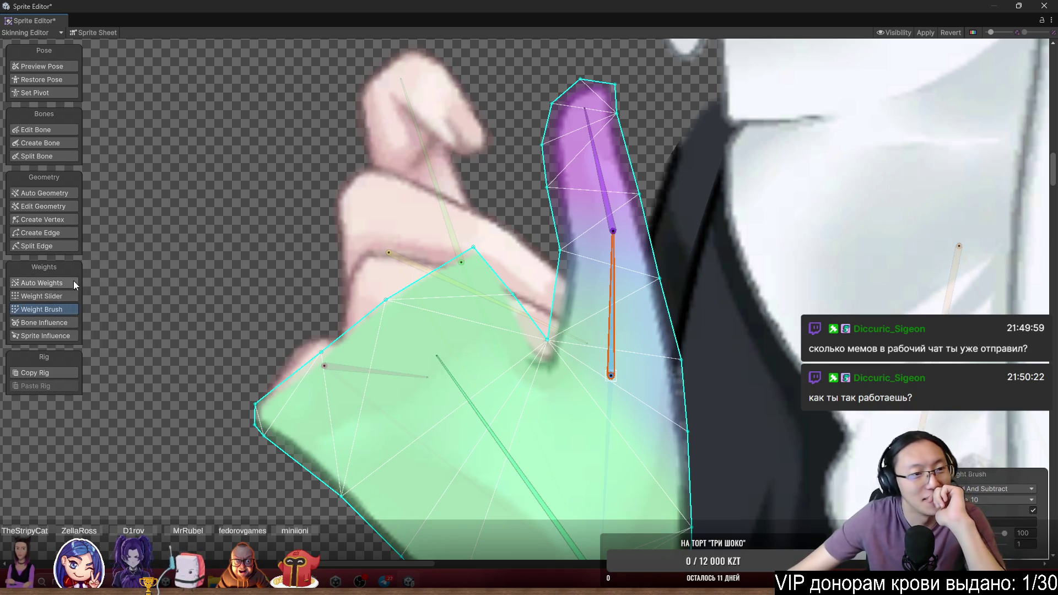
Move the vertex on the raised finger's inner edge upward
click(52, 220)
scroll(619, 244, up, 4)
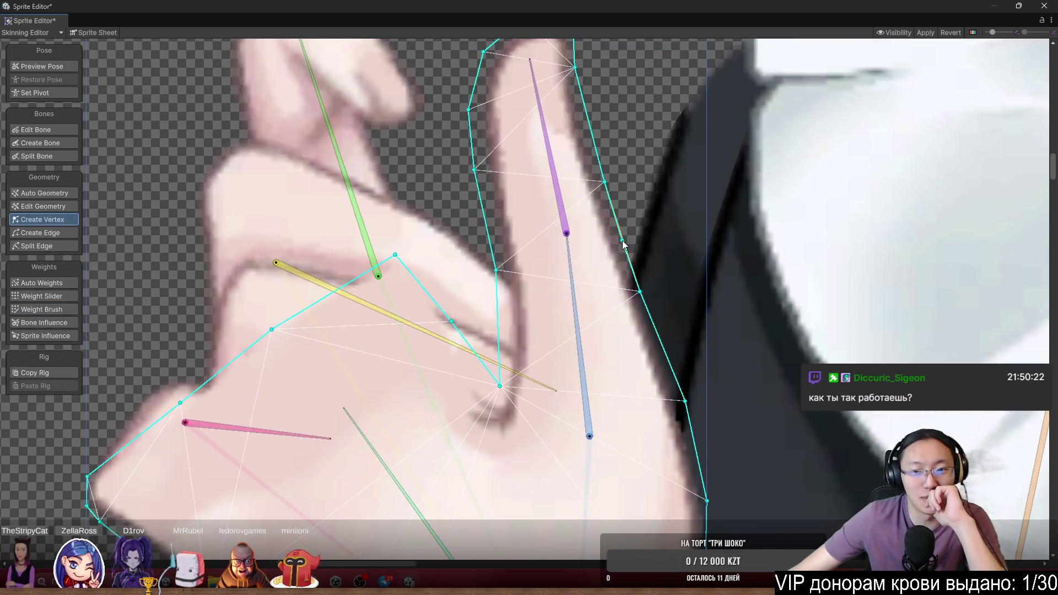
scroll(623, 243, up, 2)
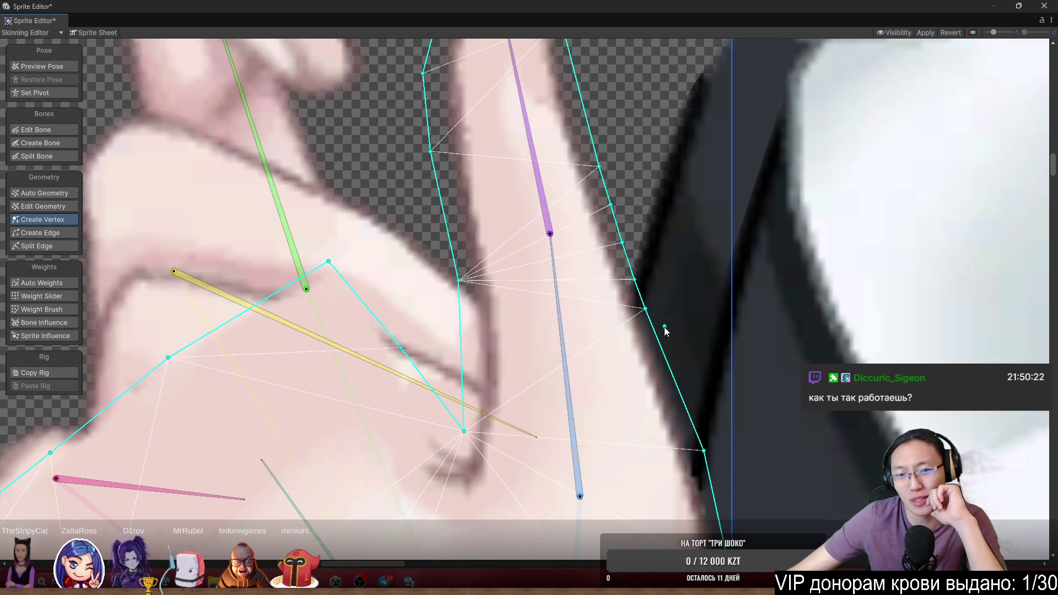
scroll(501, 236, down, 4)
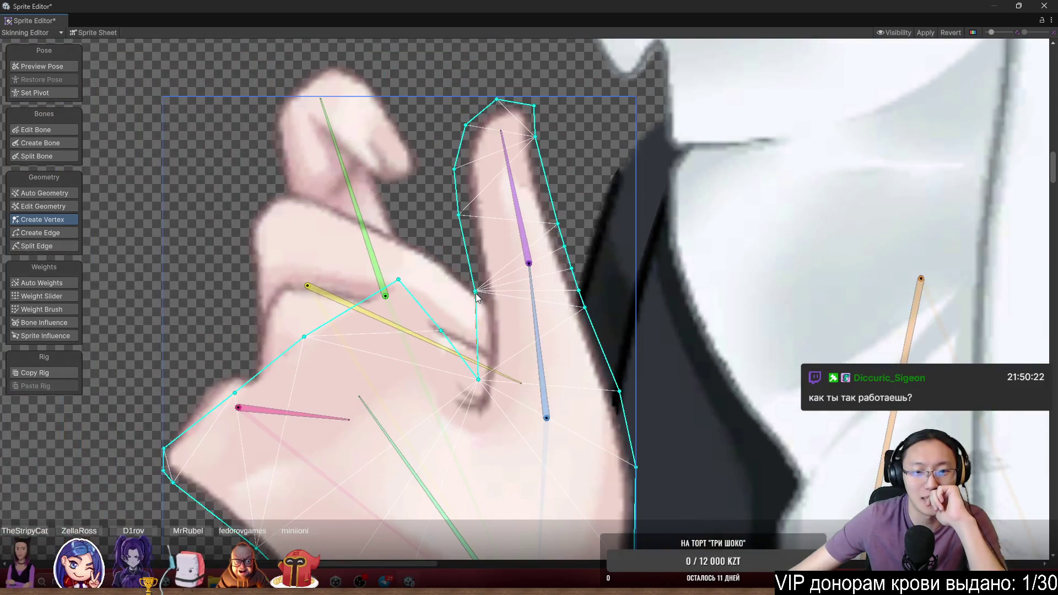
click(476, 291)
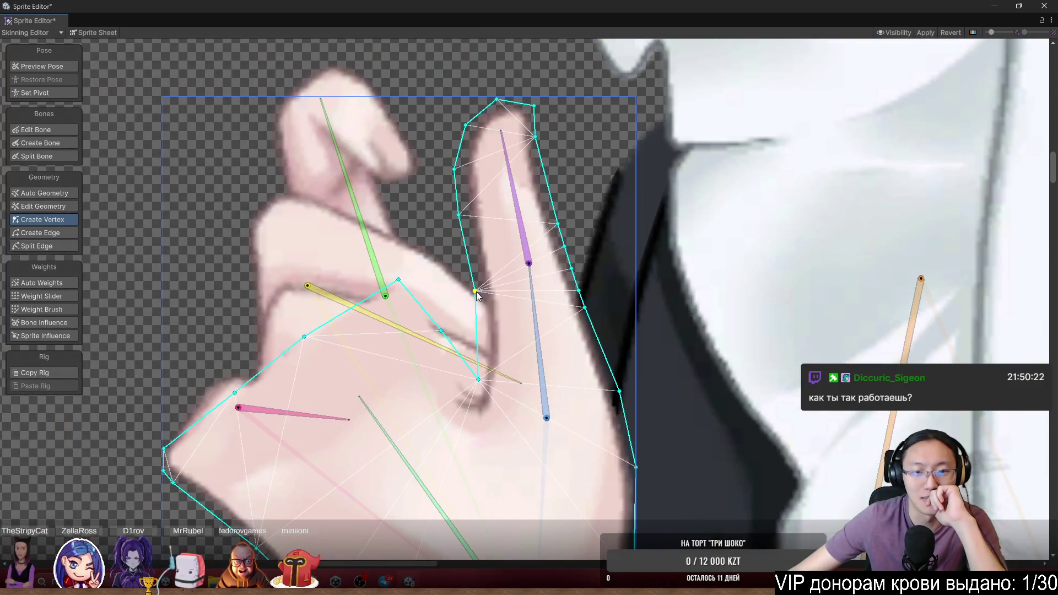
drag(477, 294, 478, 283)
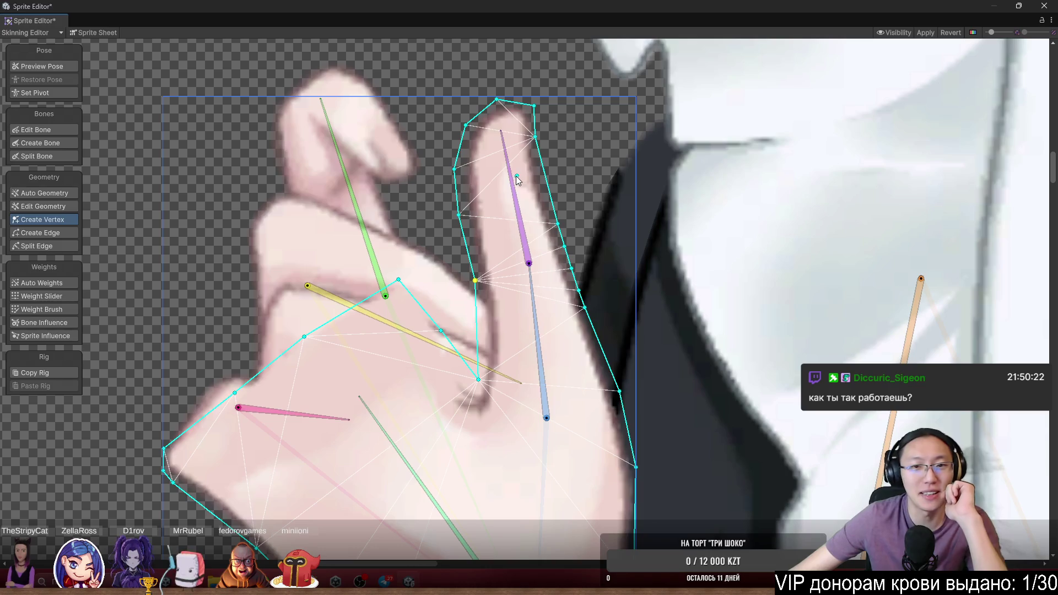
Bend the fingertip bone downward in Preview Pose to test the mesh
key(shift+1)
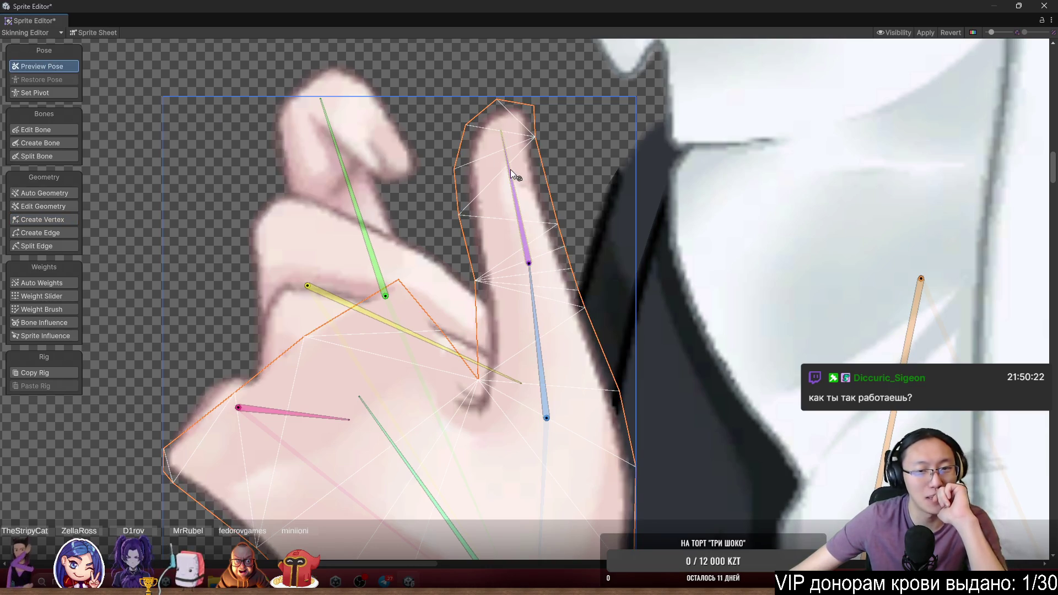
mouse_move(511, 170)
mouse_down()
mouse_move(458, 171)
mouse_move(435, 201)
mouse_move(443, 194)
mouse_up()
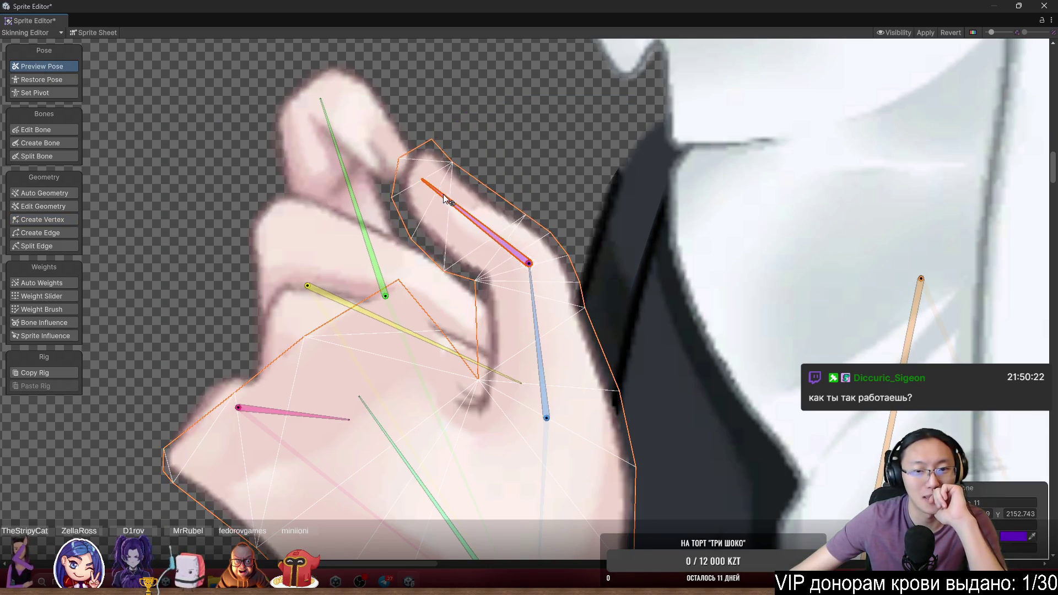
scroll(445, 305, up, 2)
Paint lower-finger-bone weight at the bend, then rotate the upper finger bone back upright
click(60, 309)
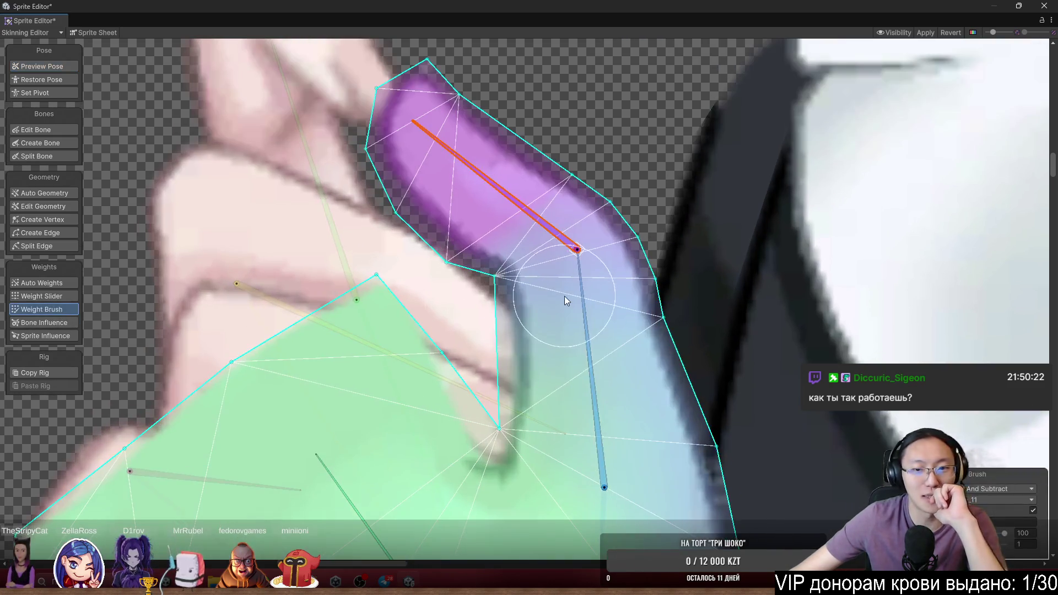
click(584, 319)
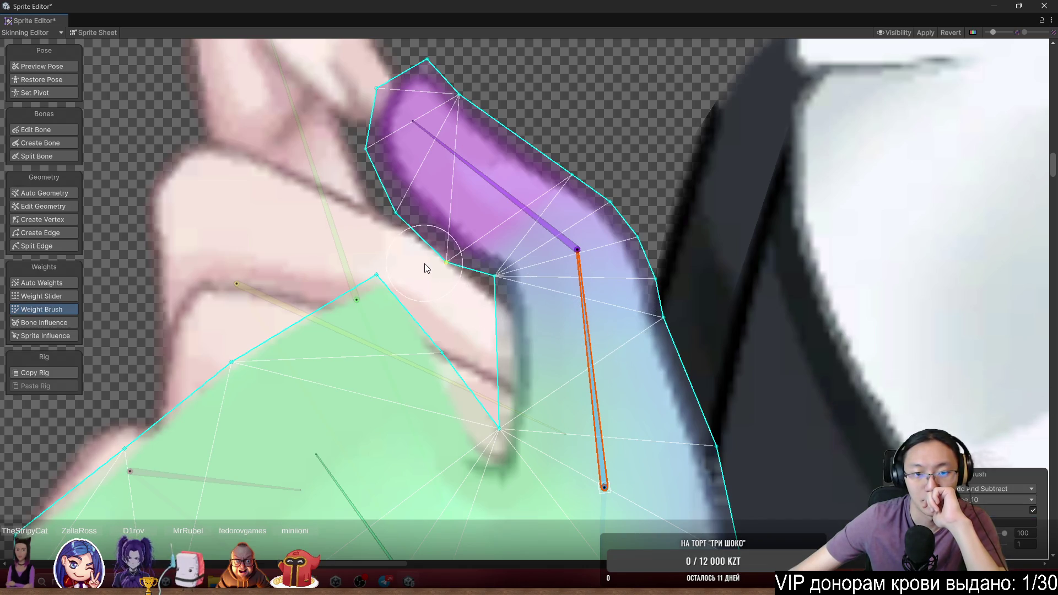
click(530, 218)
click(585, 308)
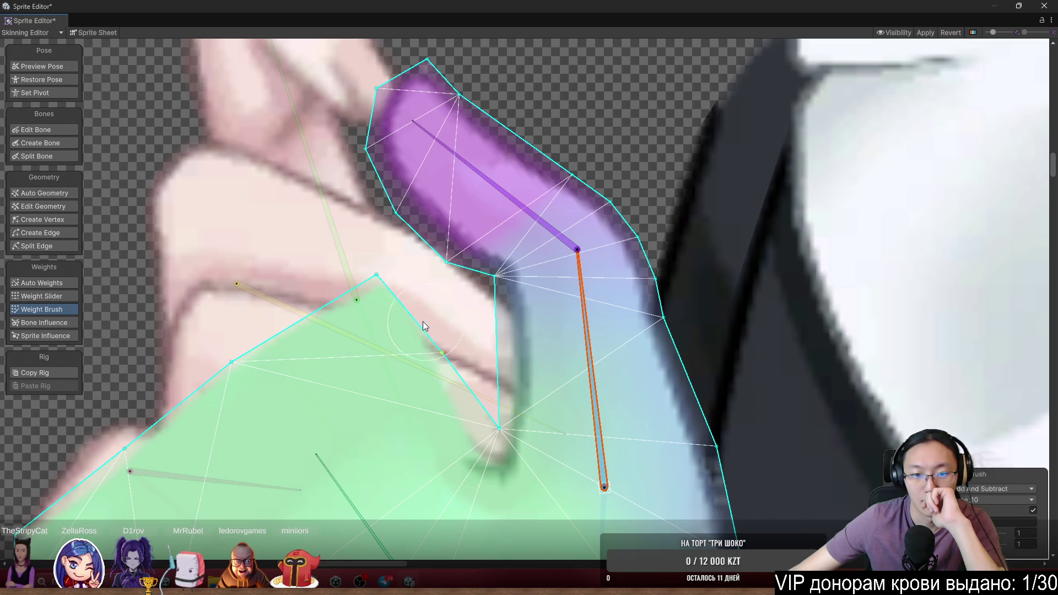
drag(431, 289, 433, 286)
mouse_move(496, 192)
mouse_down()
mouse_move(519, 151)
mouse_move(441, 186)
mouse_move(523, 141)
mouse_move(471, 176)
mouse_move(526, 151)
mouse_move(464, 200)
mouse_move(553, 158)
mouse_move(537, 166)
mouse_up()
scroll(524, 204, down, 5)
scroll(534, 279, up, 5)
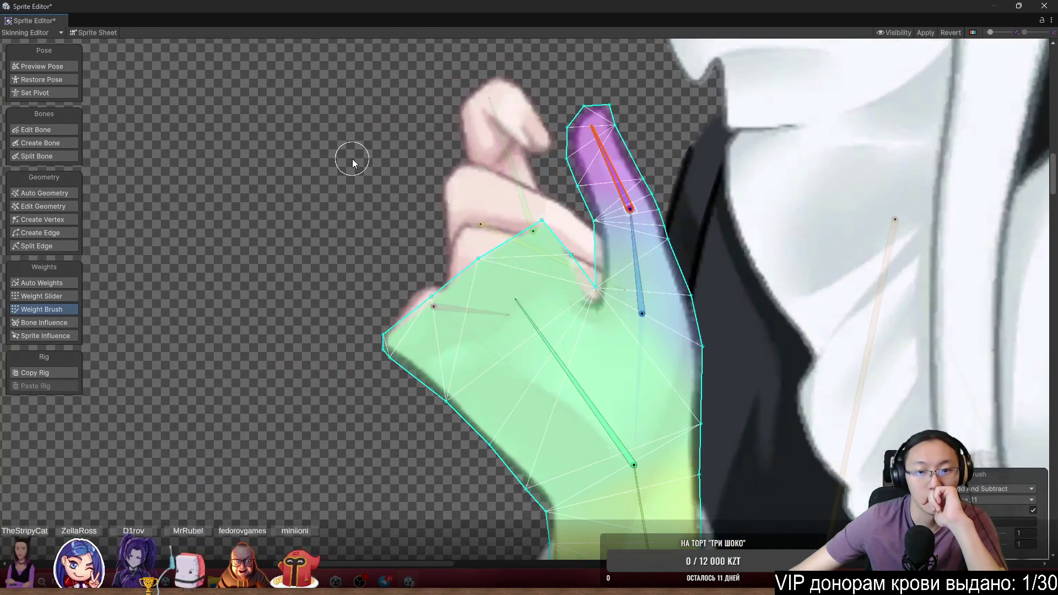
scroll(429, 325, up, 2)
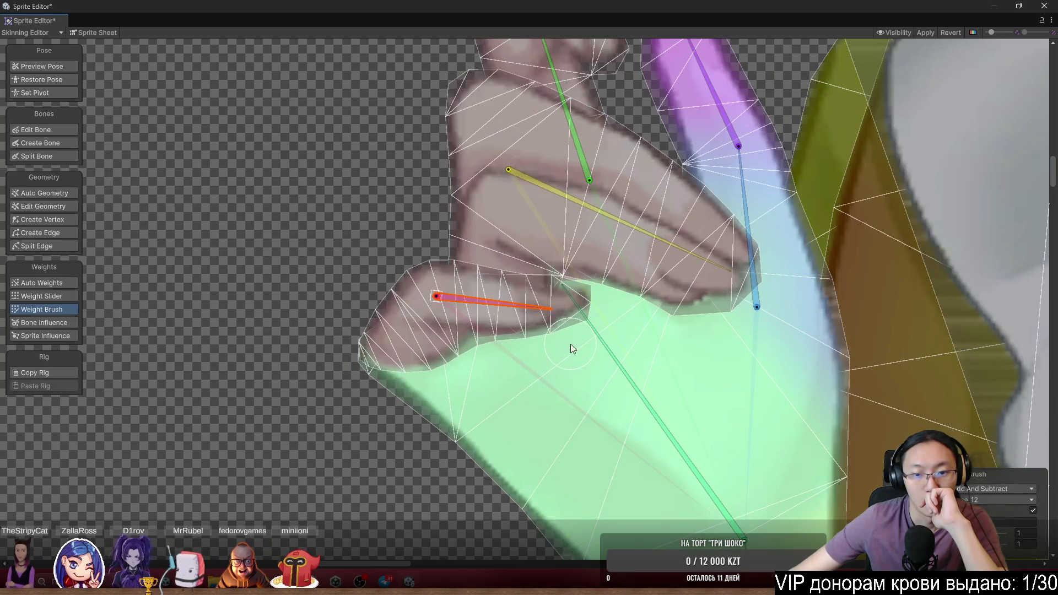
Paint the finger bone's weight along the curled finger sprite's upper half
click(520, 315)
scroll(541, 330, up, 1)
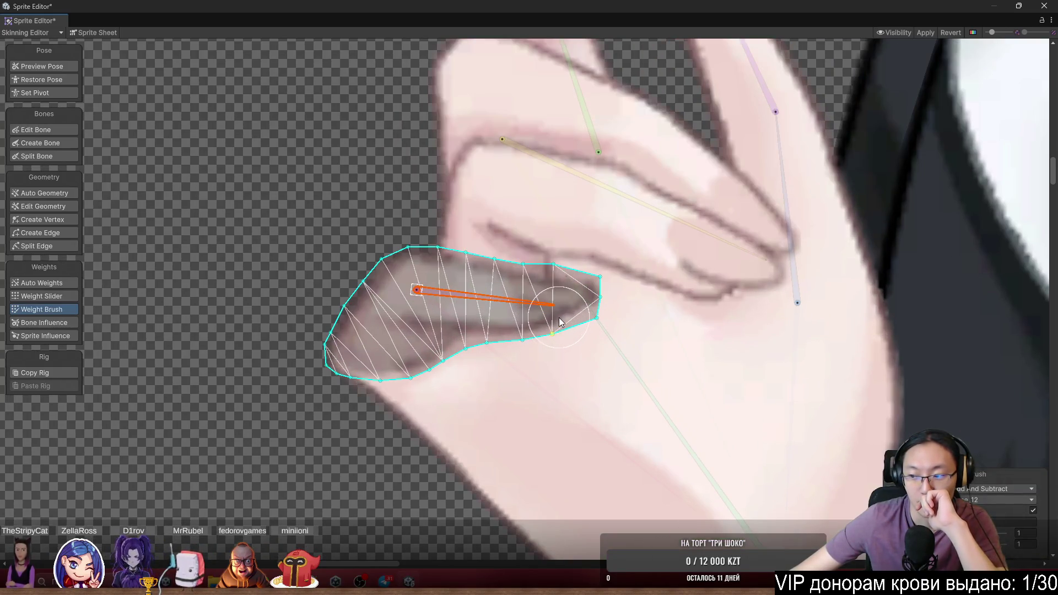
drag(420, 248, 546, 281)
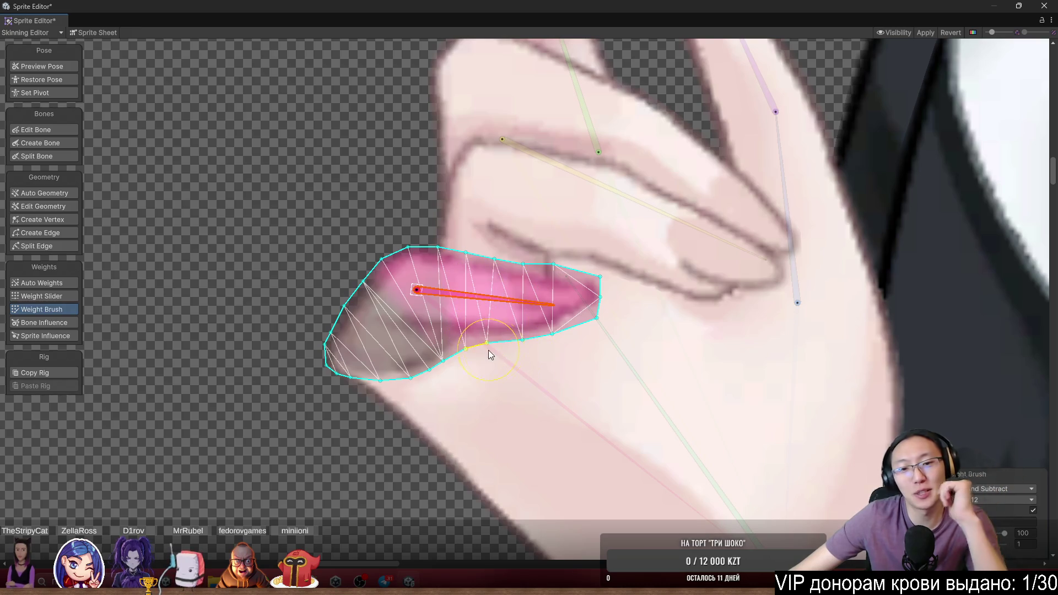
scroll(441, 298, up, 3)
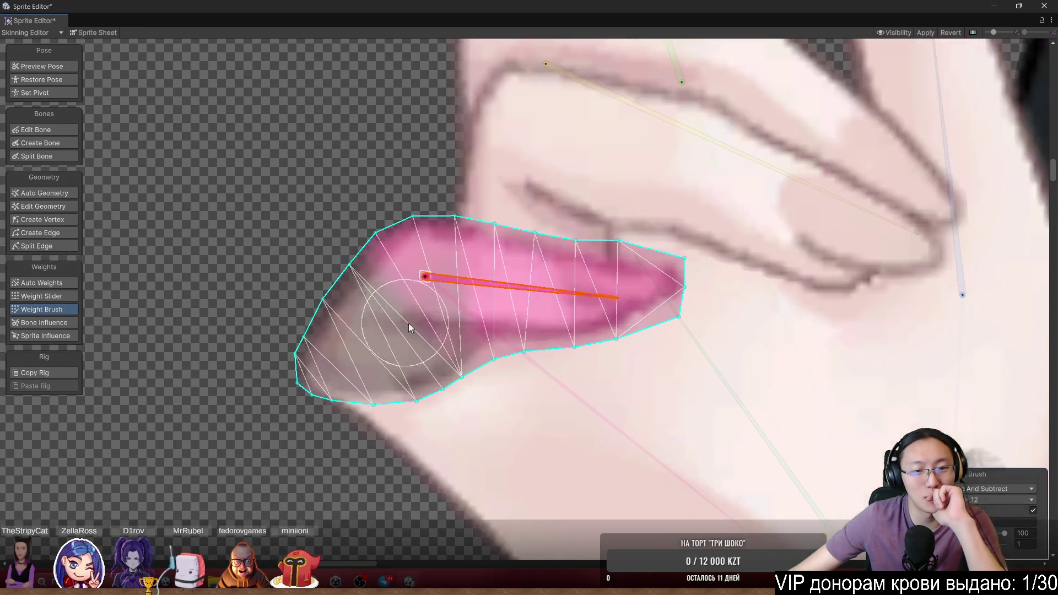
Paint the long palm bone's weight across the curled finger's left end and half
click(515, 399)
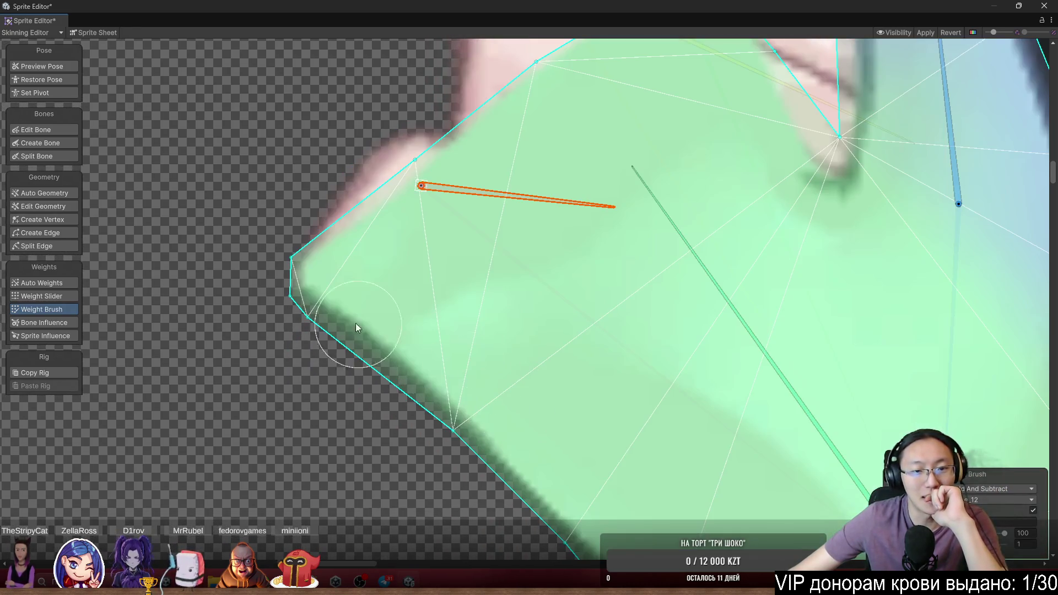
click(377, 266)
scroll(543, 274, down, 2)
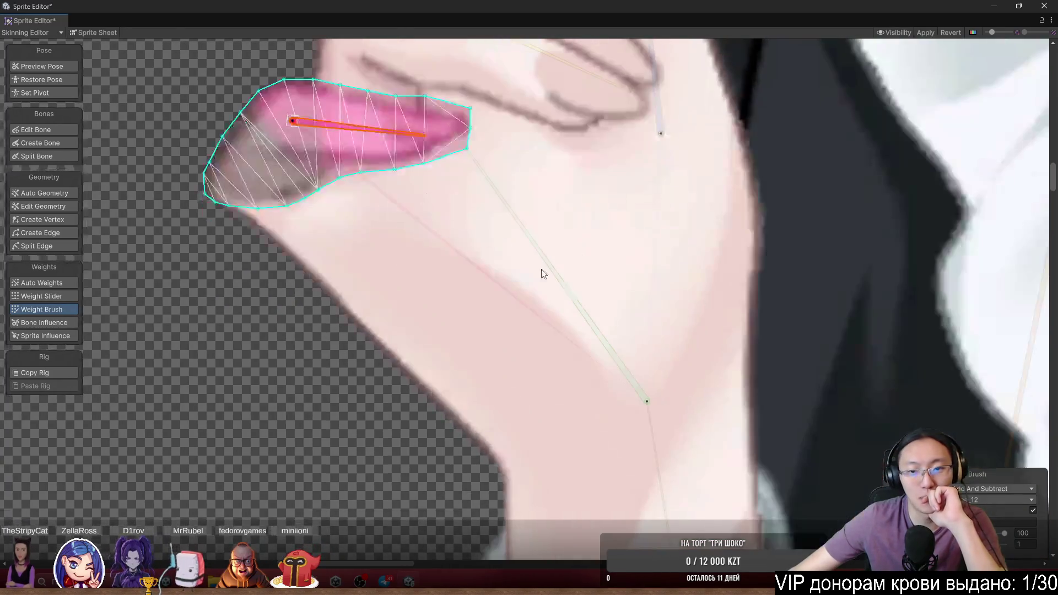
click(564, 285)
scroll(564, 285, up, 2)
mouse_move(353, 259)
mouse_down()
mouse_move(319, 243)
mouse_move(378, 272)
mouse_move(335, 237)
mouse_up()
drag(360, 175, 466, 286)
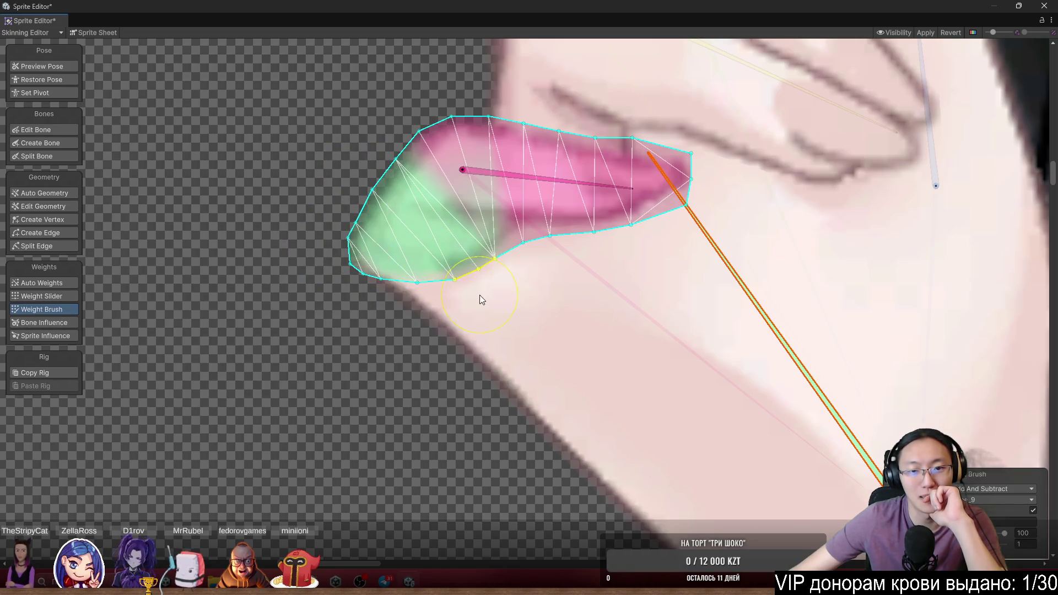
Reselect the curled finger's own bone, then pick the upper finger sprite
click(592, 189)
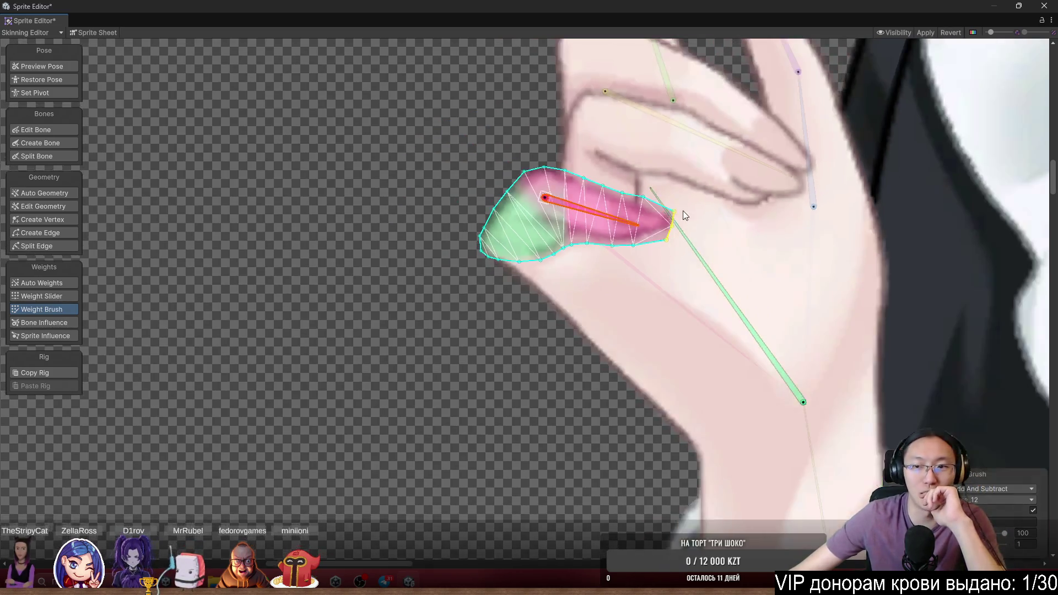
scroll(653, 233, down, 3)
scroll(604, 339, up, 1)
click(605, 335)
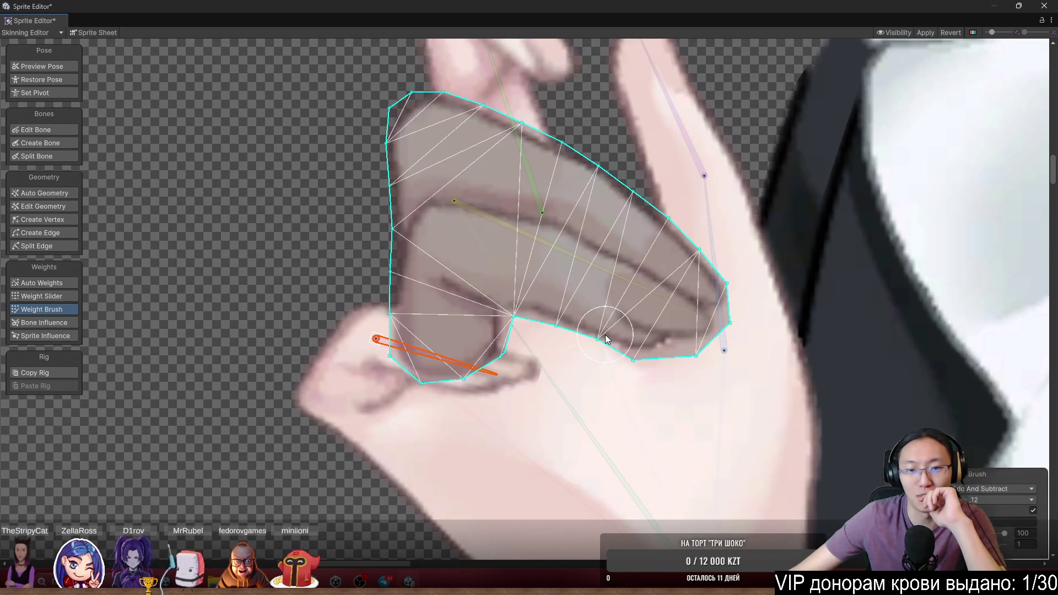
Paint the upper finger with its long bone's weight and the knuckle area onto the lower bone
click(616, 275)
mouse_move(553, 312)
mouse_down()
mouse_move(673, 276)
mouse_move(507, 144)
mouse_move(408, 165)
mouse_move(398, 290)
mouse_up()
scroll(398, 309, down, 1)
click(502, 336)
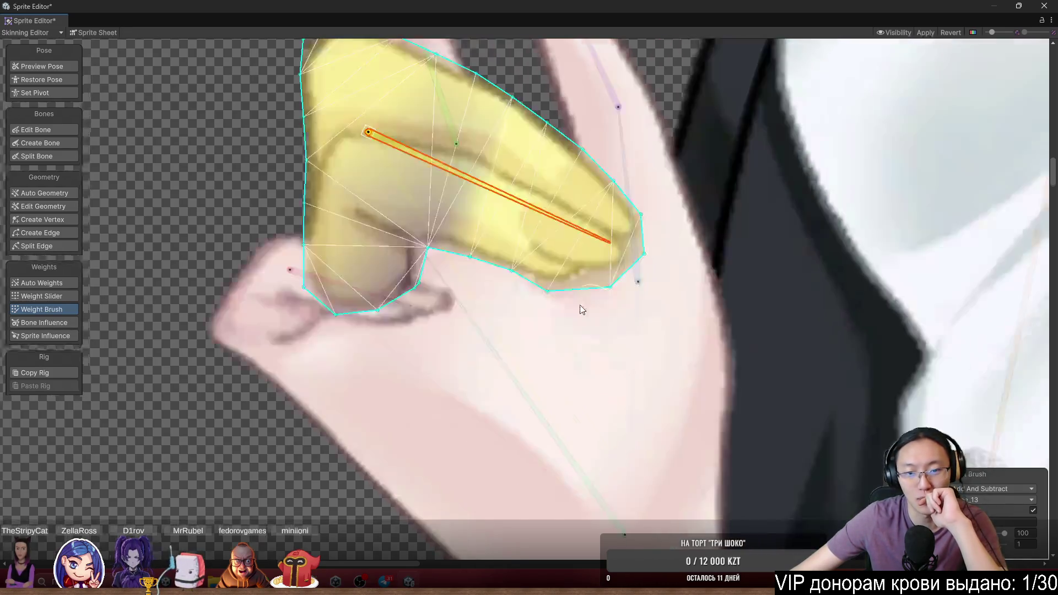
scroll(580, 305, up, 1)
mouse_move(395, 350)
mouse_down()
mouse_move(303, 276)
mouse_move(348, 276)
mouse_up()
Alternate bones to paint the joint and left side of the mesh onto the lower bone
click(537, 209)
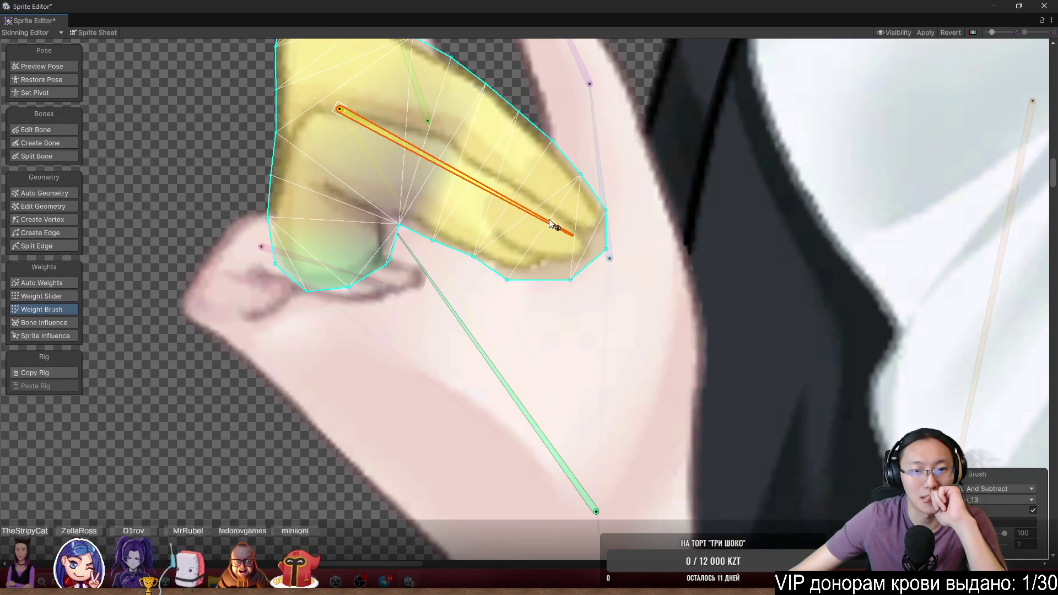
click(462, 330)
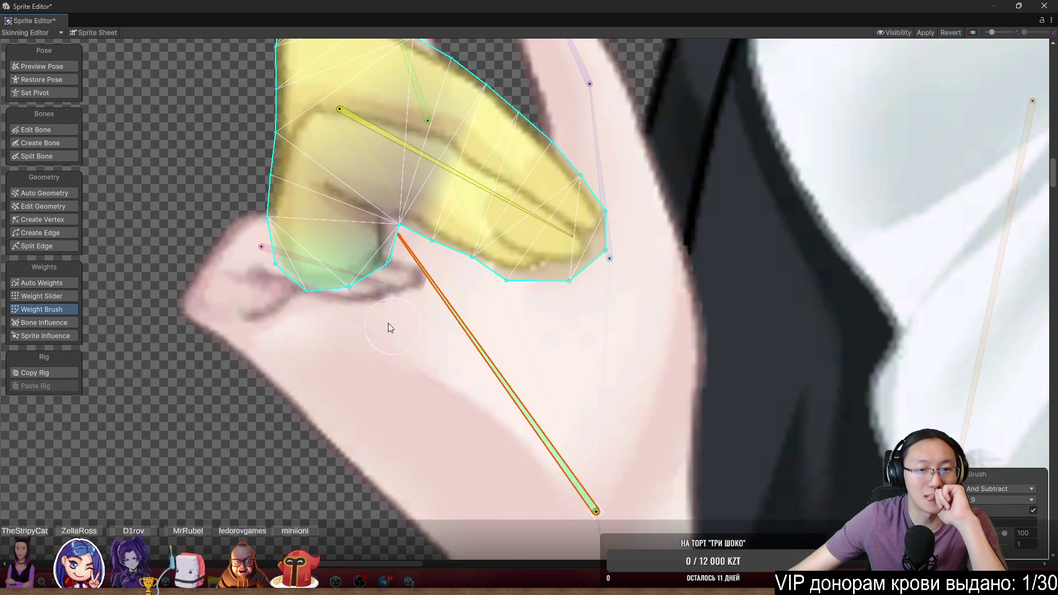
drag(390, 326, 381, 238)
click(502, 195)
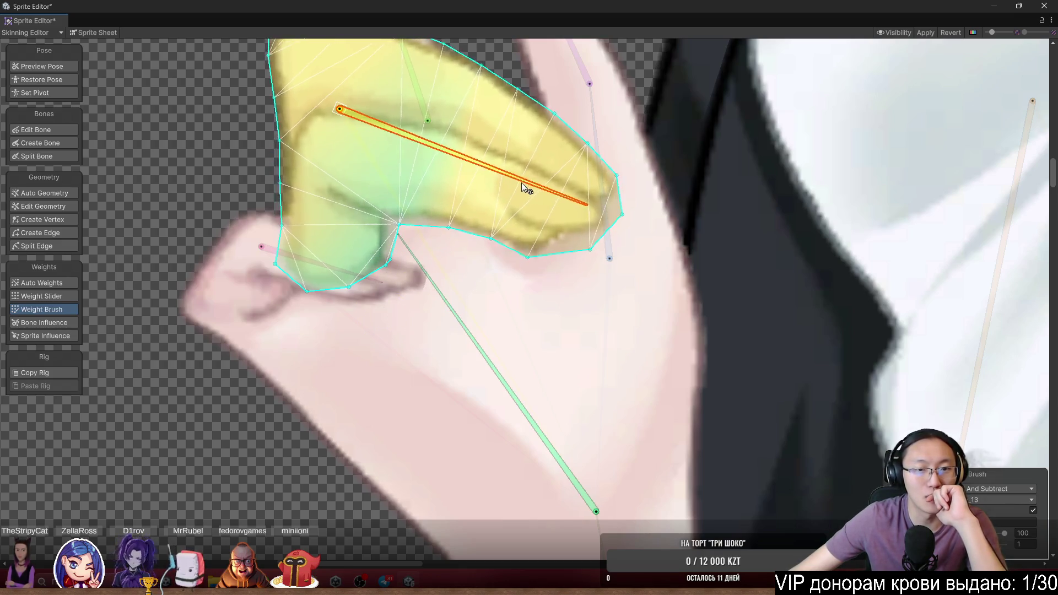
click(415, 270)
mouse_move(385, 242)
mouse_down()
mouse_move(238, 213)
mouse_move(251, 139)
mouse_up()
click(508, 218)
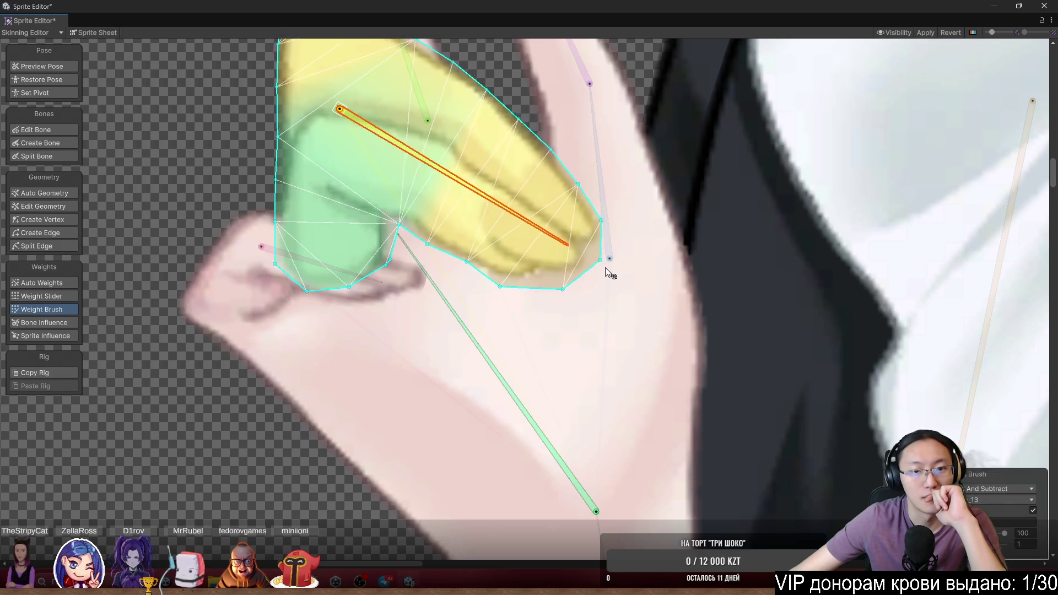
Touch up the lower edge and extend the upper bone's weight over the fingertip
scroll(843, 425, up, 5)
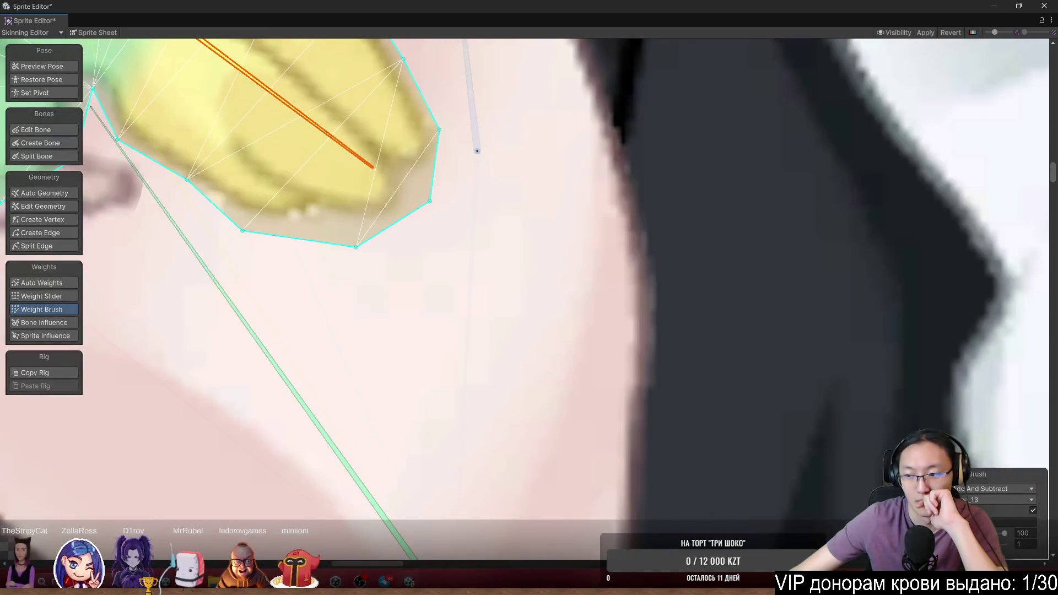
drag(485, 241, 590, 296)
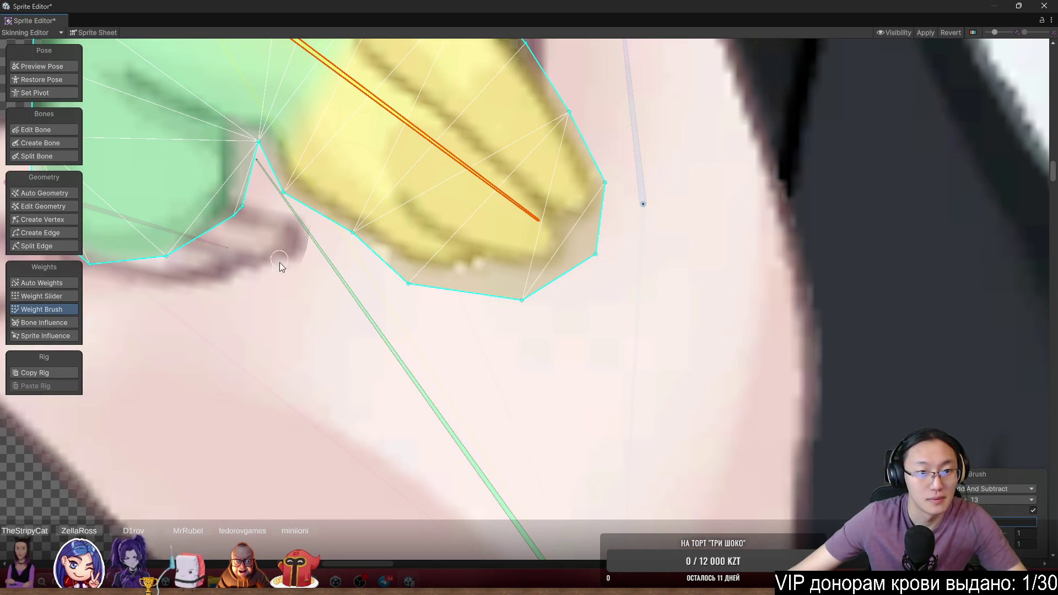
scroll(285, 198, up, 8)
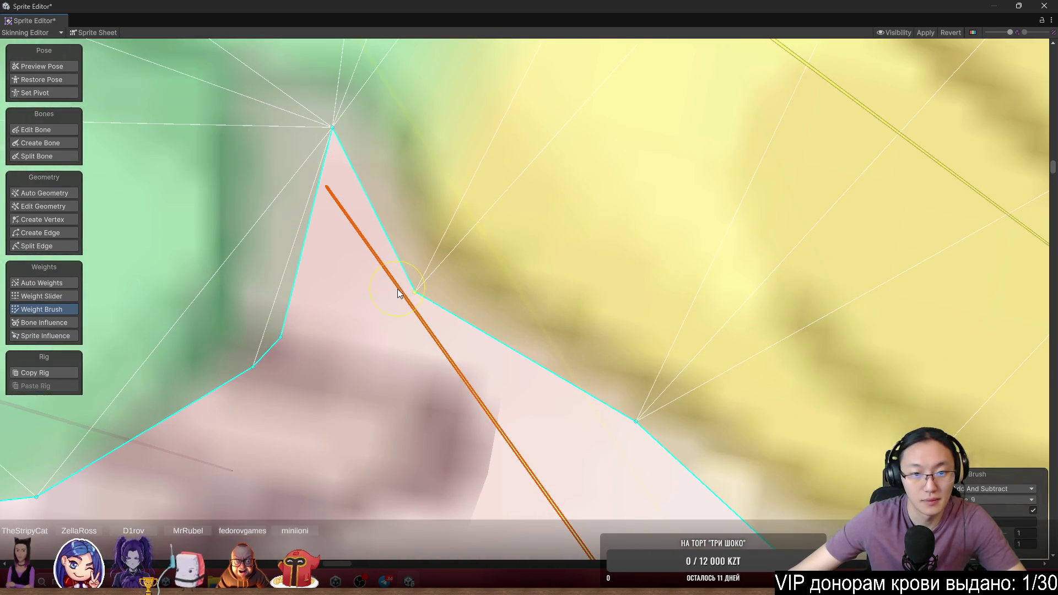
mouse_move(399, 293)
mouse_down()
mouse_move(417, 267)
mouse_move(440, 299)
mouse_move(453, 292)
mouse_up()
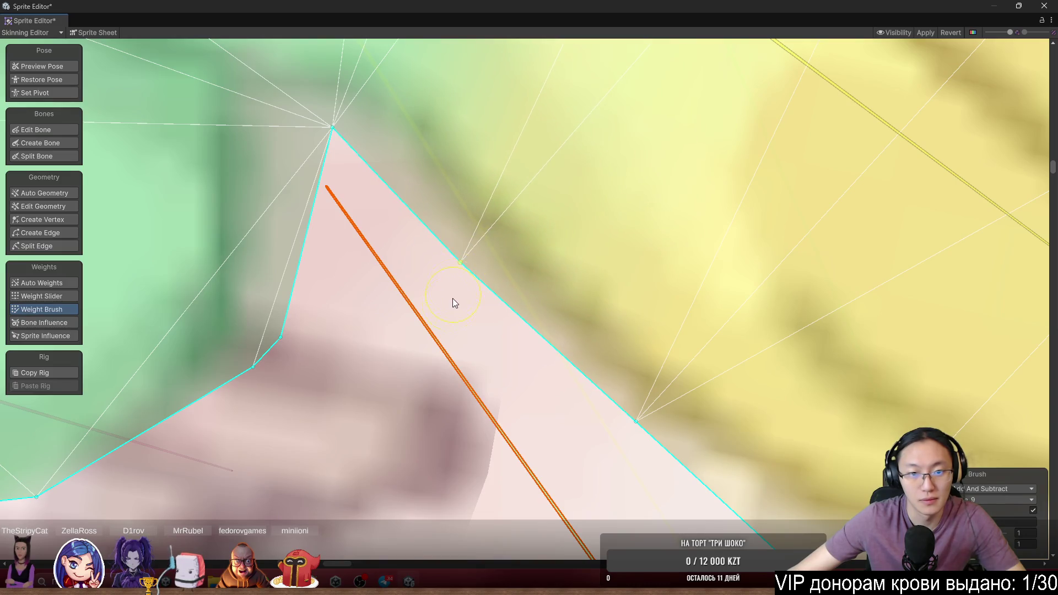
scroll(419, 359, down, 10)
mouse_move(550, 314)
mouse_down()
mouse_move(557, 343)
mouse_move(594, 301)
mouse_move(613, 313)
mouse_move(683, 243)
mouse_move(684, 268)
mouse_move(700, 262)
mouse_move(681, 279)
mouse_up()
scroll(438, 372, up, 2)
click(438, 371)
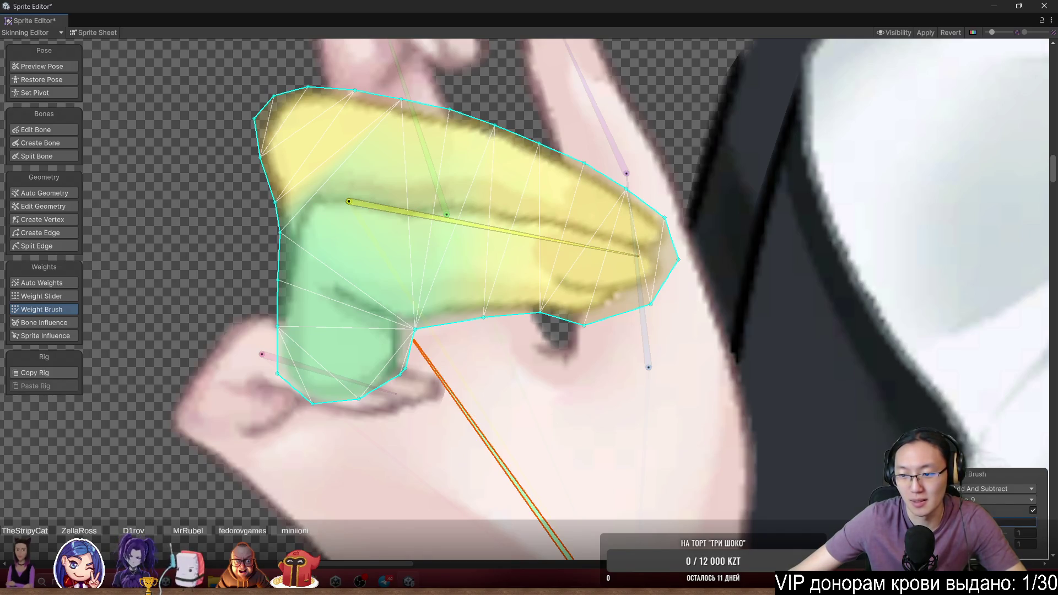
In Add And Subtract mode, brush the upper finger's top-left green and test-rotate the bones
click(996, 489)
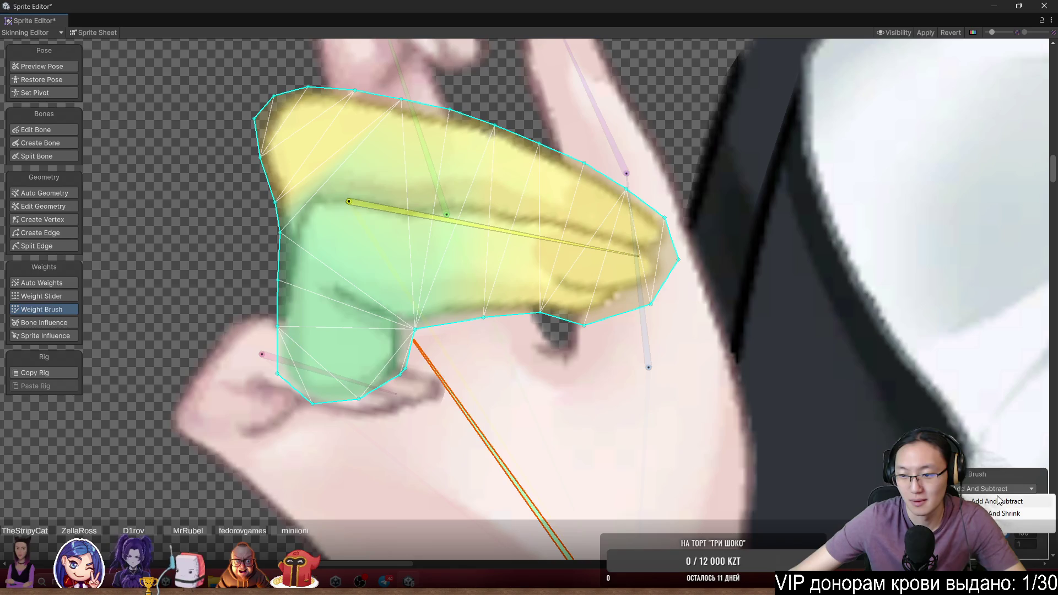
click(997, 501)
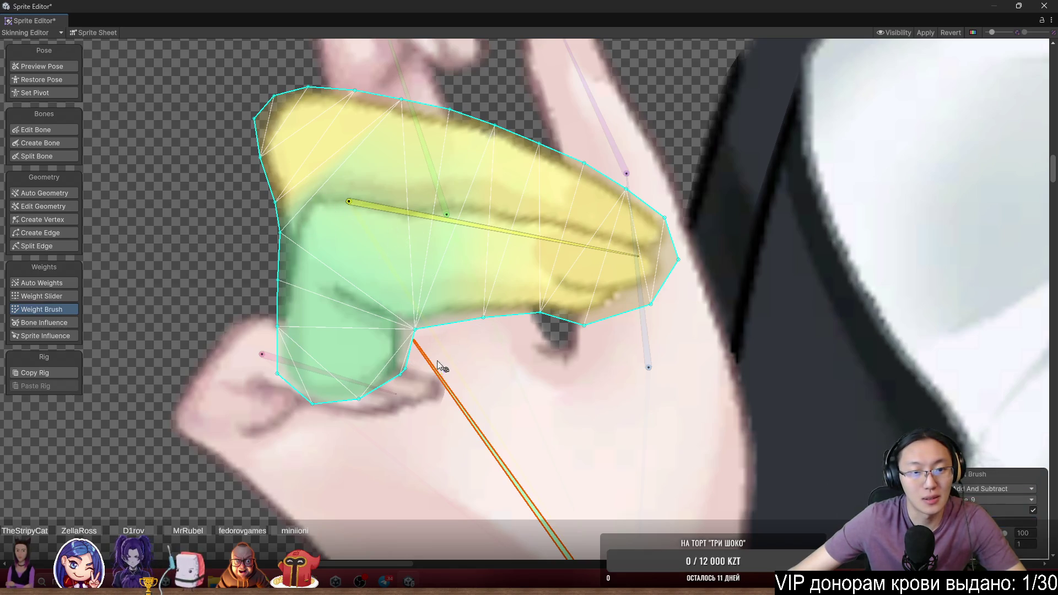
drag(265, 221, 302, 94)
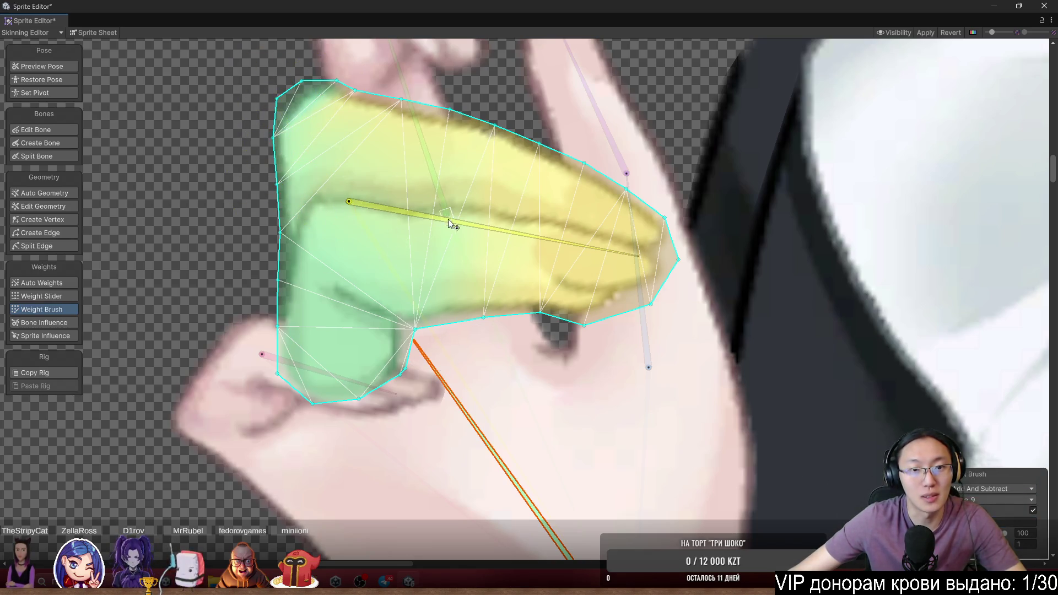
mouse_move(447, 215)
mouse_down()
mouse_move(486, 250)
mouse_move(467, 217)
mouse_up()
key(ctrl+z)
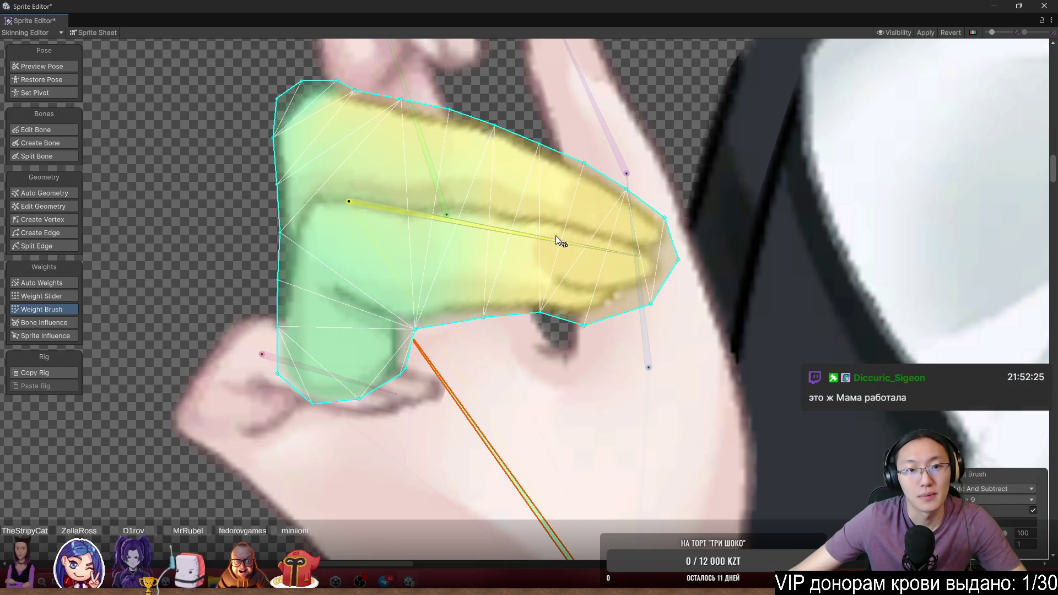
mouse_move(544, 236)
mouse_down()
mouse_move(552, 272)
mouse_move(586, 314)
mouse_move(593, 307)
mouse_move(598, 320)
mouse_move(601, 271)
mouse_move(617, 301)
mouse_move(609, 308)
mouse_up()
scroll(574, 217, up, 5)
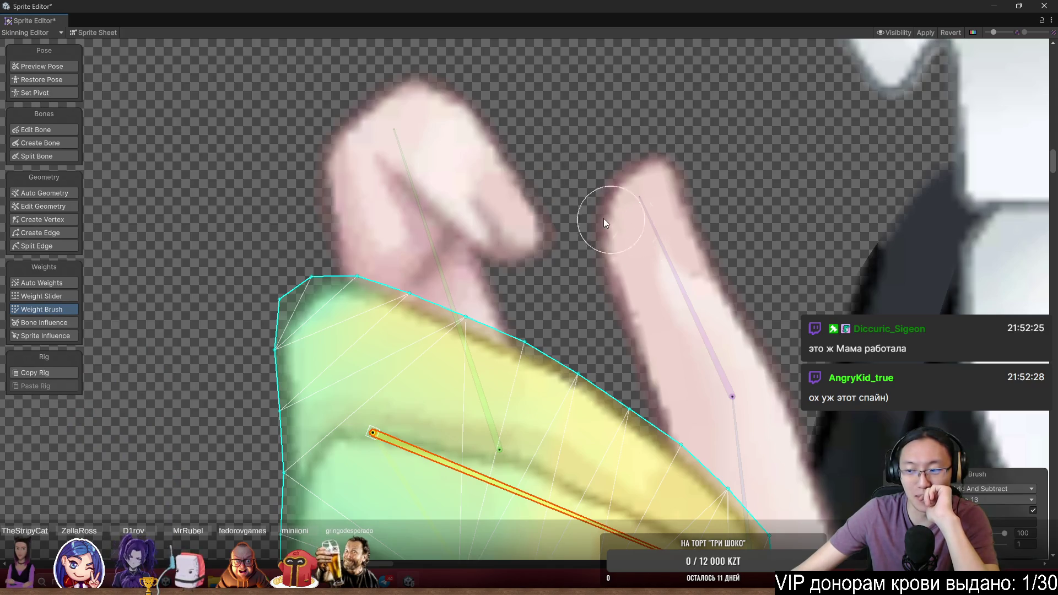
Select the fingertip sprite and move its bone's end down along the finger
click(517, 200)
scroll(553, 236, down, 3)
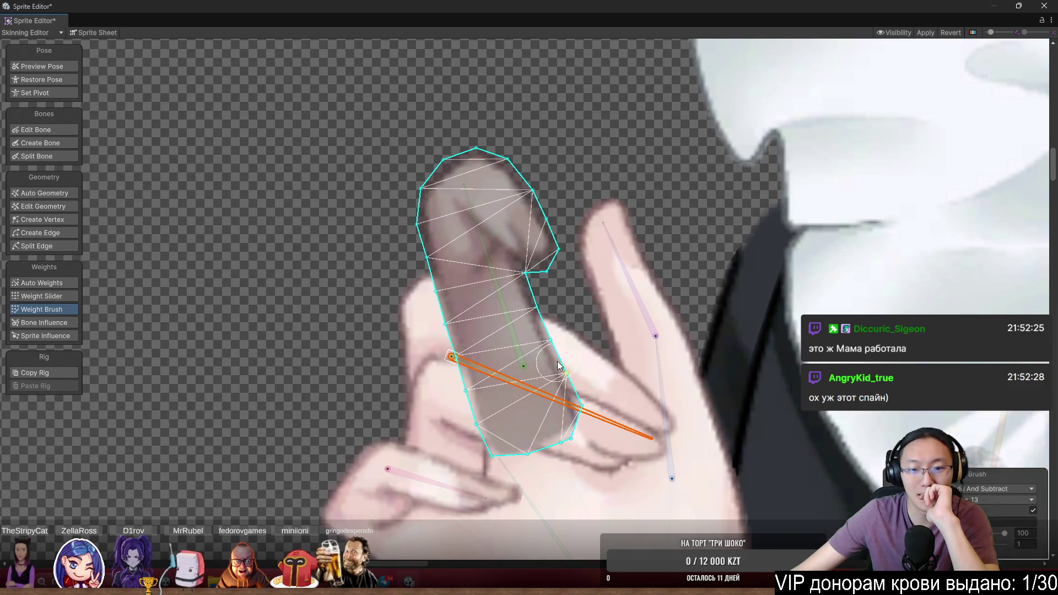
click(35, 129)
drag(525, 363, 540, 433)
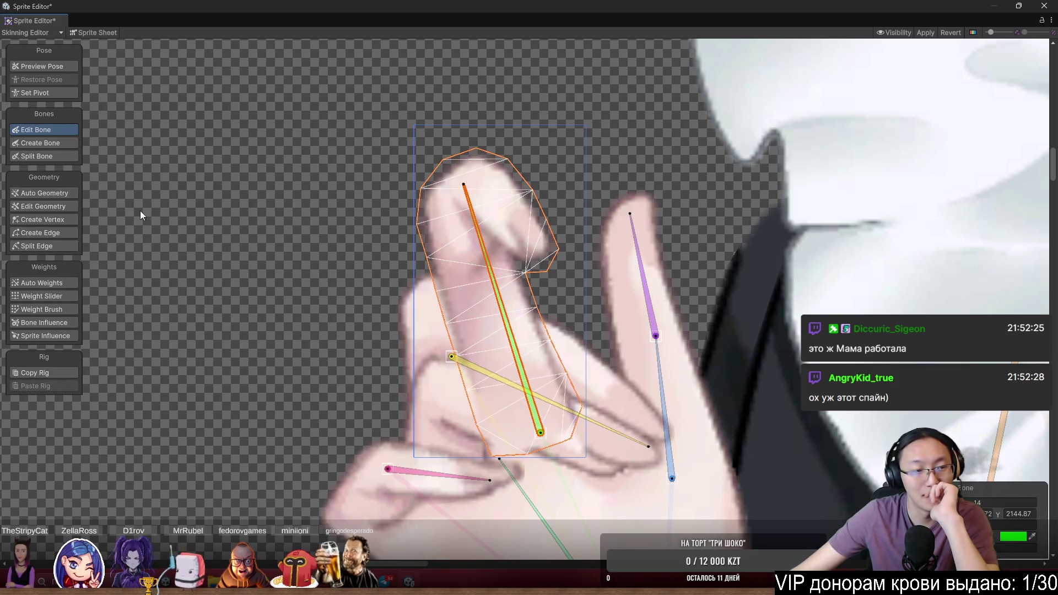
Paint the whole fingertip mesh green to its single bone
click(68, 306)
click(456, 346)
mouse_move(455, 347)
mouse_down()
mouse_move(457, 231)
mouse_move(499, 155)
mouse_move(500, 259)
mouse_up()
mouse_move(461, 399)
mouse_down()
mouse_move(528, 382)
mouse_move(490, 448)
mouse_move(617, 402)
mouse_up()
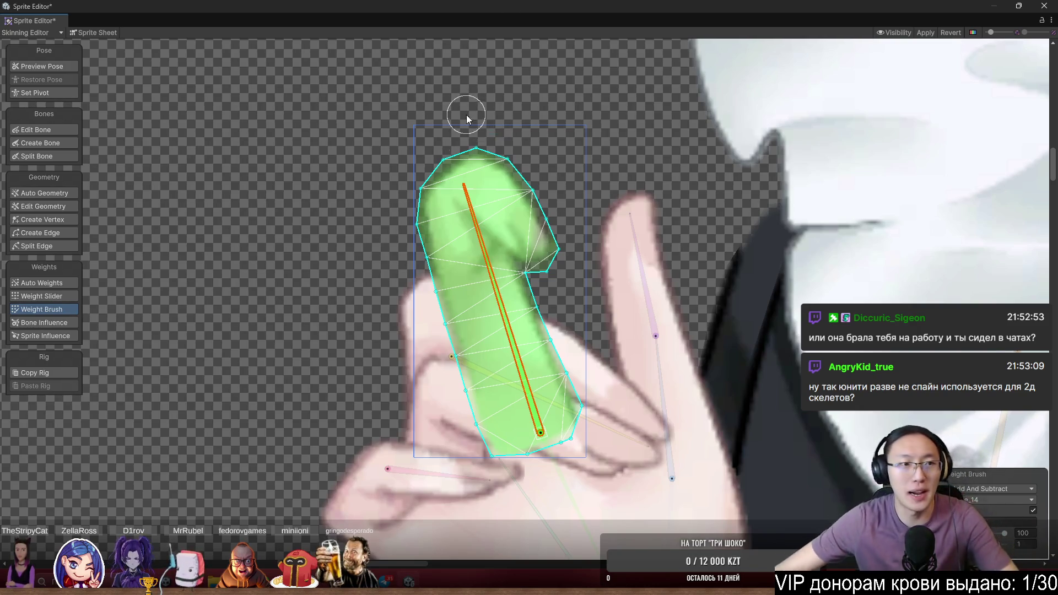
Select the pink finger bone and repaint that finger's weights around its bone
scroll(418, 193, down, 6)
scroll(627, 216, down, 5)
scroll(603, 332, up, 5)
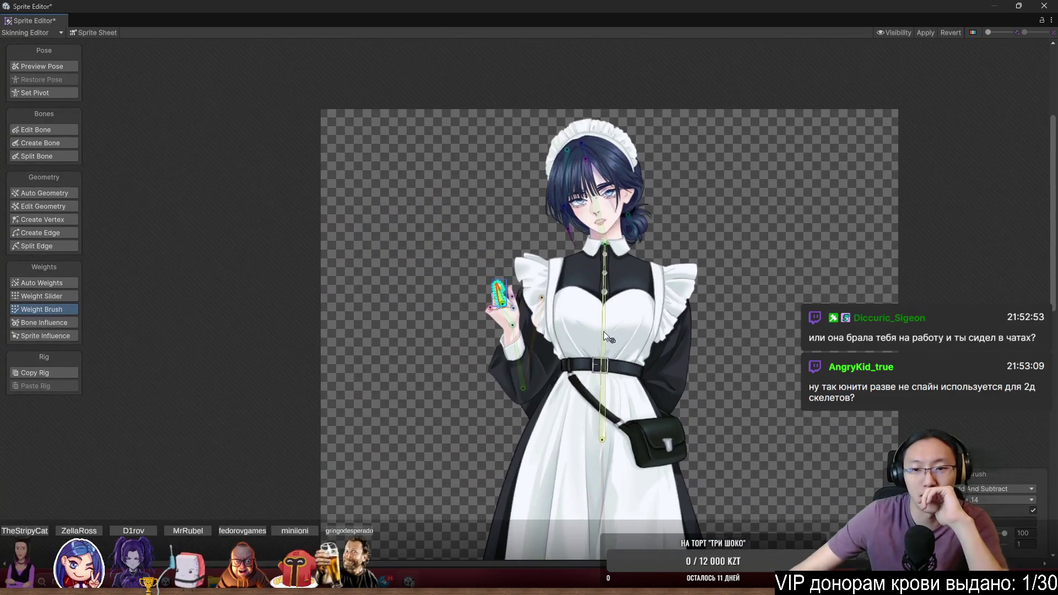
scroll(463, 400, up, 6)
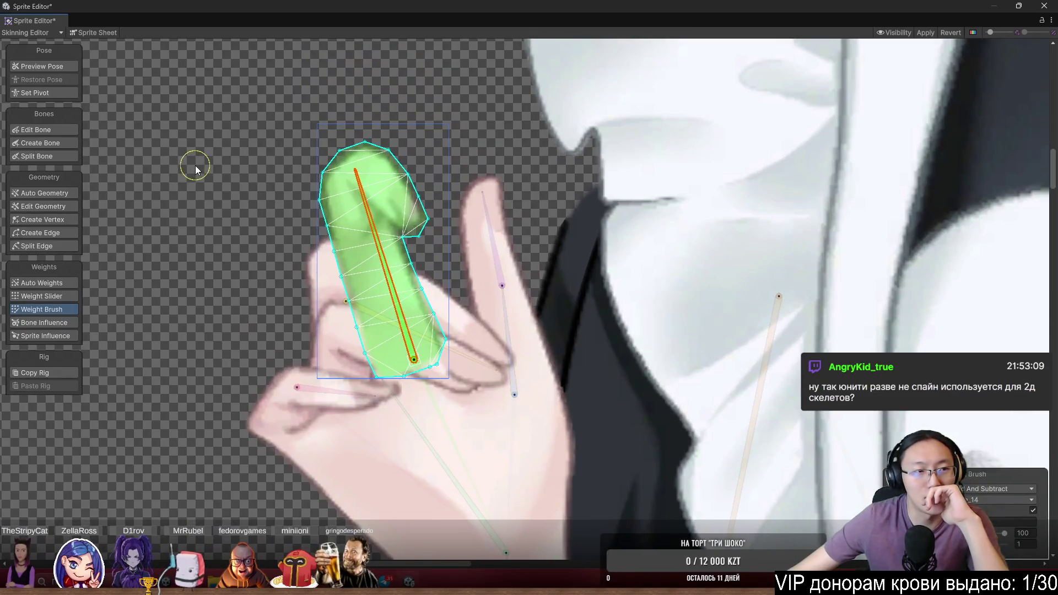
click(194, 165)
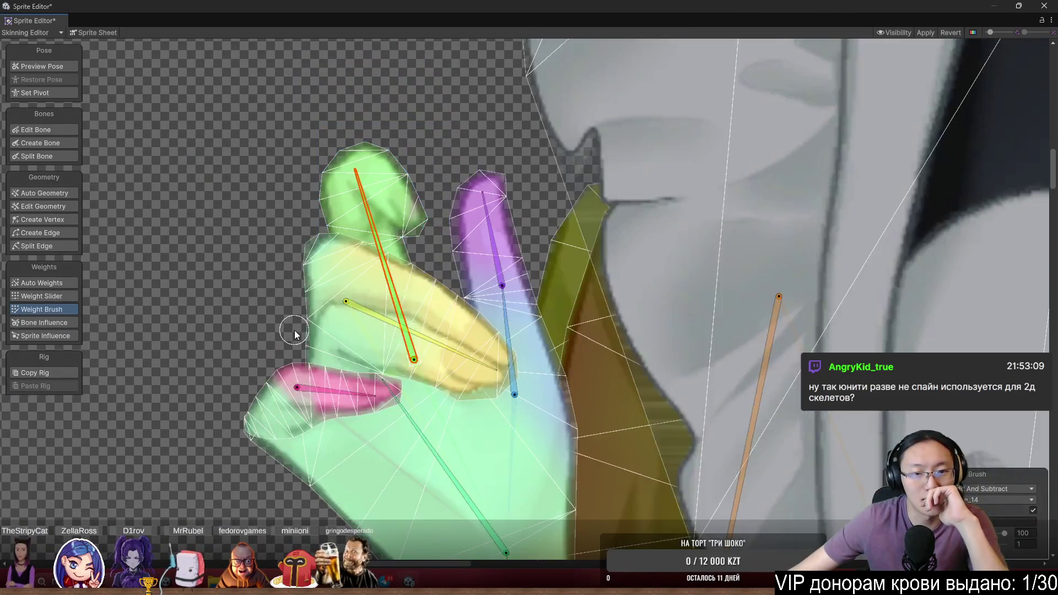
scroll(295, 330, up, 1)
click(518, 367)
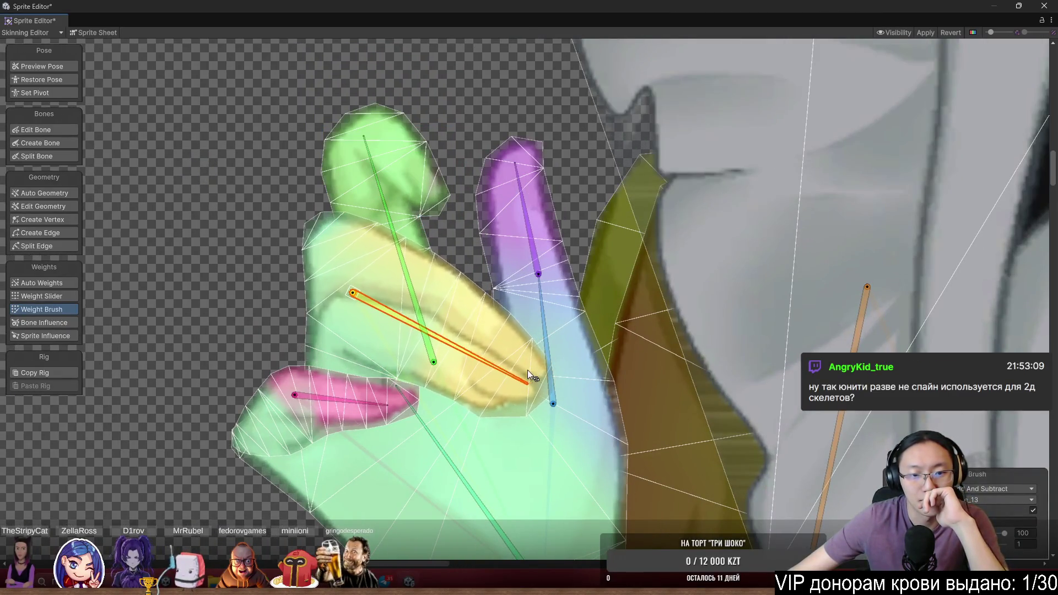
click(382, 410)
drag(384, 412, 399, 428)
Bend the purple and blue finger bones, then check how the hand sprite deforms
drag(520, 244, 493, 241)
mouse_move(537, 347)
mouse_down()
mouse_move(531, 316)
mouse_move(550, 308)
mouse_up()
scroll(634, 402, up, 1)
click(490, 332)
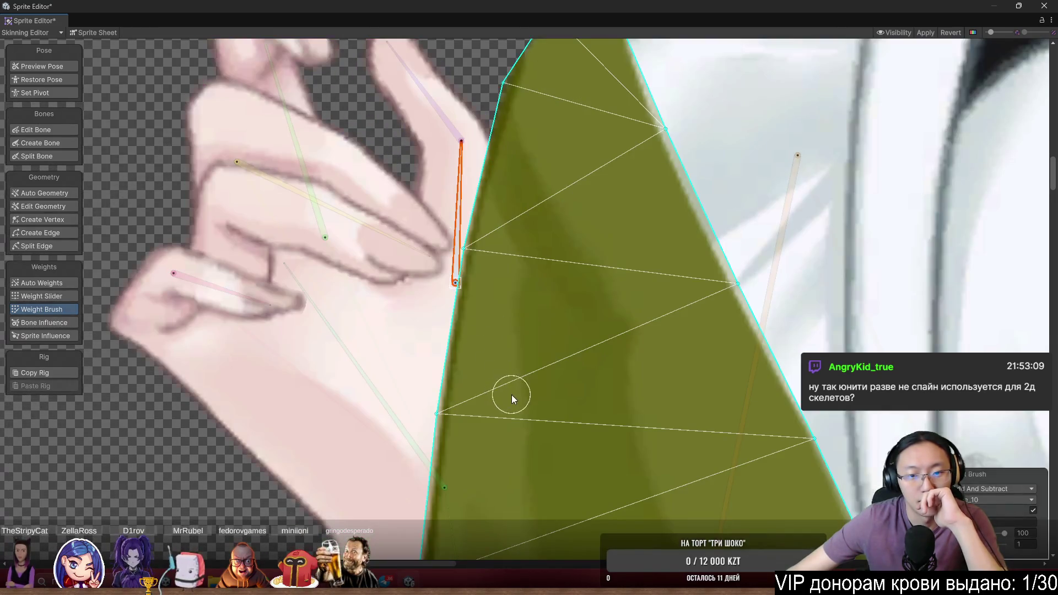
click(397, 355)
scroll(468, 381, up, 2)
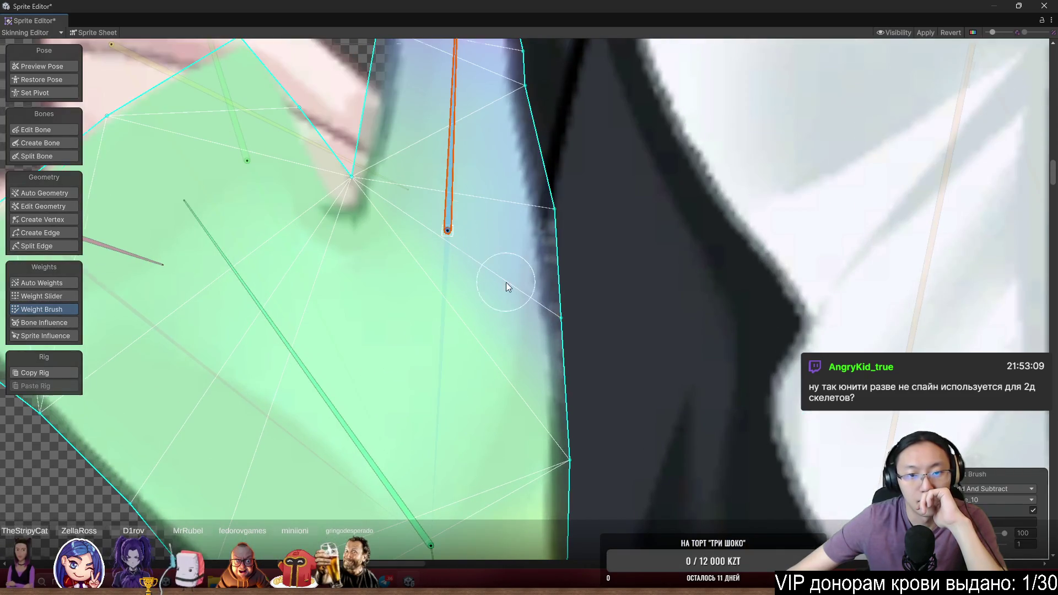
scroll(468, 299, down, 3)
drag(468, 299, 475, 294)
Paint the blue upper finger bone's weight along the hand sprite's edge
scroll(474, 293, up, 4)
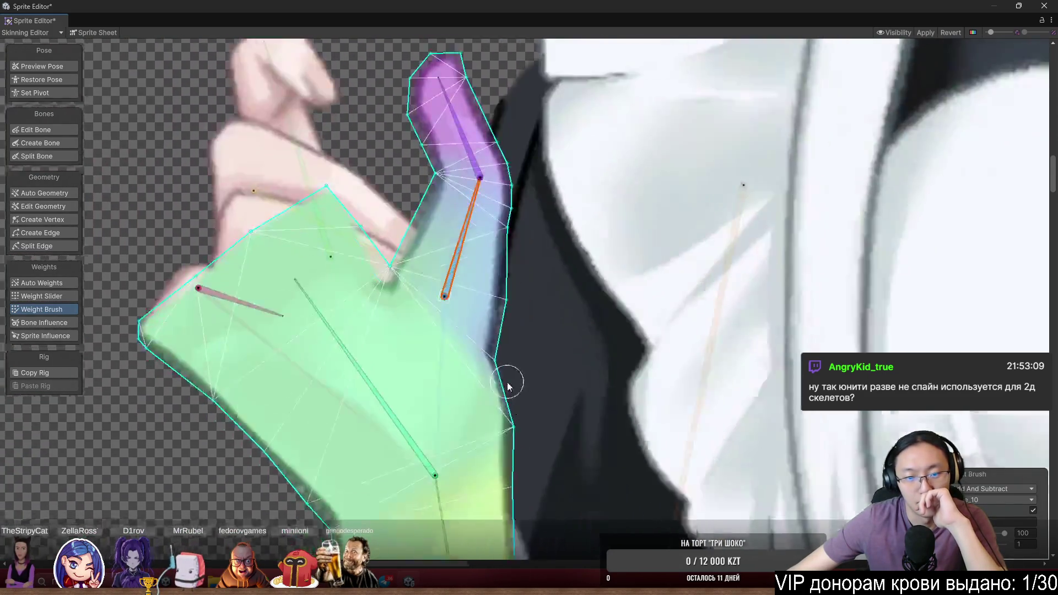
click(374, 405)
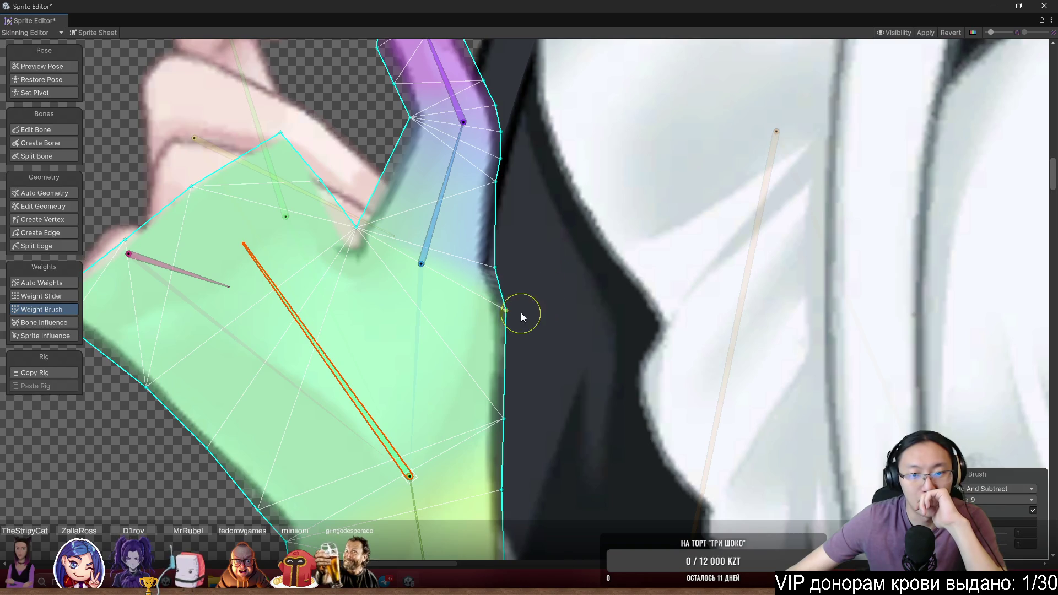
click(429, 221)
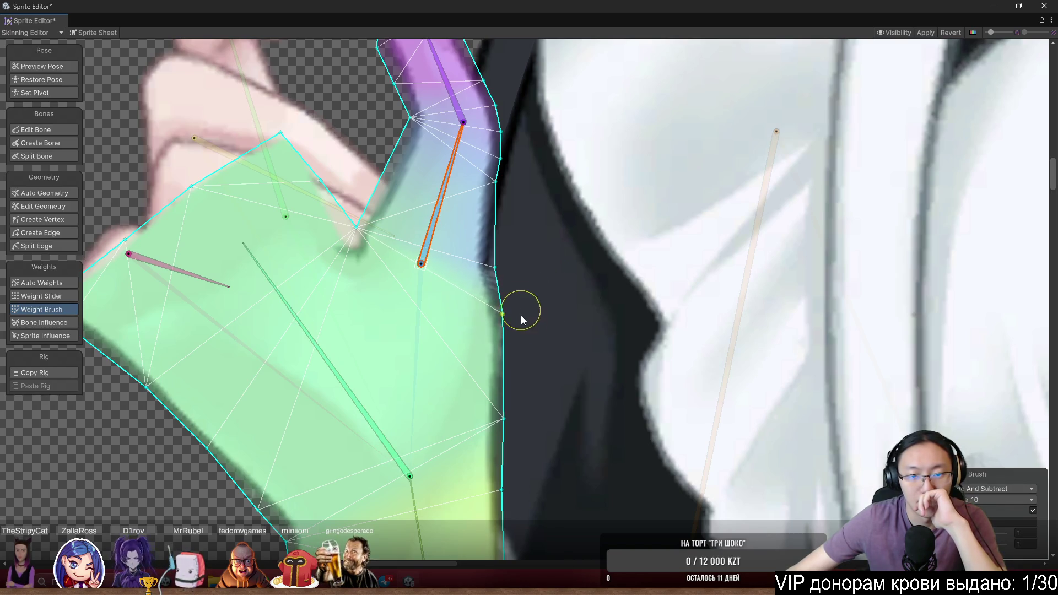
click(368, 409)
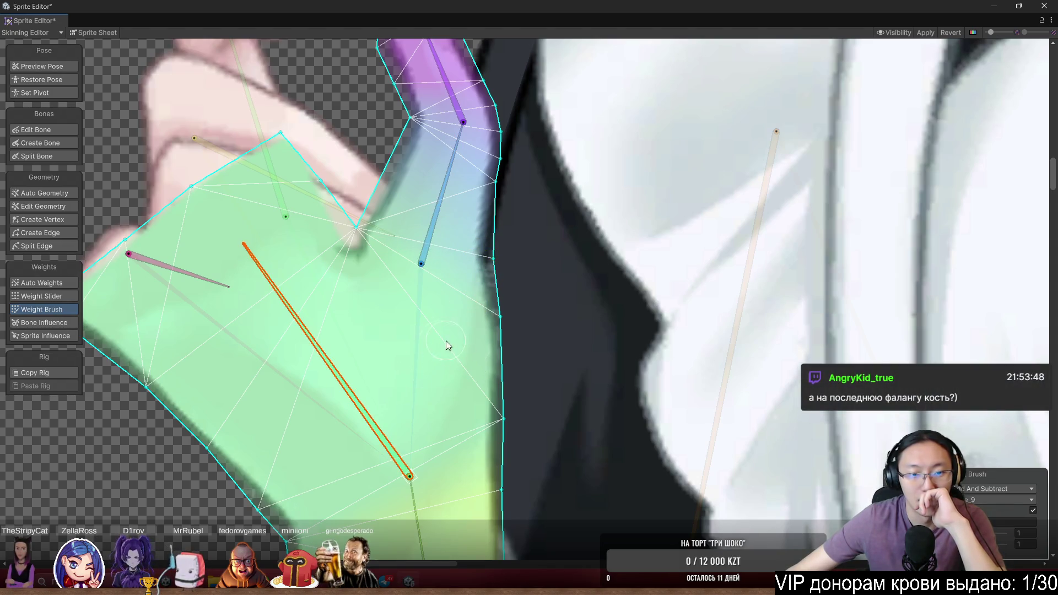
click(435, 215)
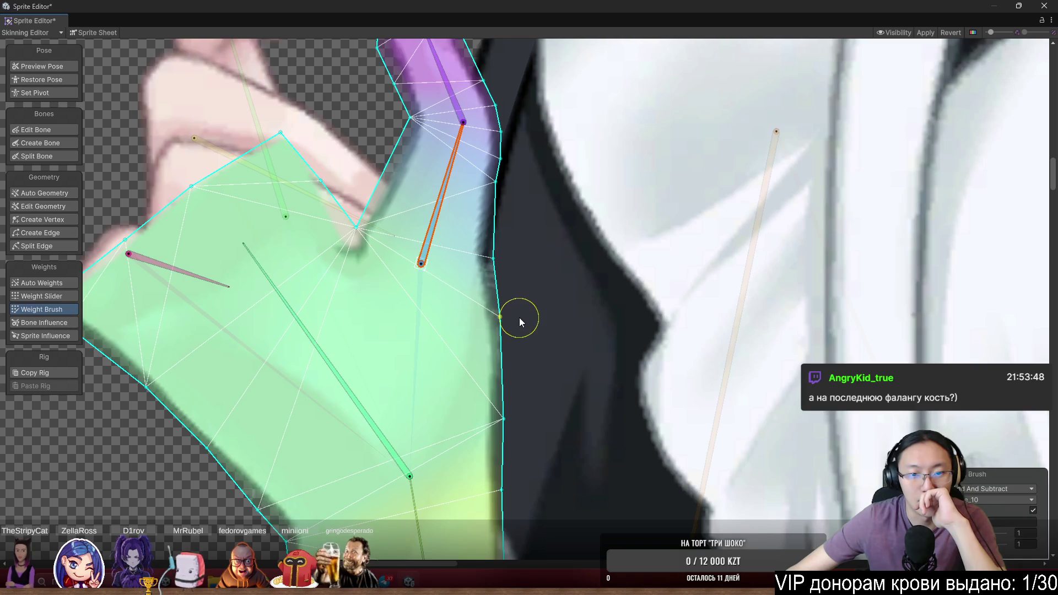
drag(519, 318, 514, 321)
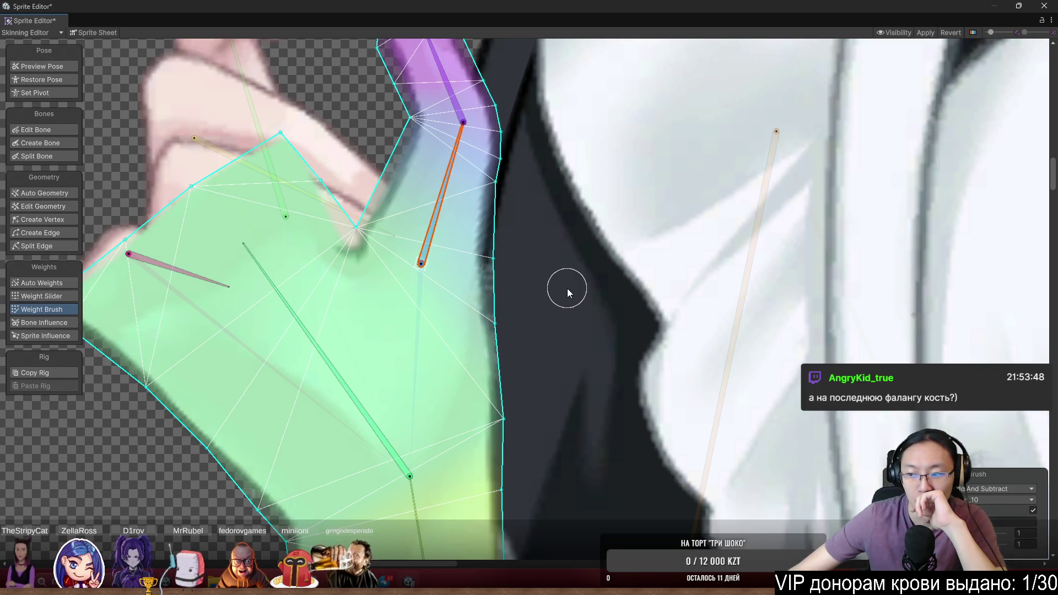
Select the long finger bone and the raised finger sprite to show its weights
drag(567, 289, 578, 302)
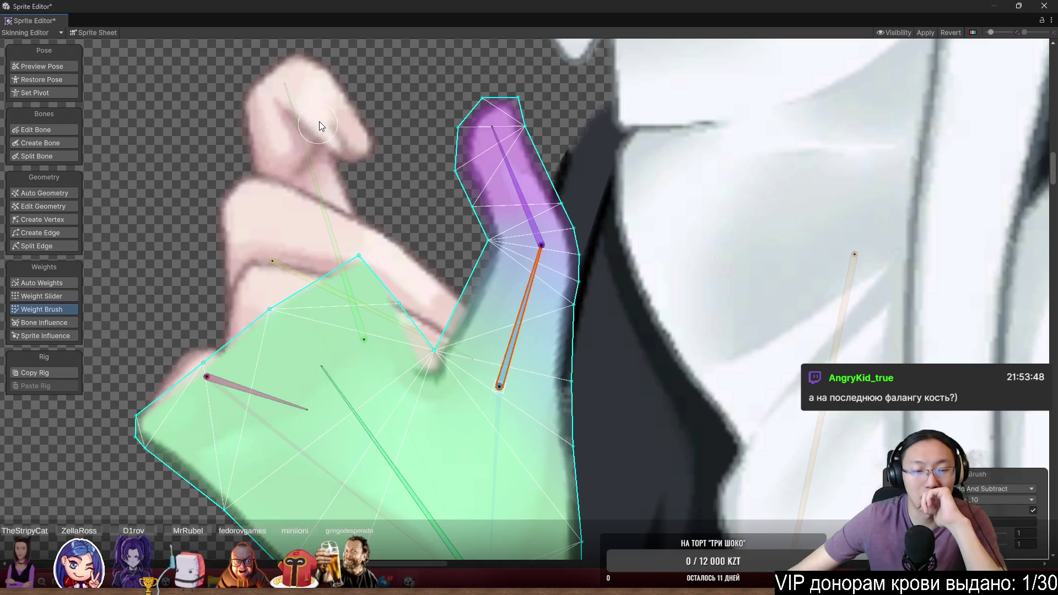
scroll(322, 126, up, 2)
click(424, 226)
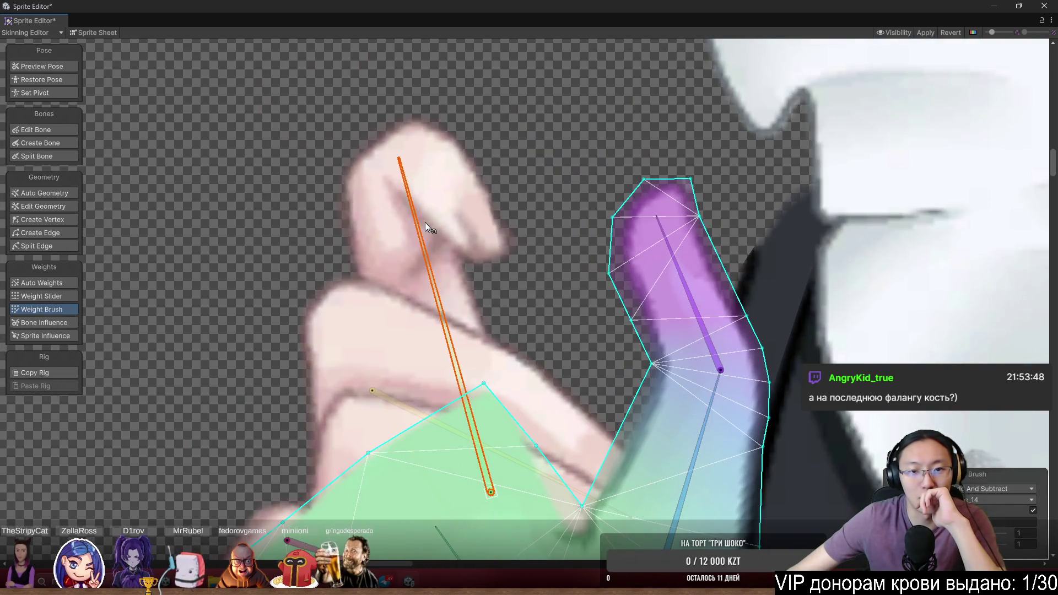
click(429, 224)
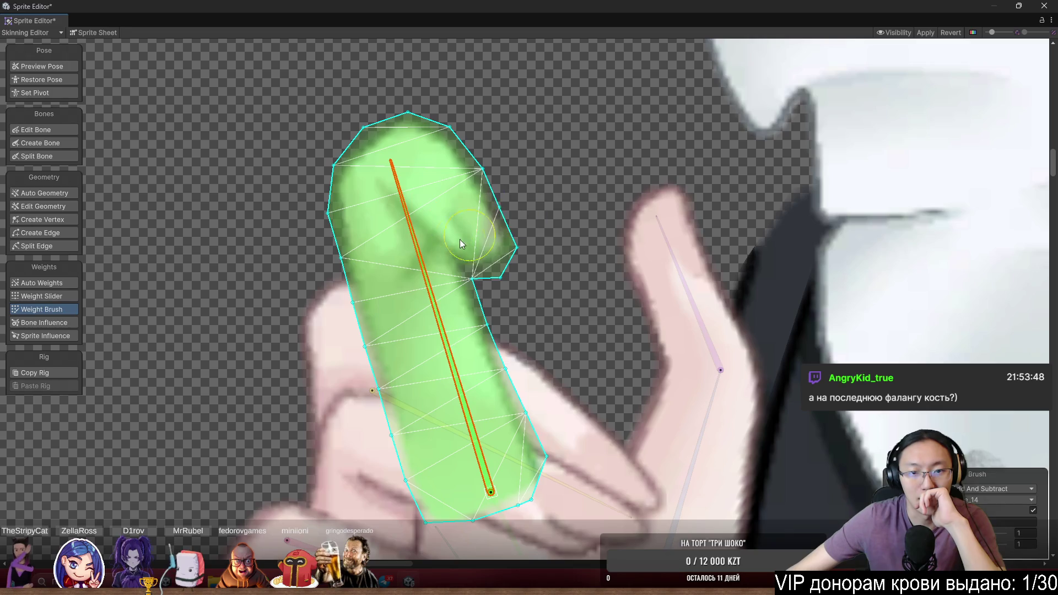
Switch to Preview Pose and bend the raised finger's bone
scroll(445, 187, up, 2)
click(69, 67)
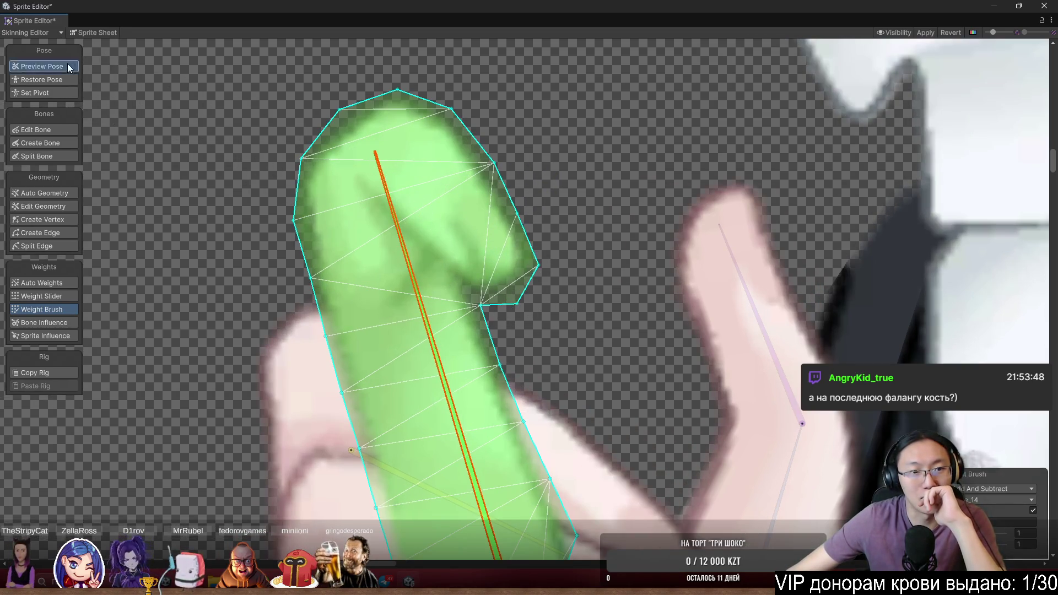
drag(442, 280, 428, 281)
scroll(547, 233, up, 2)
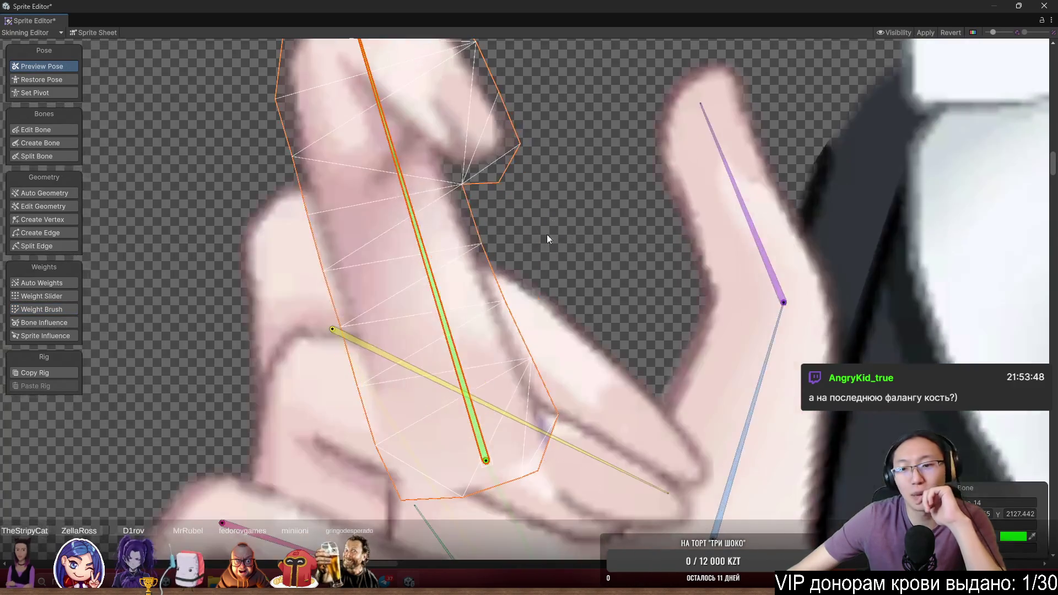
scroll(666, 303, down, 3)
Rotate the right finger's lower and tip bones and the yellow bone, and swing the thumb up
click(668, 301)
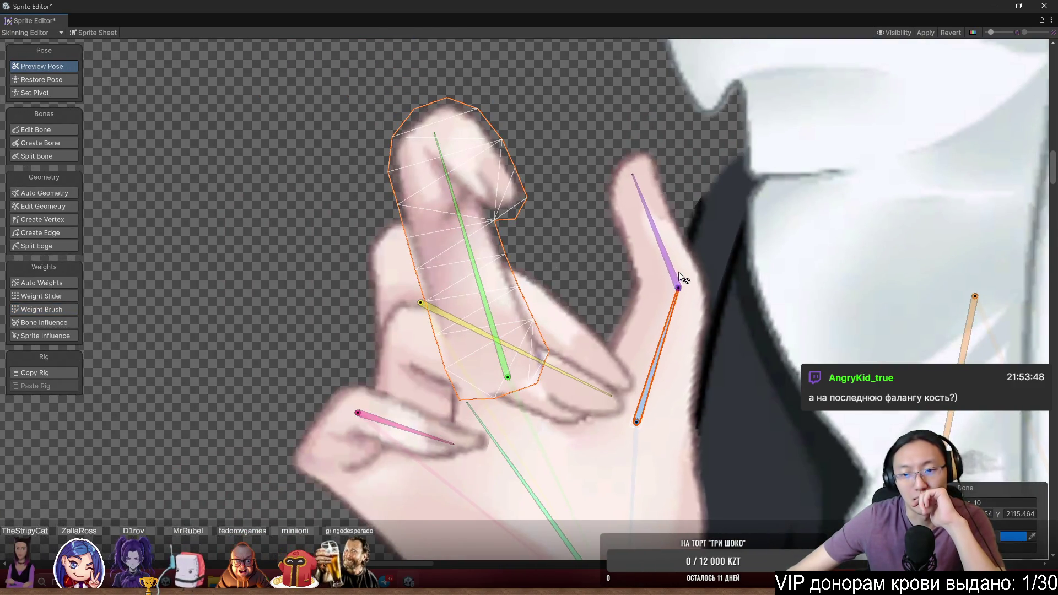
mouse_move(679, 272)
mouse_down()
mouse_move(674, 243)
mouse_move(647, 217)
mouse_move(675, 211)
mouse_move(663, 194)
mouse_move(633, 217)
mouse_up()
click(626, 198)
scroll(528, 315, up, 1)
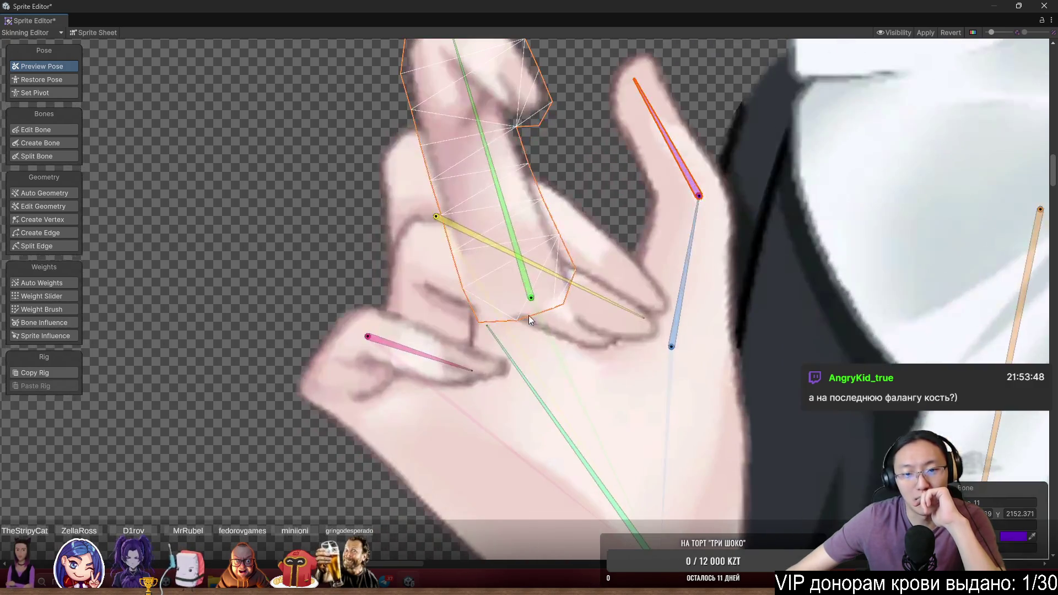
mouse_move(606, 303)
mouse_down()
mouse_move(614, 289)
mouse_move(612, 306)
mouse_up()
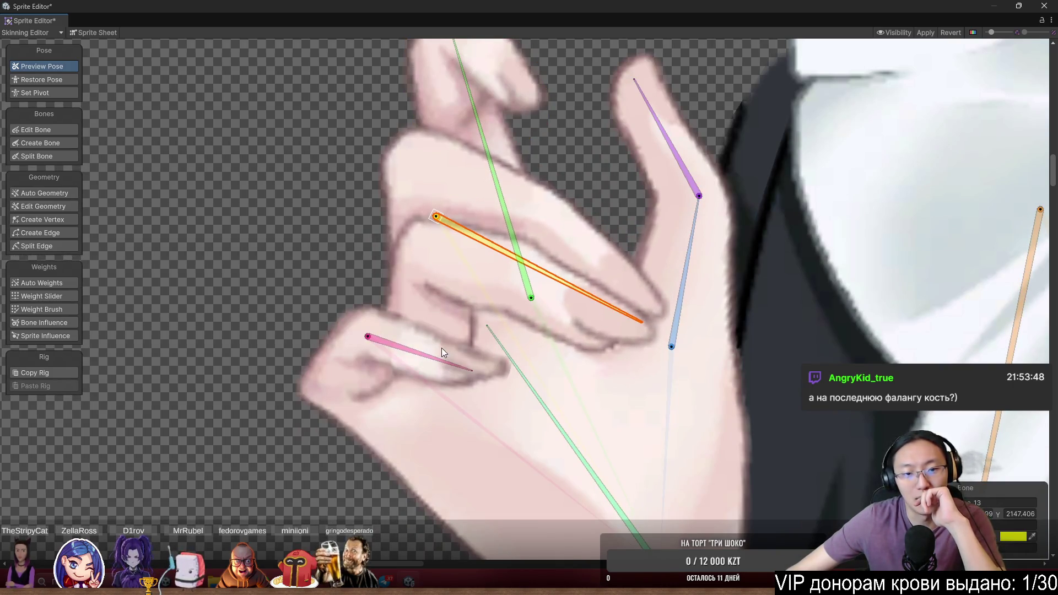
mouse_move(442, 359)
mouse_down()
mouse_move(467, 325)
mouse_move(475, 349)
mouse_move(478, 309)
mouse_up()
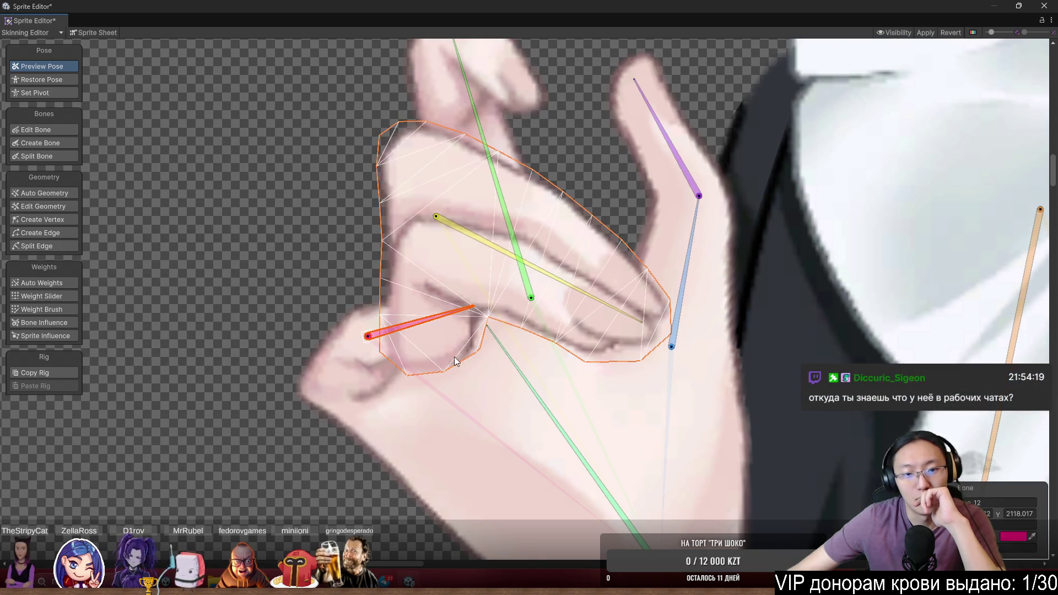
scroll(455, 362, up, 3)
In Edit Geometry, pull the thumb mesh's bottom vertex and lower-left edge down
click(44, 206)
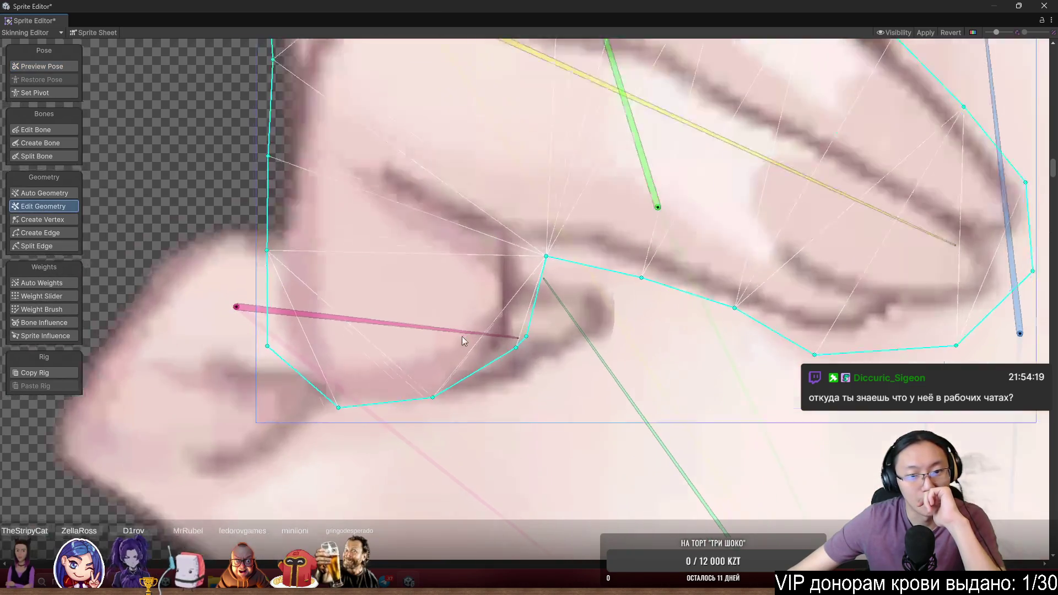
scroll(466, 337, up, 2)
drag(424, 415, 419, 439)
mouse_move(298, 428)
mouse_down()
mouse_move(290, 437)
mouse_move(300, 432)
mouse_up()
Select the palm sprite and drag its outline vertices to fit the hand
scroll(458, 369, down, 5)
drag(464, 342, 470, 300)
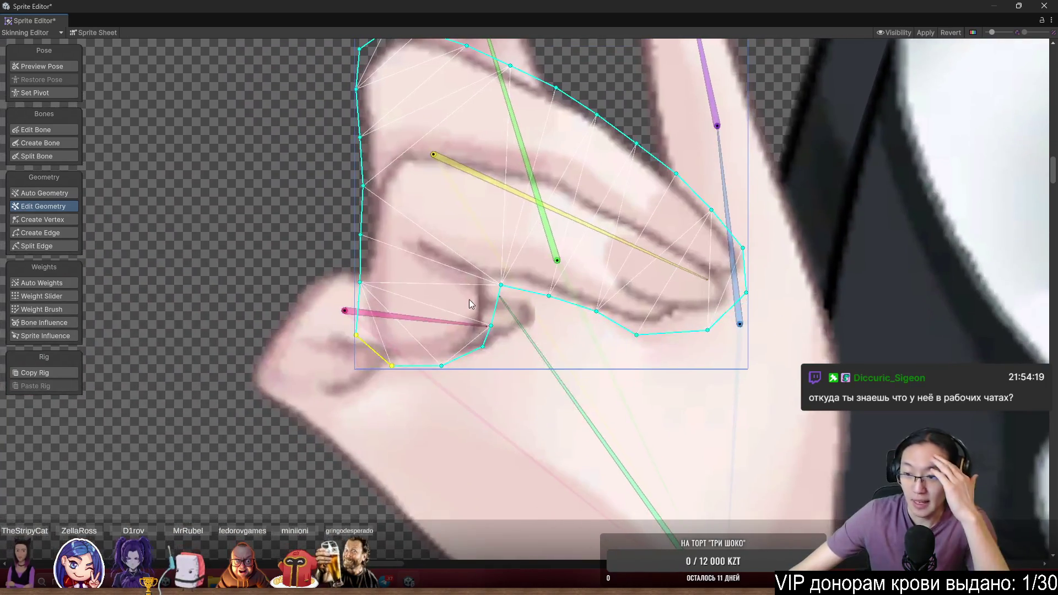
scroll(468, 276, down, 5)
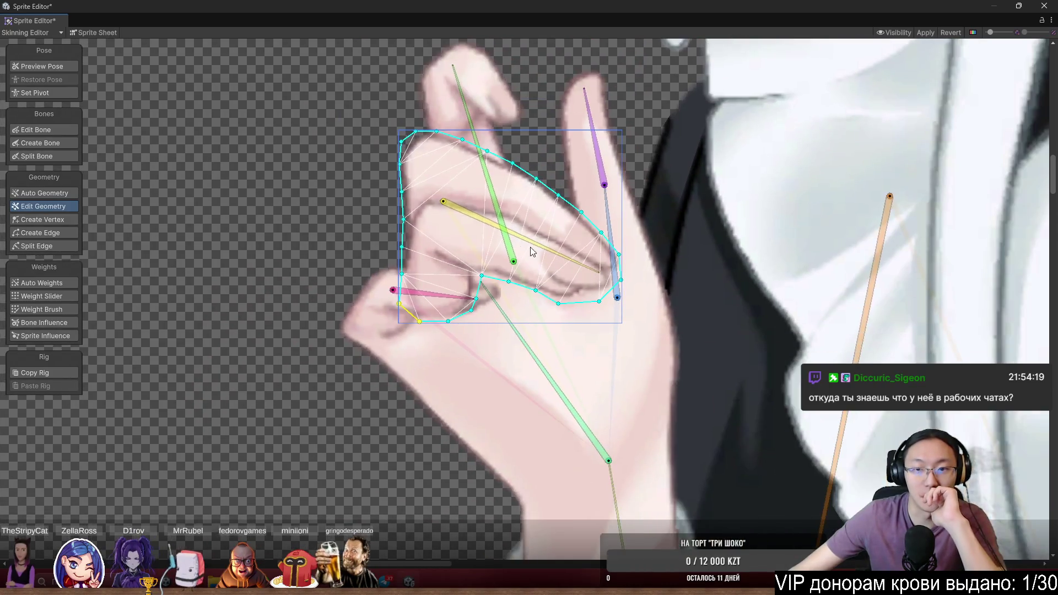
drag(584, 341, 458, 316)
click(352, 362)
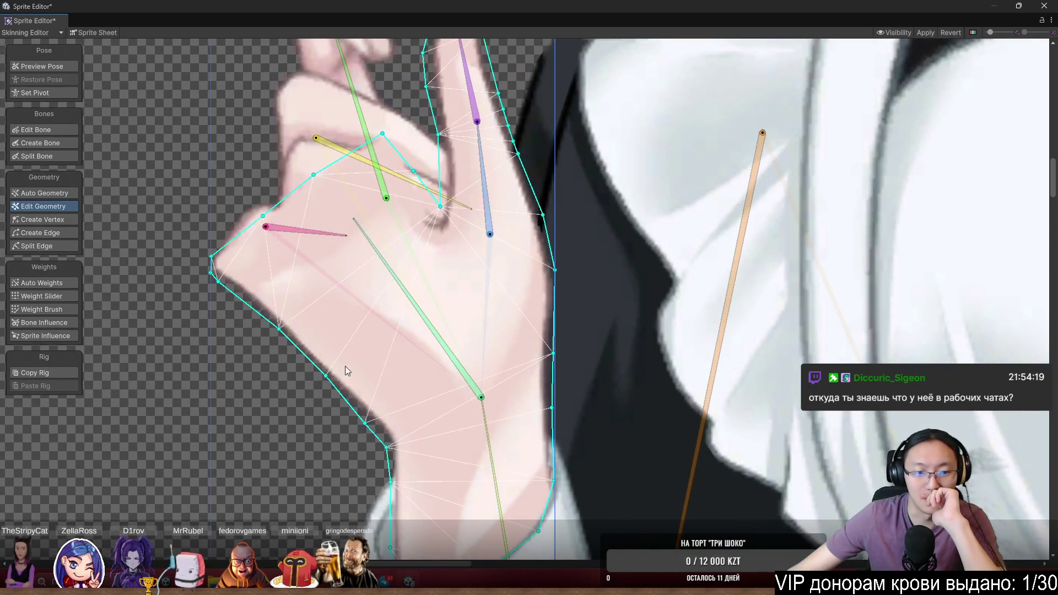
scroll(325, 368, up, 7)
drag(350, 381, 341, 387)
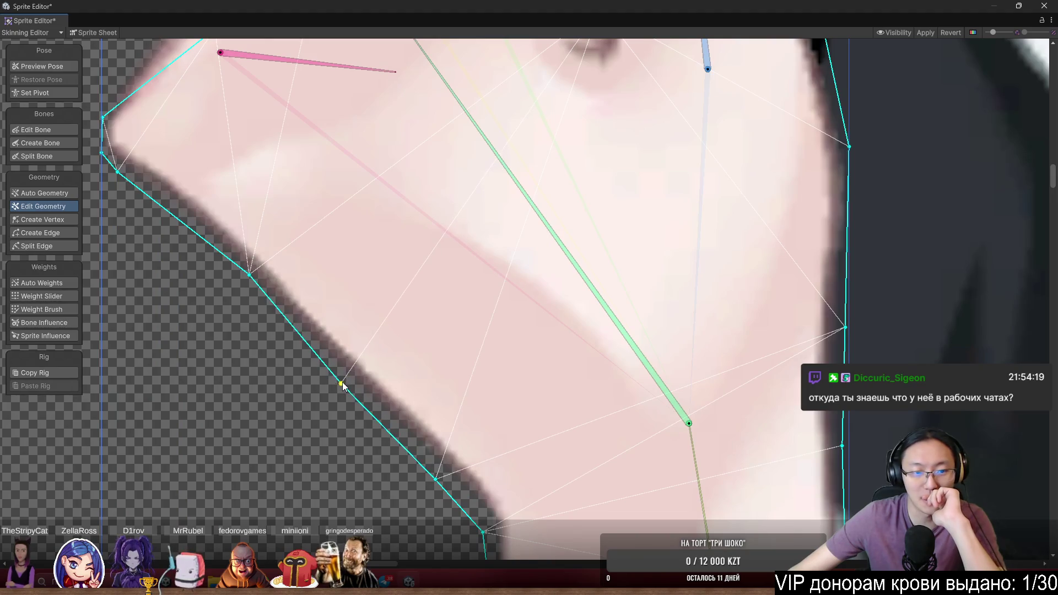
drag(248, 278, 481, 446)
scroll(482, 447, down, 3)
scroll(544, 401, down, 3)
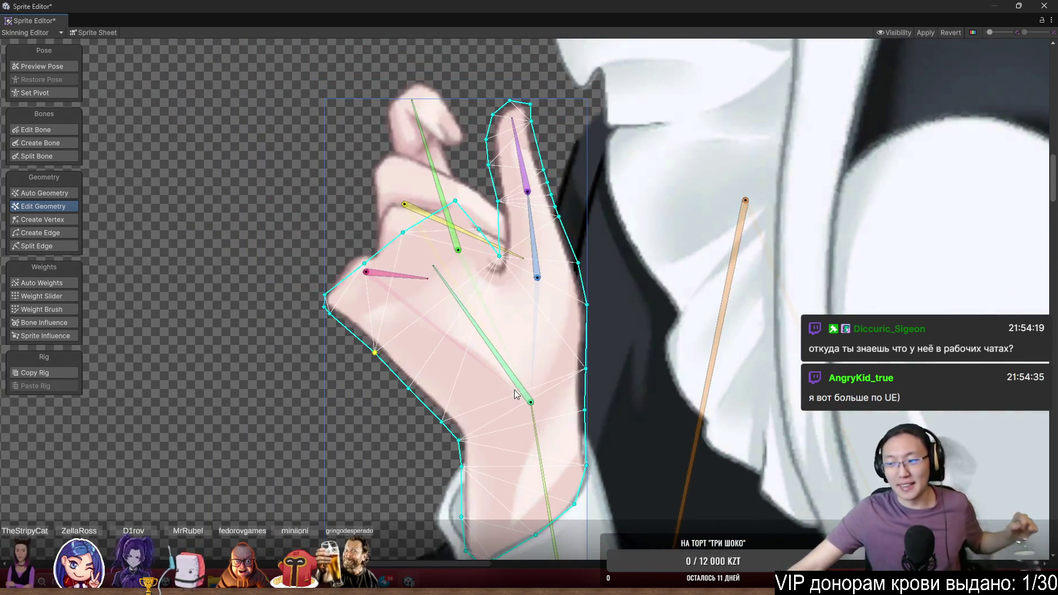
scroll(532, 231, down, 5)
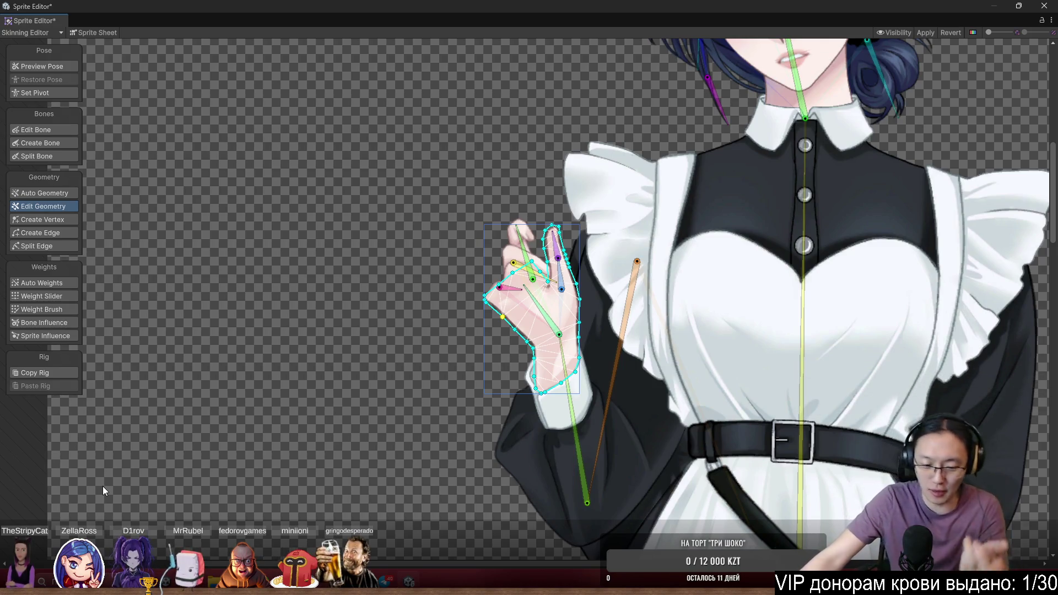
Select the body sprite and switch to the Weight Brush
scroll(633, 312, down, 1)
scroll(633, 311, down, 3)
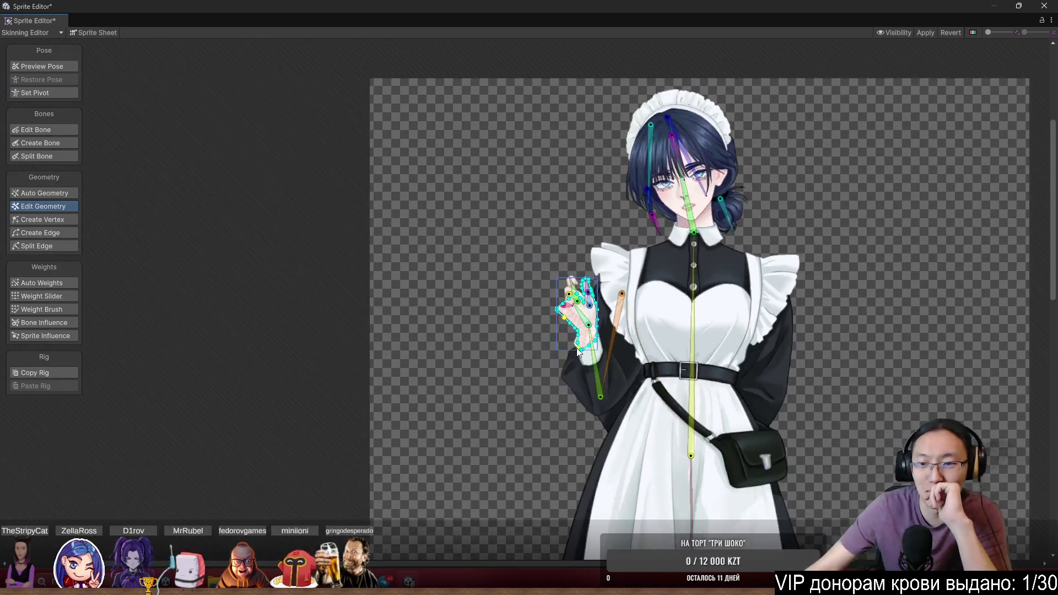
scroll(874, 366, up, 5)
click(656, 375)
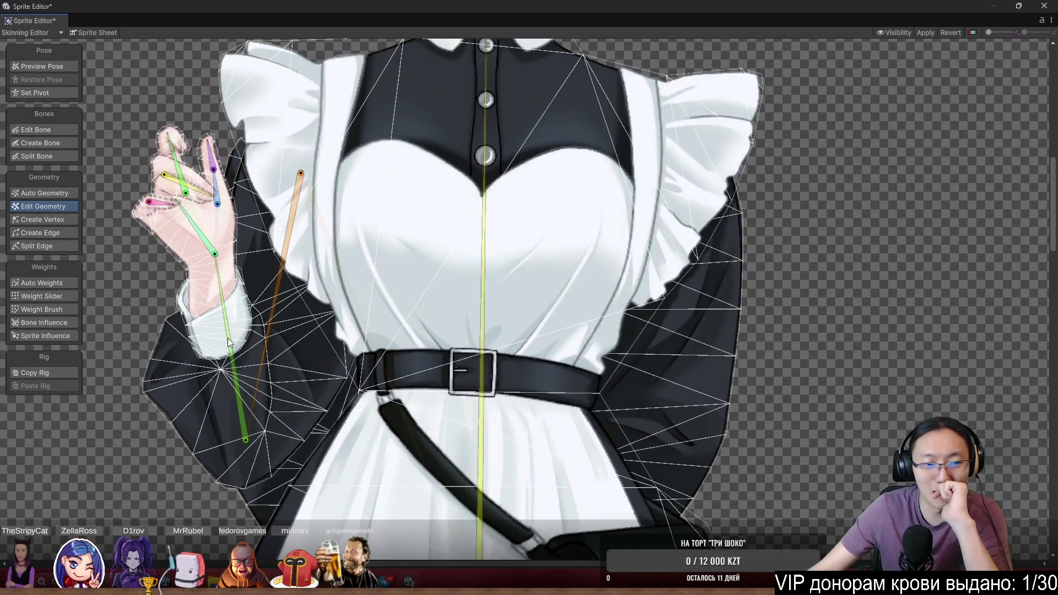
scroll(225, 337, up, 4)
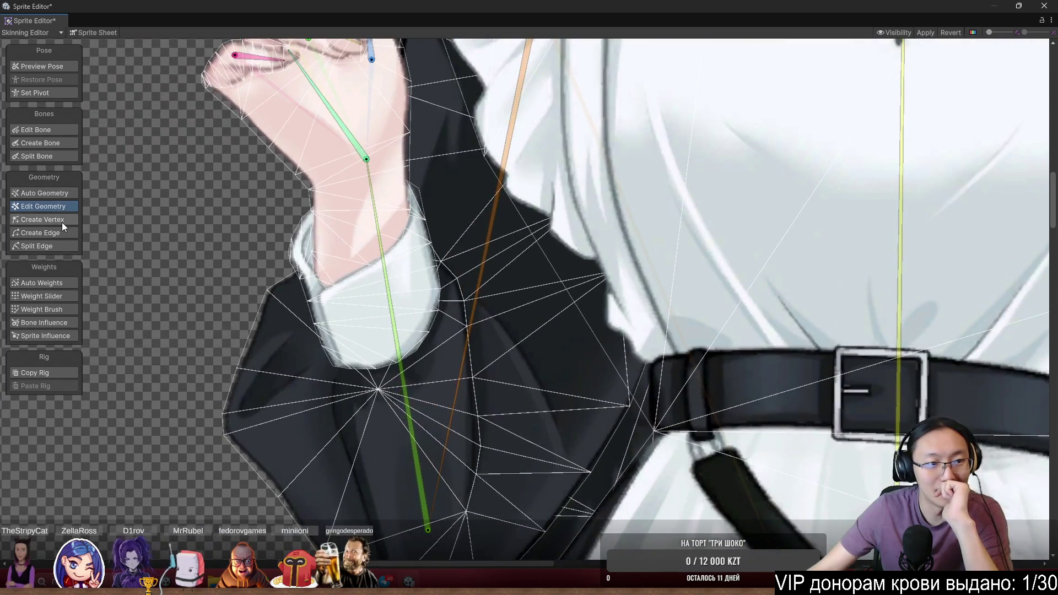
click(45, 309)
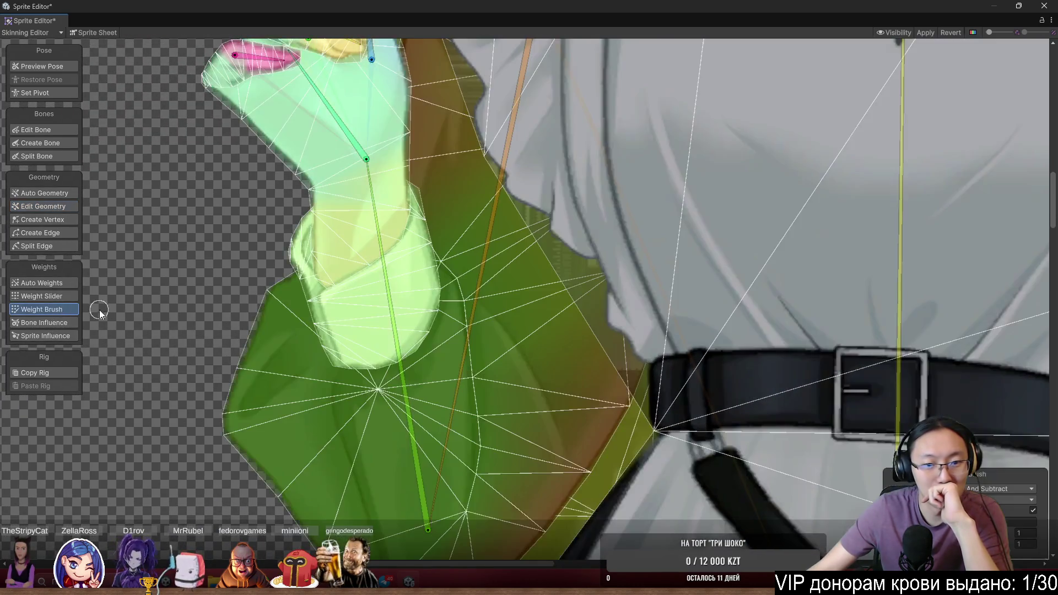
Select the sleeve sprite under the raised hand and switch to Preview Pose to test it
scroll(400, 307, up, 1)
scroll(381, 299, up, 5)
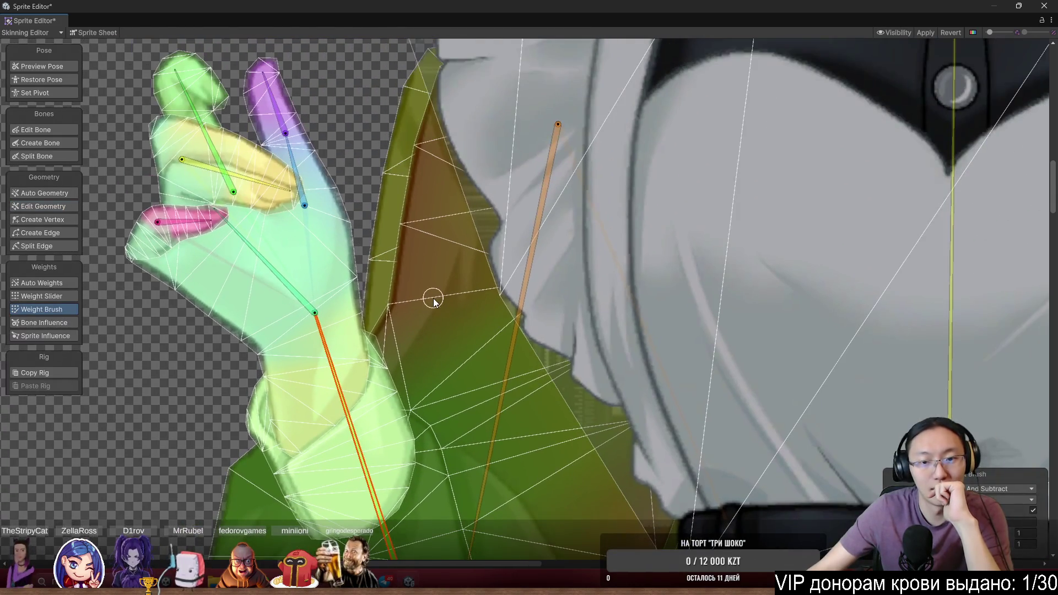
click(432, 298)
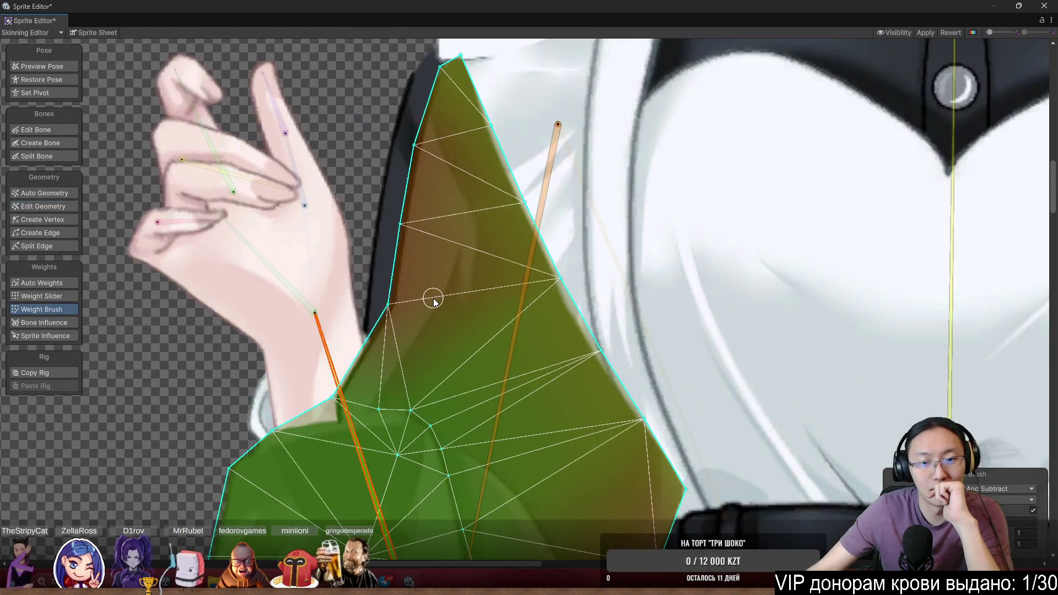
scroll(425, 310, up, 4)
mouse_move(381, 355)
mouse_down()
mouse_move(472, 283)
mouse_move(456, 267)
mouse_move(501, 144)
mouse_move(482, 156)
mouse_move(435, 287)
mouse_move(477, 275)
mouse_move(441, 280)
mouse_move(463, 270)
mouse_move(478, 328)
mouse_move(444, 290)
mouse_move(463, 286)
mouse_up()
scroll(505, 320, down, 3)
click(76, 63)
With Create Vertex, raise the sleeve mesh's top-left and top-right vertices over the tip
click(42, 296)
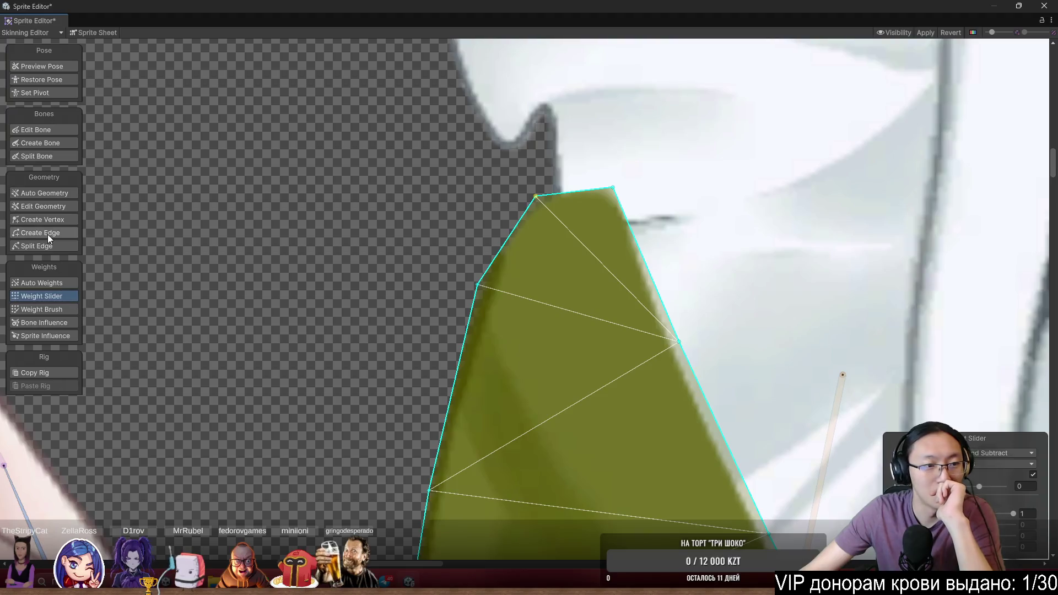
click(49, 220)
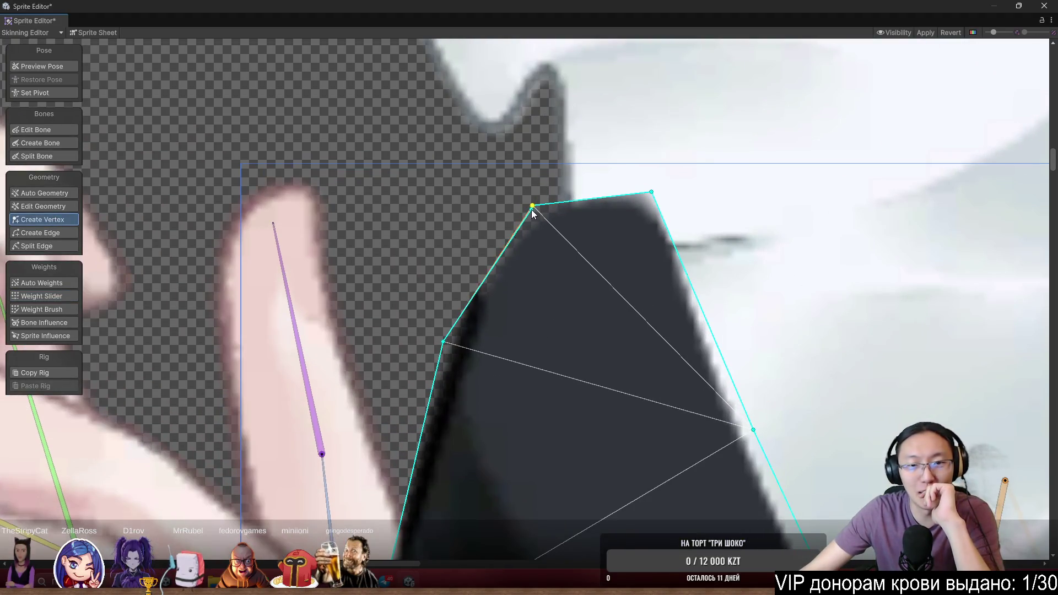
mouse_move(533, 207)
mouse_down()
mouse_move(489, 191)
mouse_move(499, 192)
mouse_up()
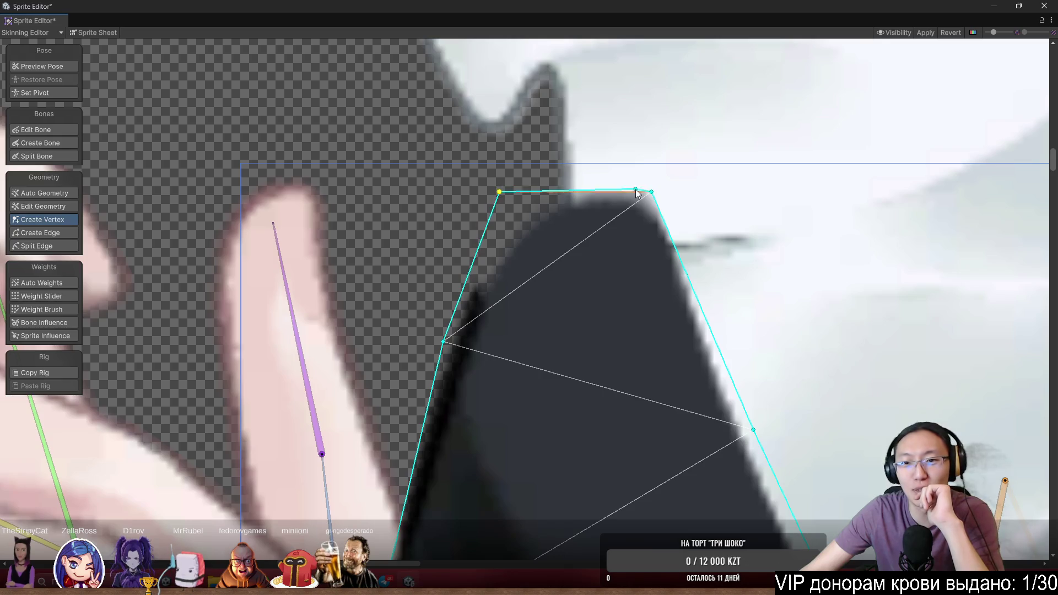
drag(653, 193, 661, 165)
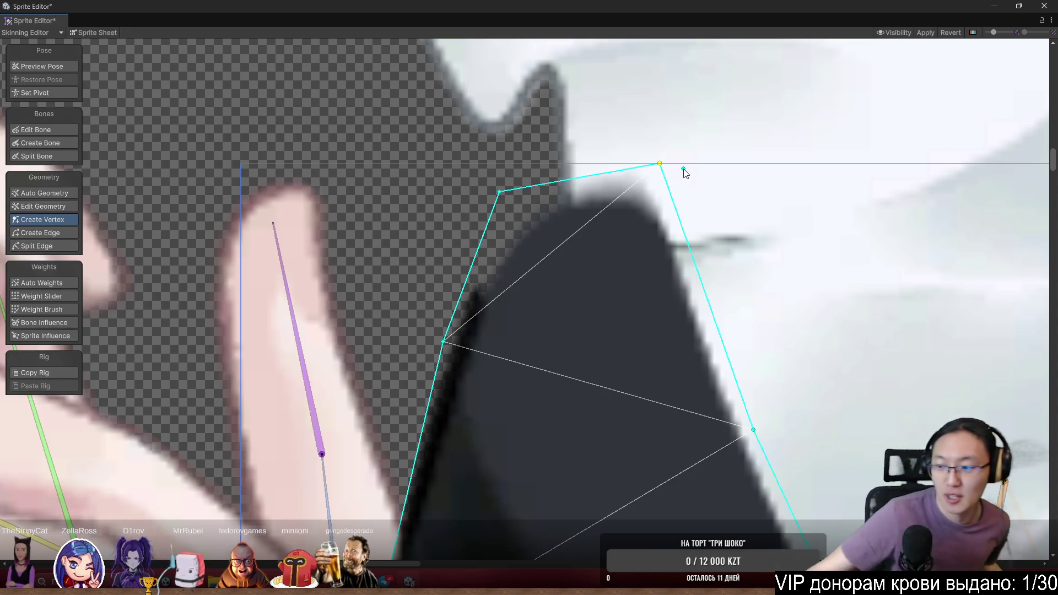
scroll(521, 164, down, 10)
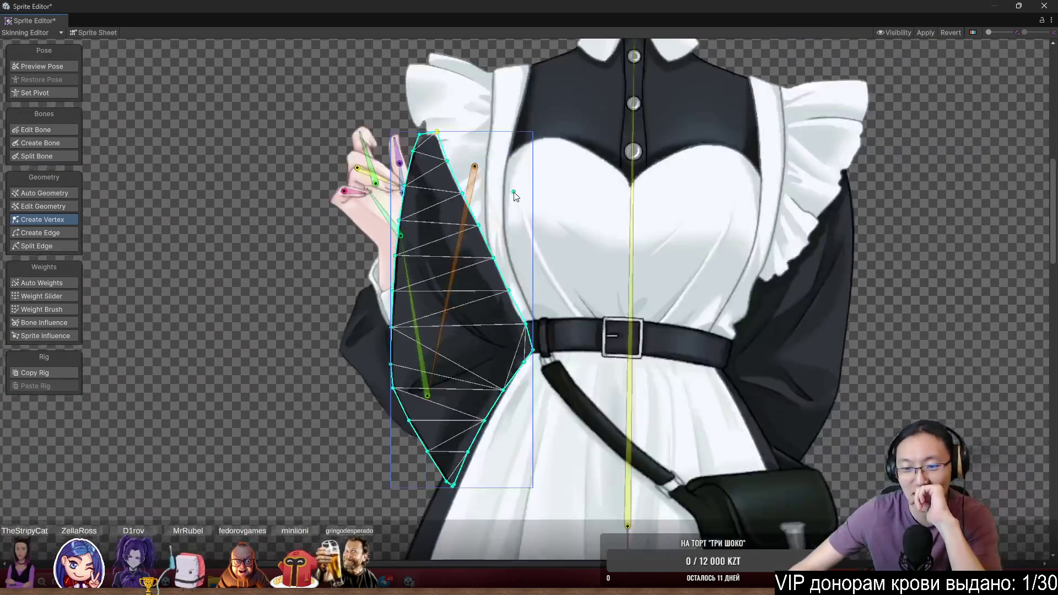
scroll(801, 345, up, 1)
drag(802, 345, 680, 341)
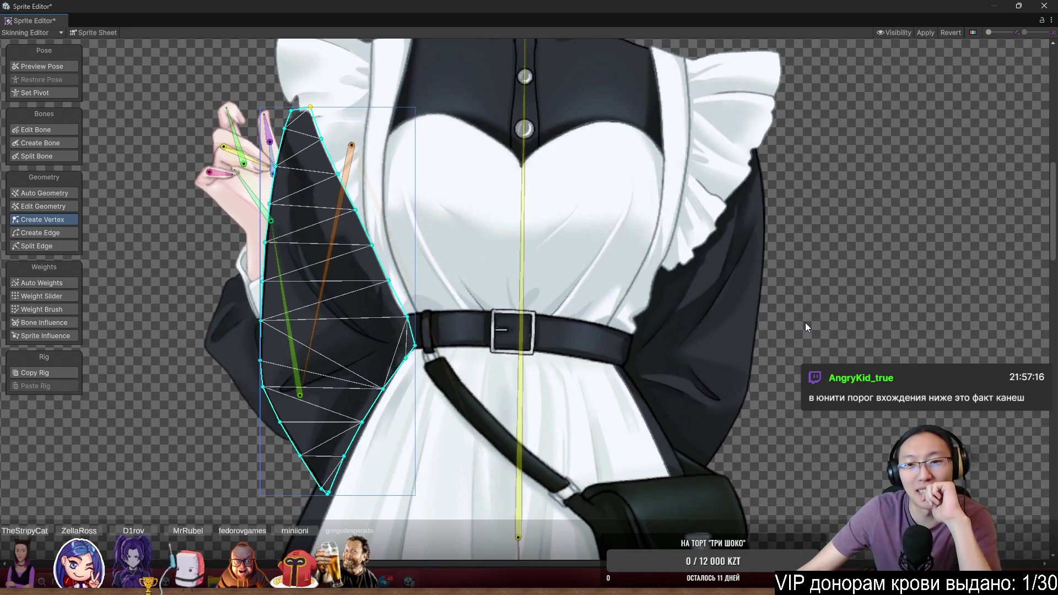
scroll(794, 196, up, 6)
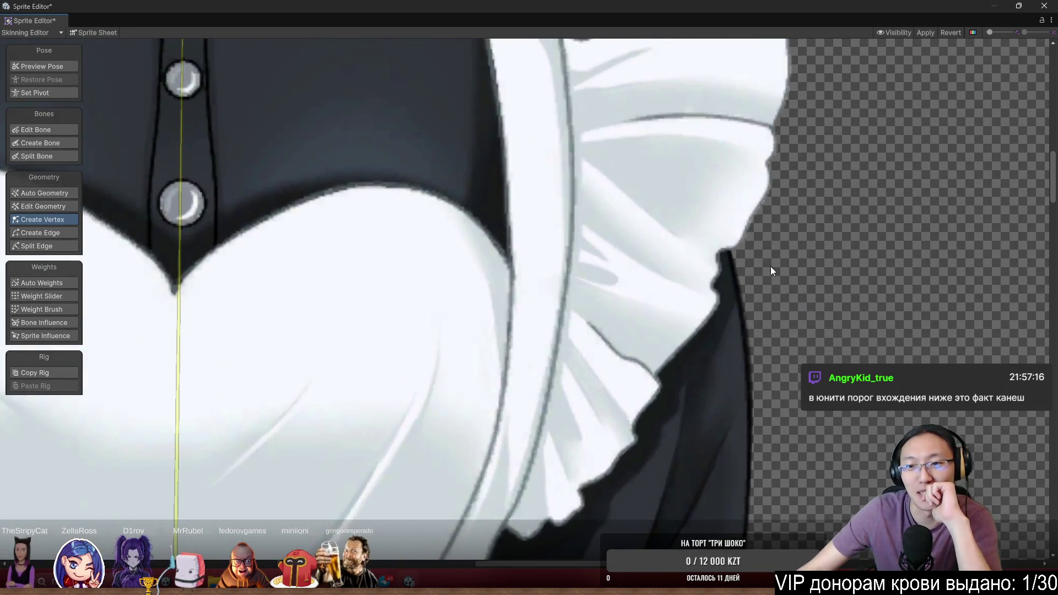
scroll(848, 443, up, 3)
scroll(847, 444, up, 4)
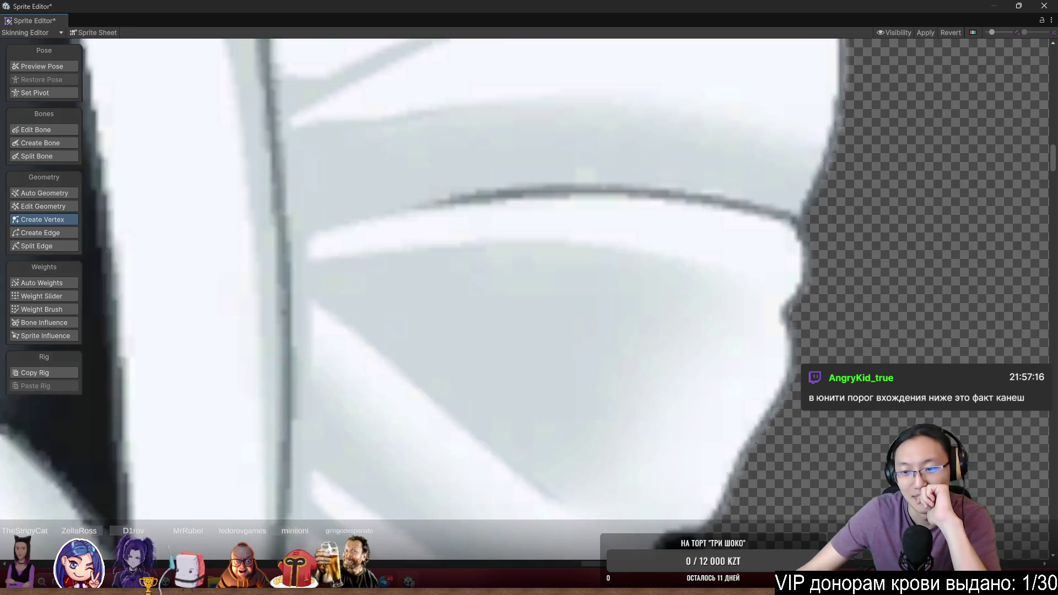
scroll(849, 441, down, 8)
scroll(849, 441, up, 4)
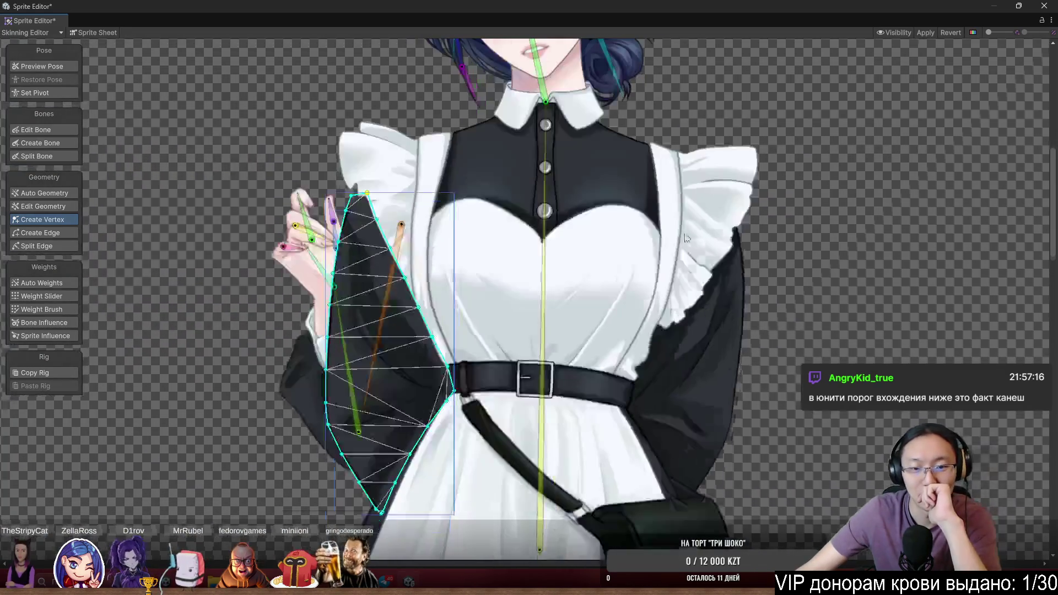
scroll(676, 255, down, 5)
scroll(599, 173, up, 8)
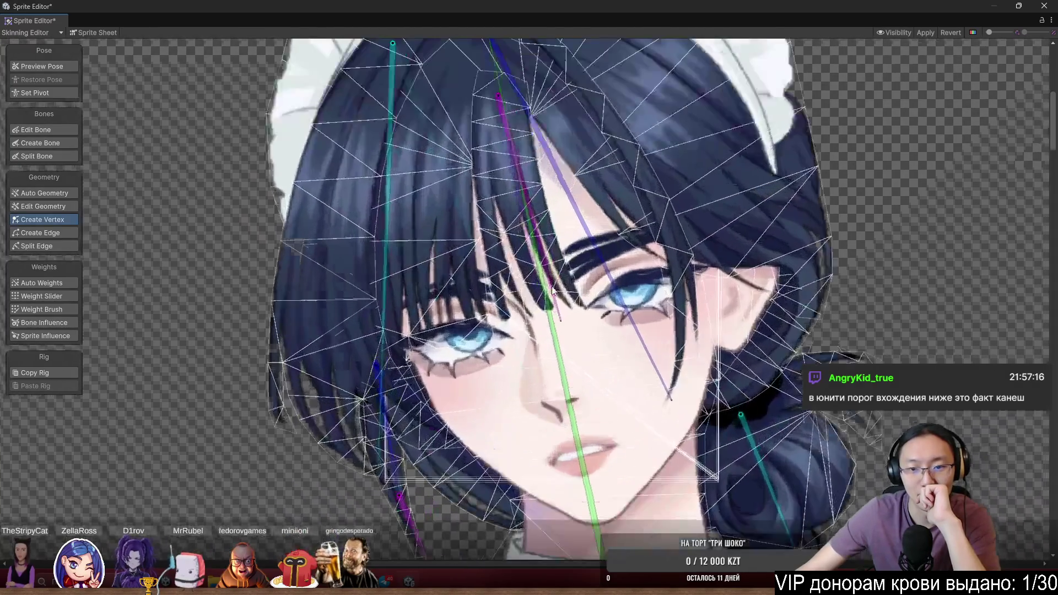
scroll(579, 223, down, 5)
scroll(550, 338, up, 7)
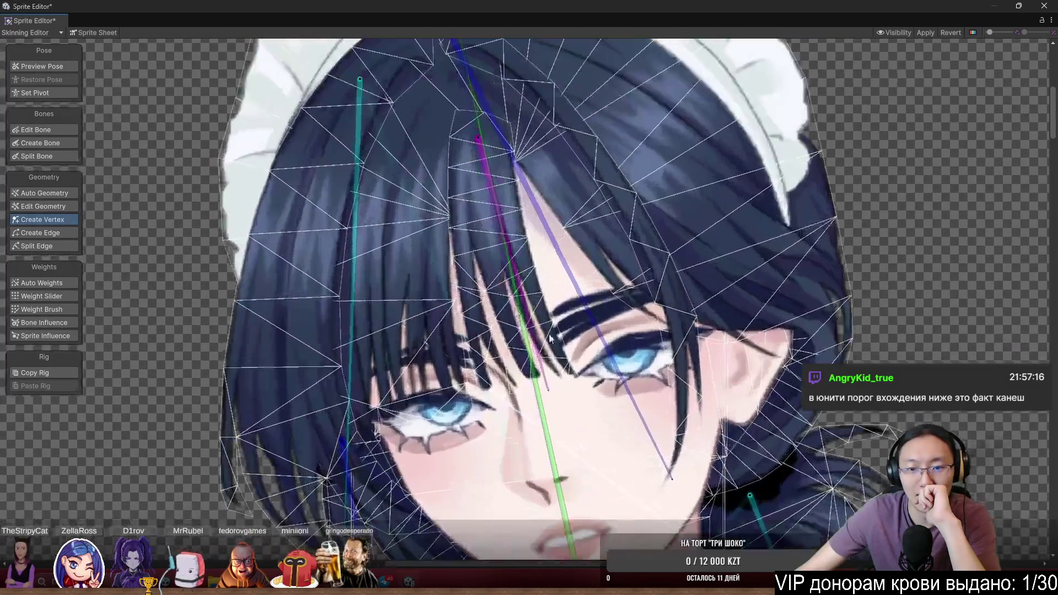
Select the side hair strand sprite in Weight Brush and rotate the head bone to test it
click(687, 296)
click(651, 237)
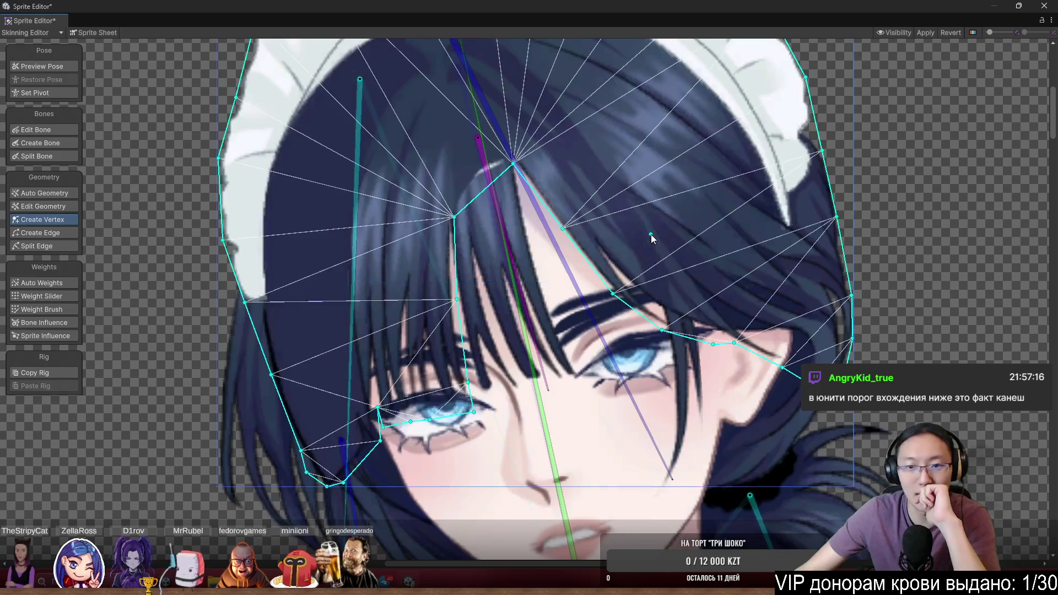
key(shift+n)
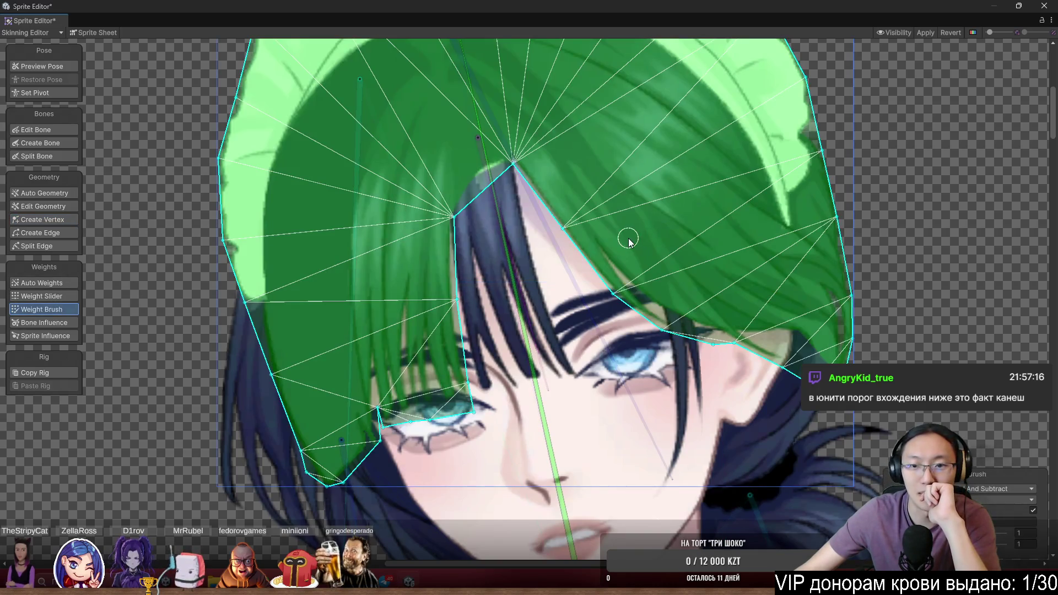
click(629, 238)
click(642, 229)
scroll(642, 229, up, 1)
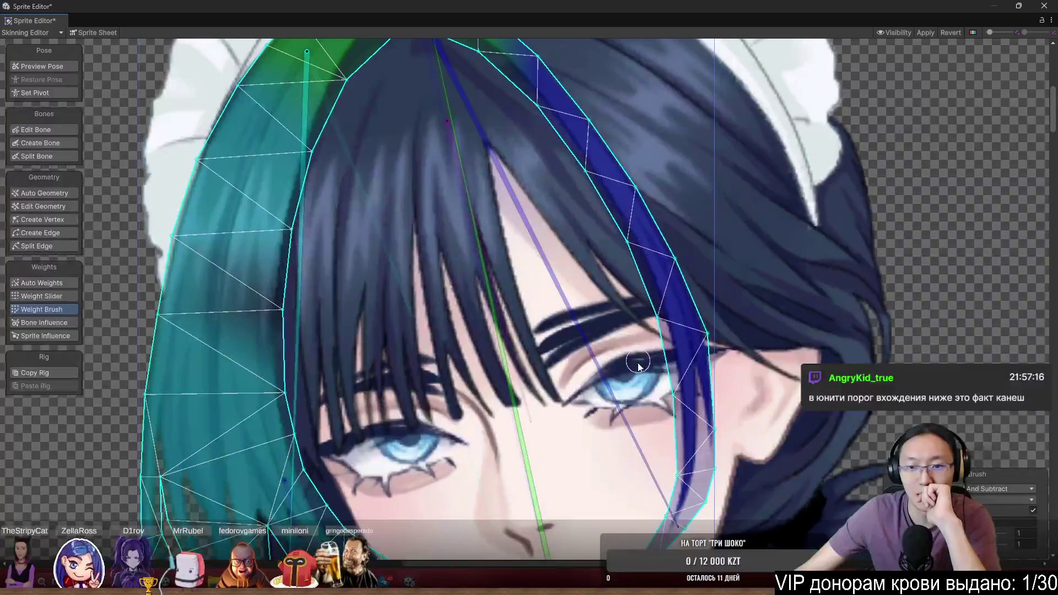
click(611, 394)
scroll(592, 400, down, 3)
mouse_move(594, 400)
mouse_down()
mouse_move(618, 406)
mouse_move(631, 440)
mouse_up()
drag(589, 474, 590, 475)
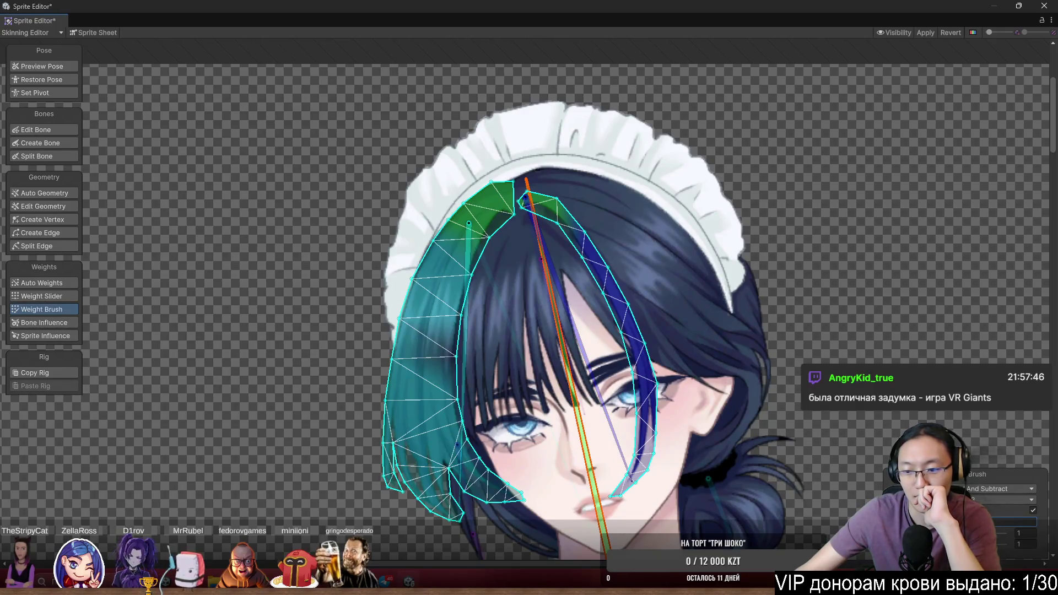
Set the weight brush to Smooth and brush up and down the blue hair strip
click(992, 490)
click(991, 518)
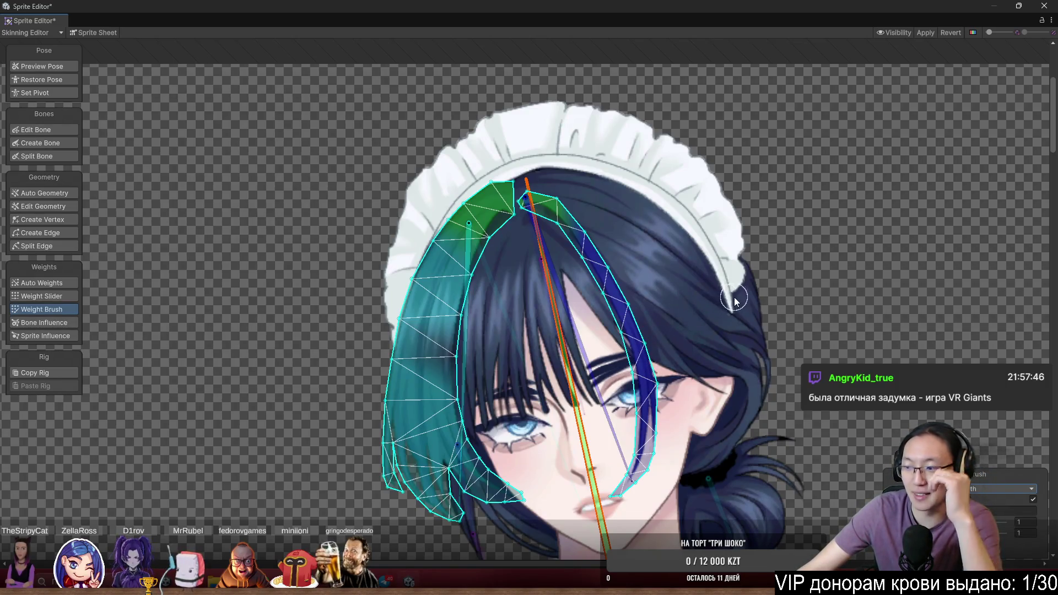
scroll(655, 339, up, 2)
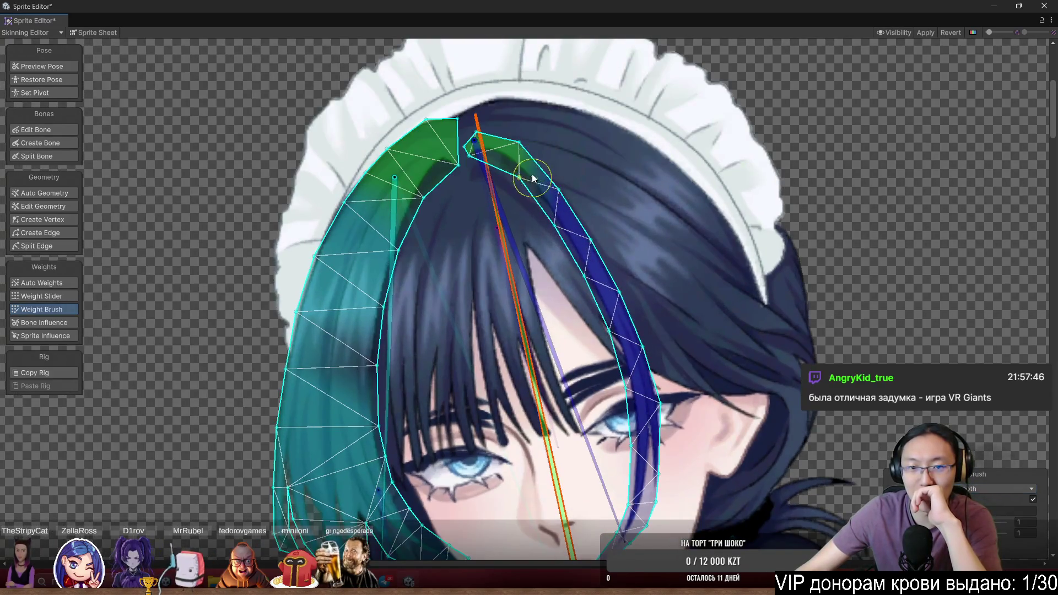
mouse_move(537, 145)
mouse_down()
mouse_move(538, 130)
mouse_move(551, 259)
mouse_move(599, 327)
mouse_up()
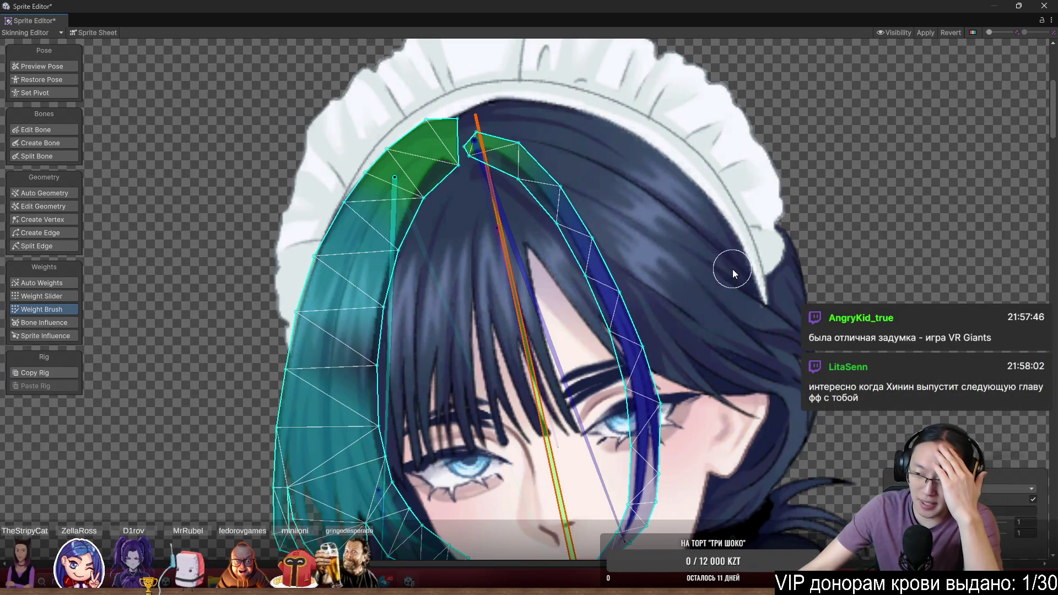
scroll(712, 269, up, 2)
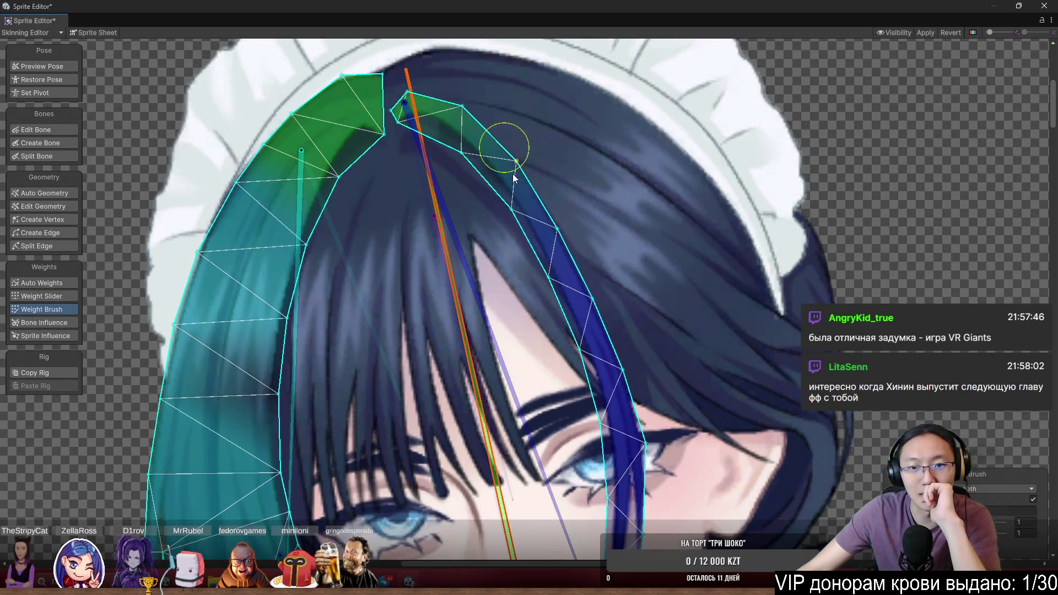
drag(513, 175, 511, 160)
drag(554, 270, 611, 356)
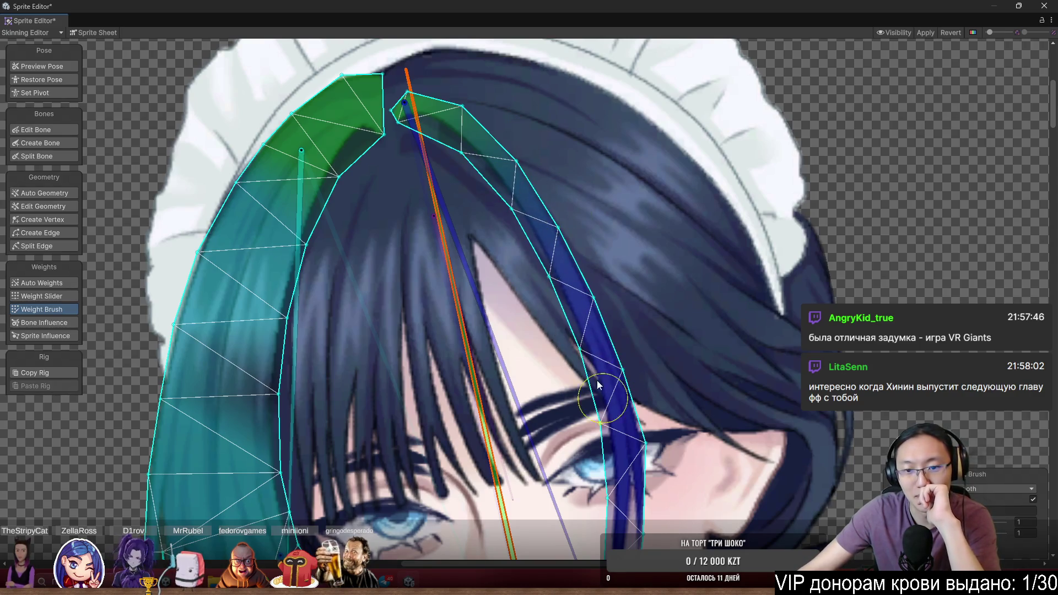
drag(572, 289, 502, 147)
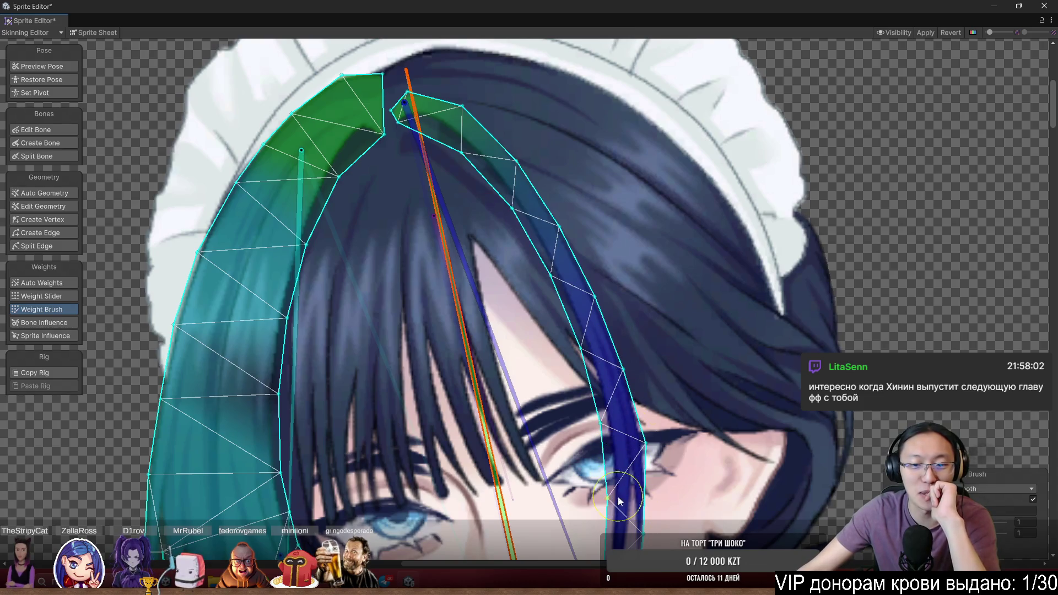
Rotate the lavender hair bone twice to check the smoothed weights
scroll(723, 458, down, 1)
scroll(722, 457, down, 5)
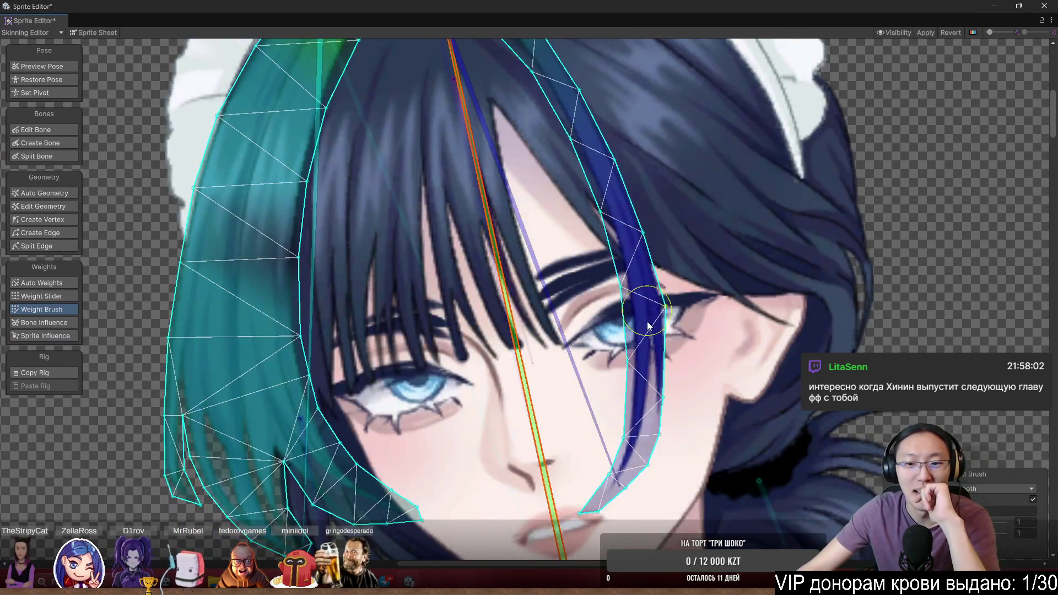
mouse_move(580, 394)
mouse_down()
mouse_move(637, 377)
mouse_move(653, 409)
mouse_move(654, 399)
mouse_up()
scroll(628, 334, up, 2)
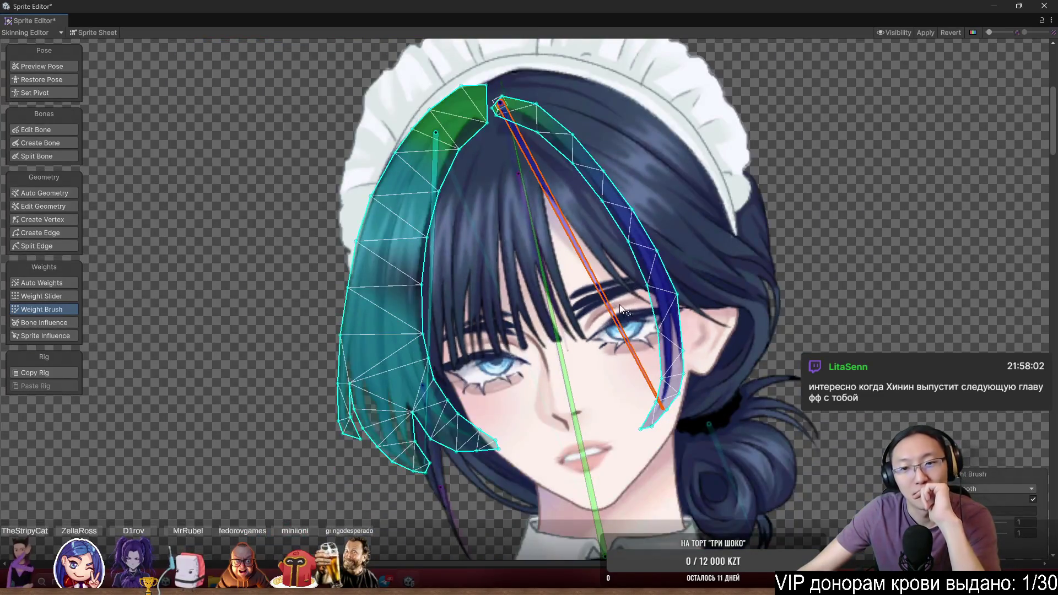
mouse_move(620, 304)
mouse_down()
mouse_move(659, 405)
mouse_move(693, 400)
mouse_move(683, 421)
mouse_move(705, 408)
mouse_move(680, 417)
mouse_move(661, 380)
mouse_up()
scroll(650, 314, up, 1)
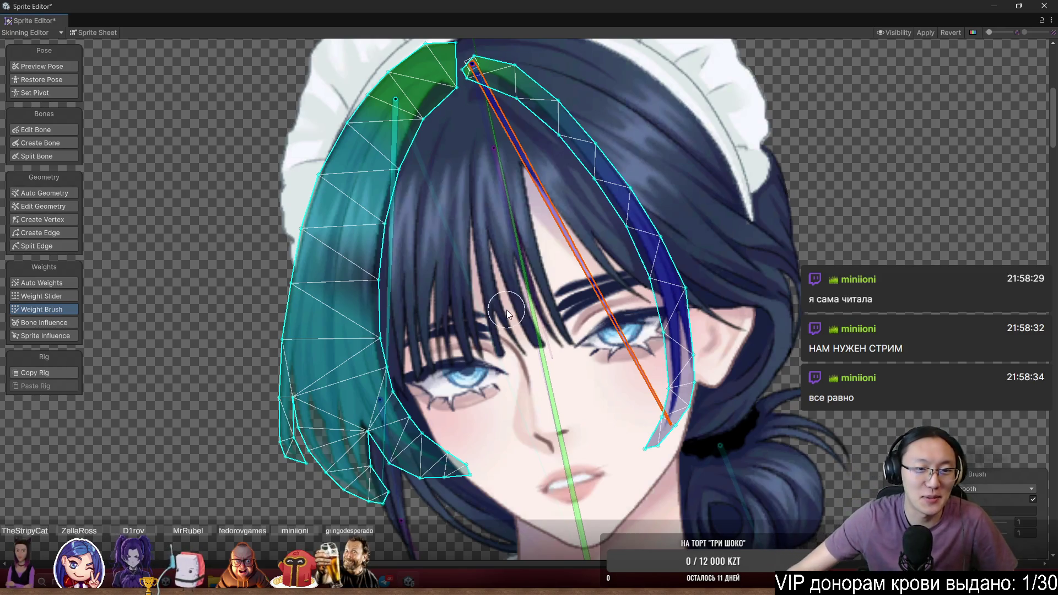
scroll(499, 300, up, 1)
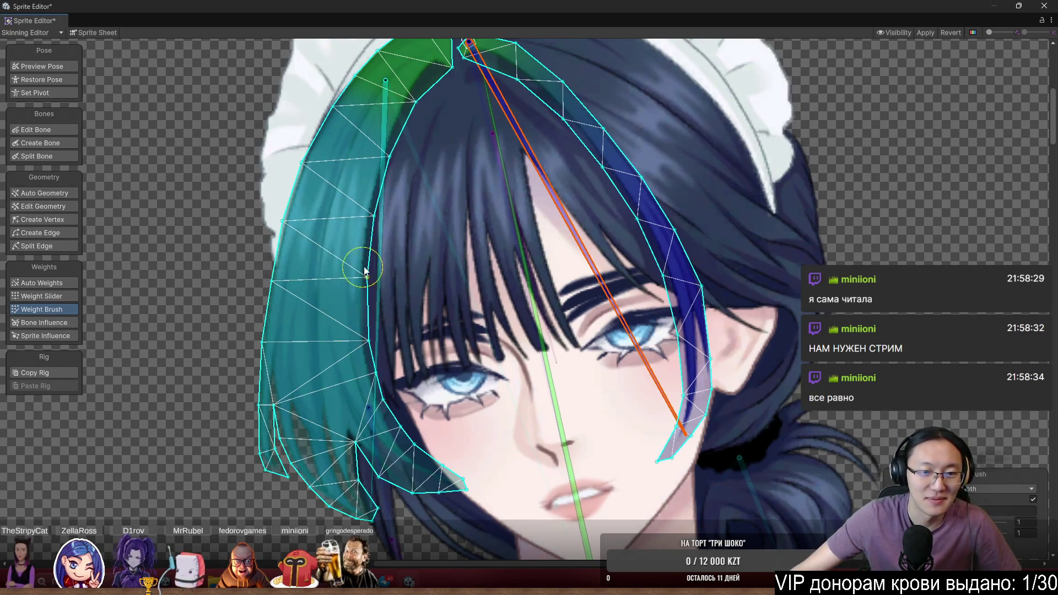
Select the left hair strand's bone and paint its weight along the whole strand mesh
drag(442, 298, 596, 359)
click(535, 395)
mouse_move(535, 394)
mouse_down()
mouse_move(575, 399)
mouse_move(607, 260)
mouse_up()
drag(494, 130, 461, 407)
mouse_move(609, 404)
mouse_down()
mouse_move(594, 390)
mouse_move(594, 201)
mouse_move(574, 193)
mouse_move(577, 259)
mouse_up()
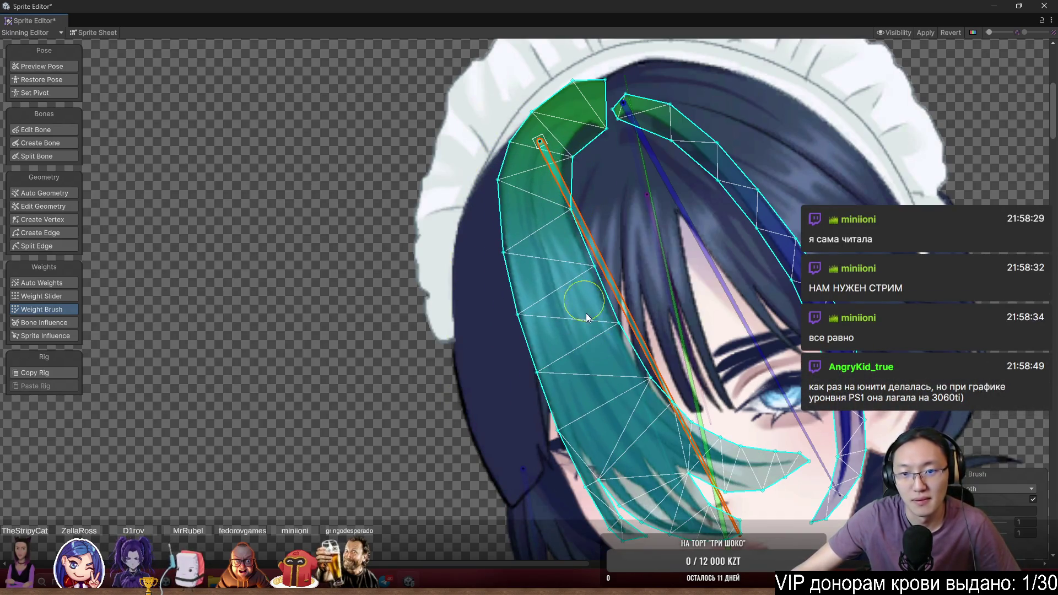
mouse_move(586, 313)
mouse_down()
mouse_move(540, 338)
mouse_move(510, 314)
mouse_move(536, 327)
mouse_up()
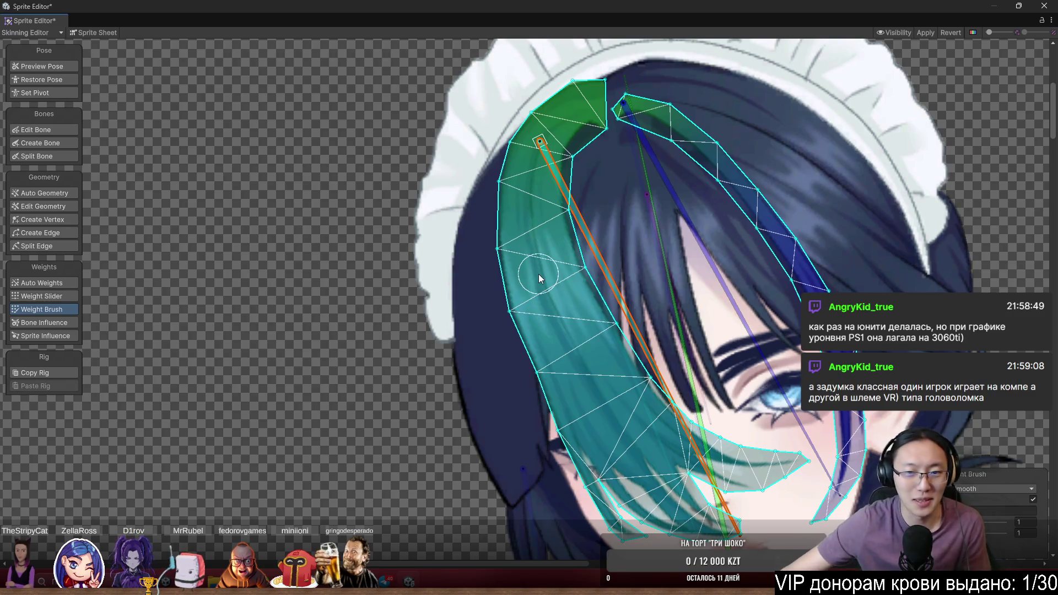
Swing the left hair bone back and forth to test the strand's deformation
mouse_move(642, 346)
mouse_down()
mouse_move(612, 397)
mouse_move(520, 438)
mouse_move(602, 422)
mouse_move(640, 369)
mouse_move(614, 365)
mouse_move(560, 448)
mouse_move(503, 483)
mouse_move(592, 475)
mouse_move(521, 455)
mouse_up()
scroll(637, 381, down, 2)
scroll(597, 328, up, 2)
mouse_move(539, 458)
mouse_down()
mouse_move(526, 485)
mouse_move(518, 450)
mouse_up()
scroll(519, 450, down, 1)
scroll(582, 418, up, 3)
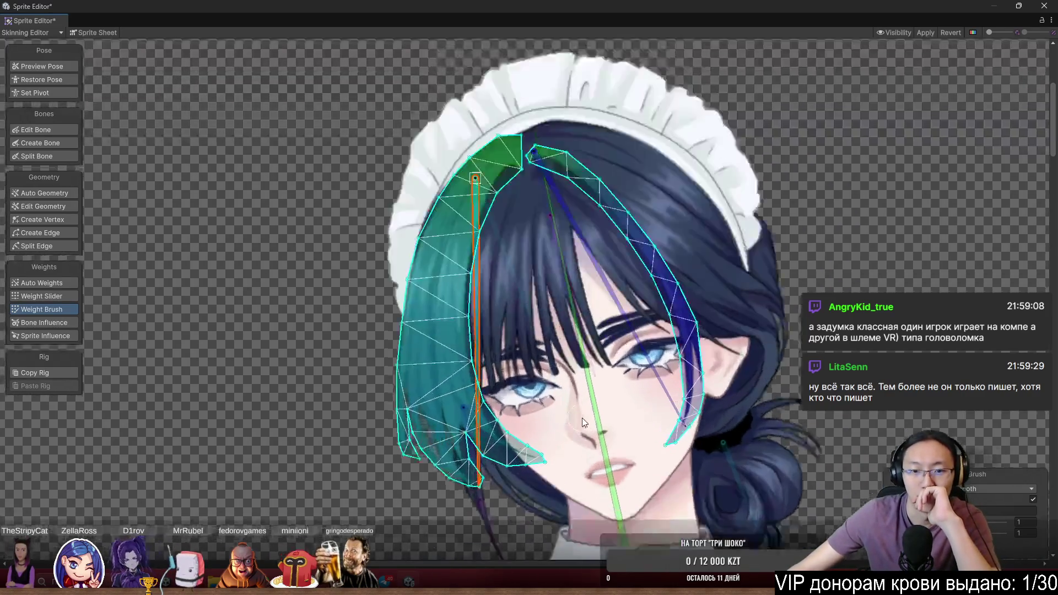
Select the front bang strand and rotate its bone several ways to preview the bending
click(550, 295)
click(537, 247)
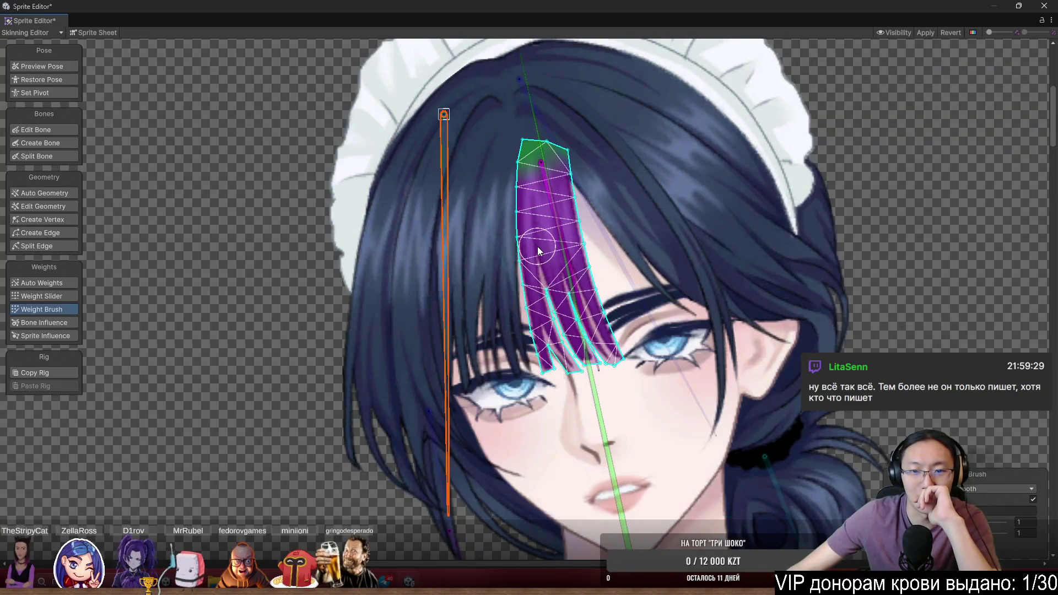
scroll(537, 246, up, 5)
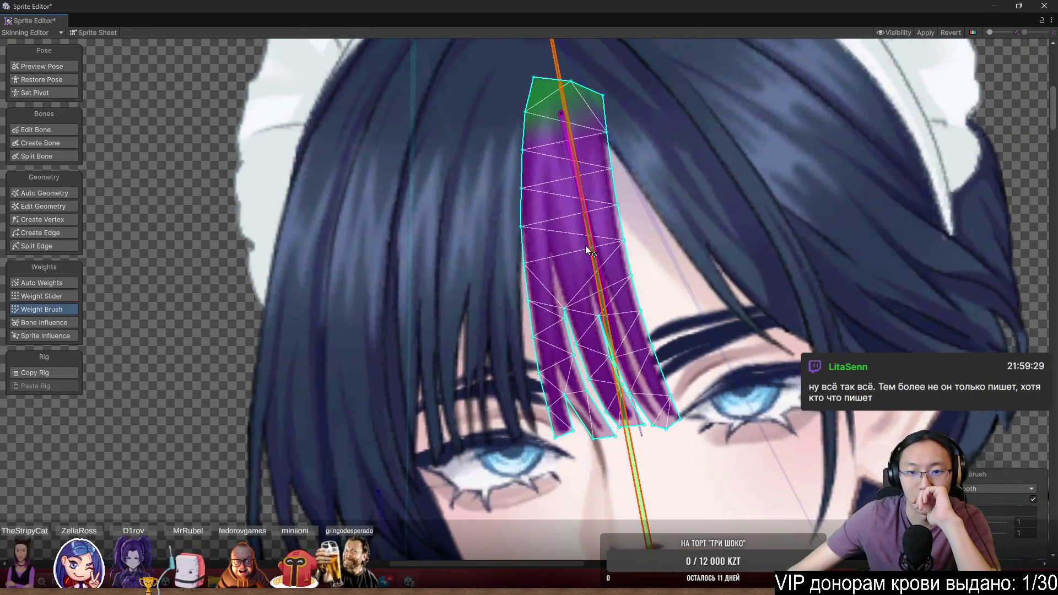
drag(585, 246, 701, 285)
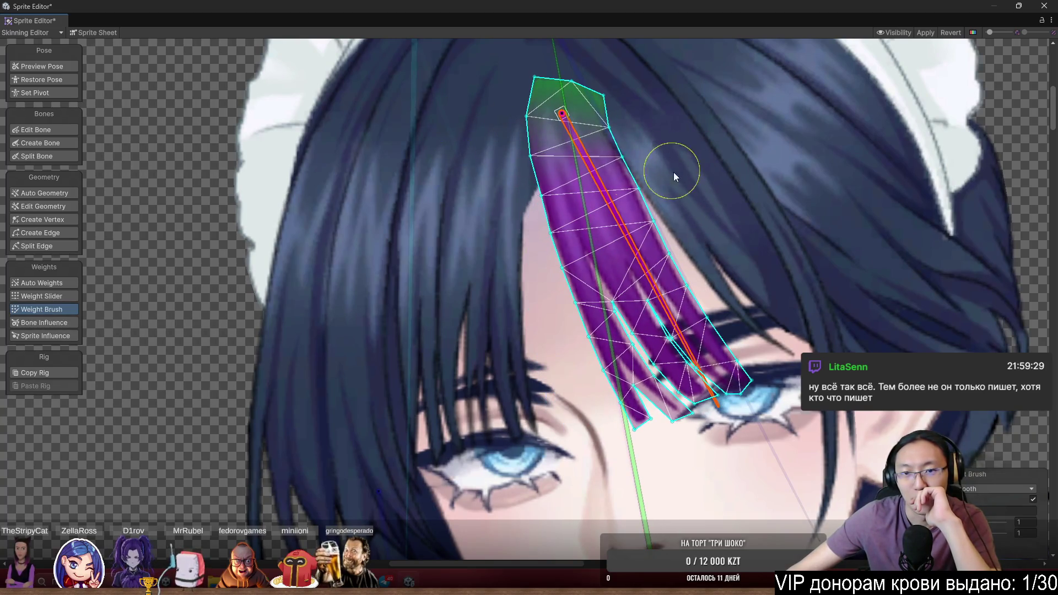
mouse_move(590, 169)
mouse_down()
mouse_move(642, 278)
mouse_move(716, 276)
mouse_up()
mouse_move(708, 200)
mouse_down()
mouse_move(842, 178)
mouse_move(680, 343)
mouse_up()
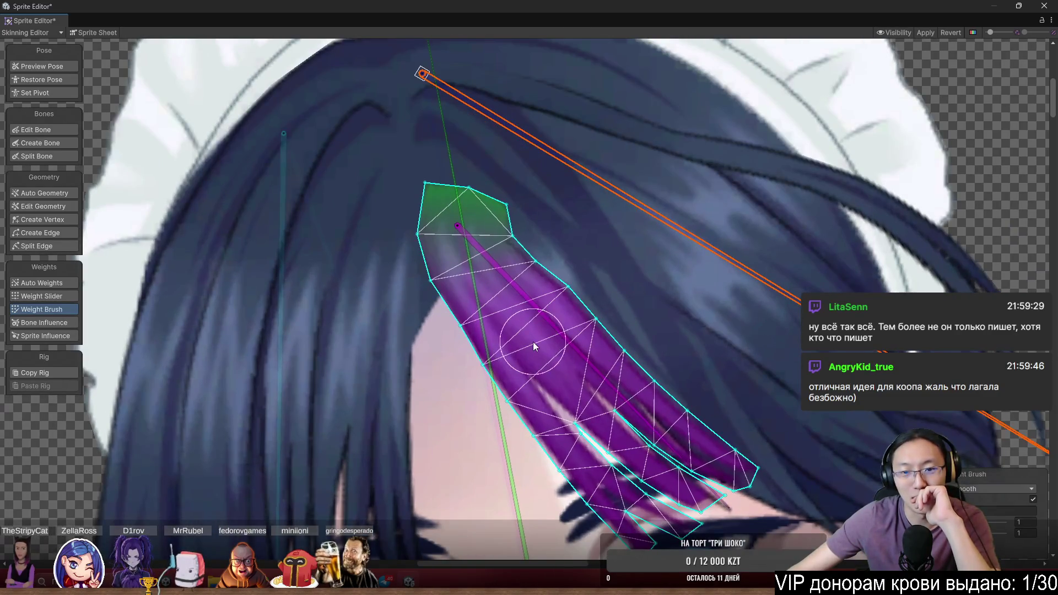
click(554, 331)
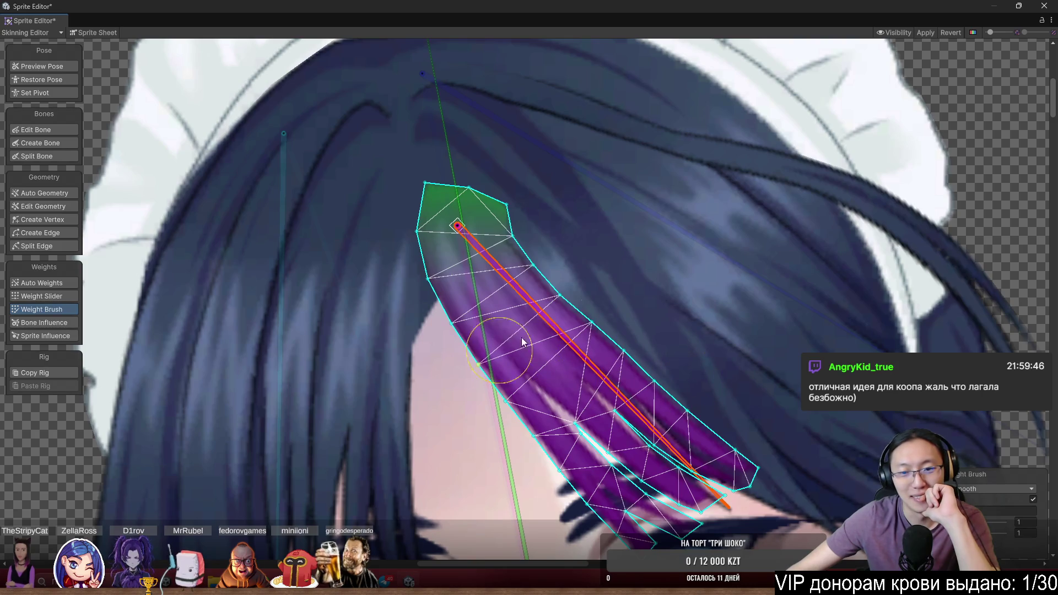
key(Escape)
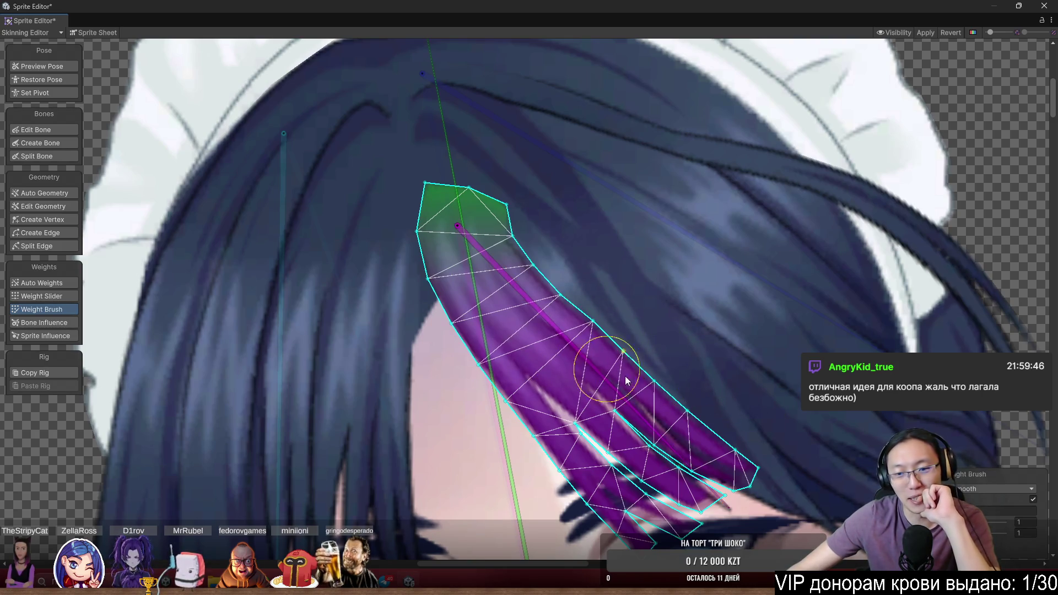
mouse_move(625, 375)
mouse_down()
mouse_move(575, 457)
mouse_move(534, 496)
mouse_move(661, 441)
mouse_move(723, 378)
mouse_up()
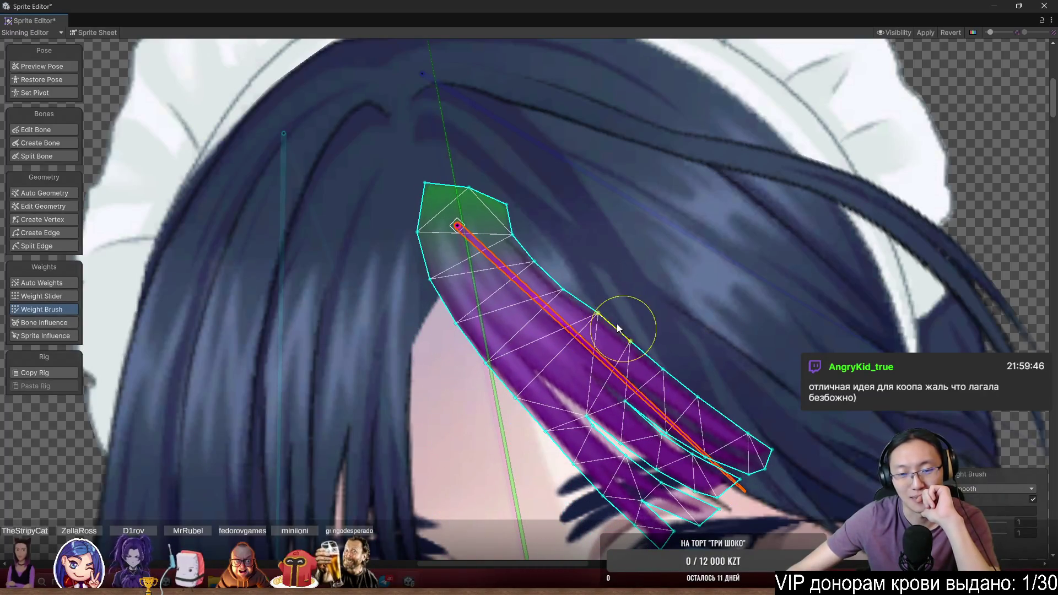
Using Add And Subtract mode, paint head bone weight from the bang strand's root to its tip
click(979, 489)
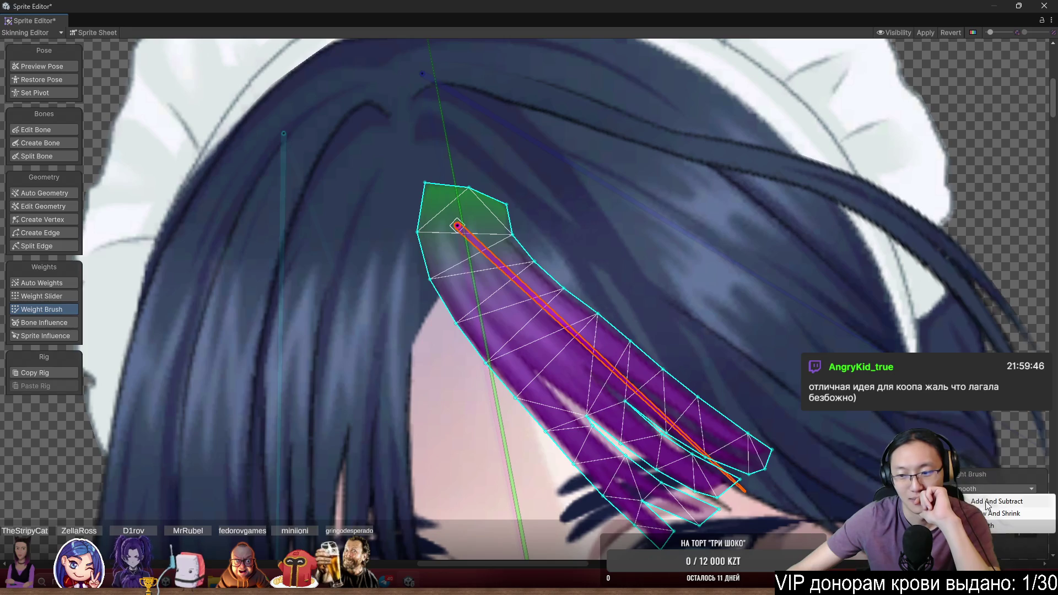
click(993, 502)
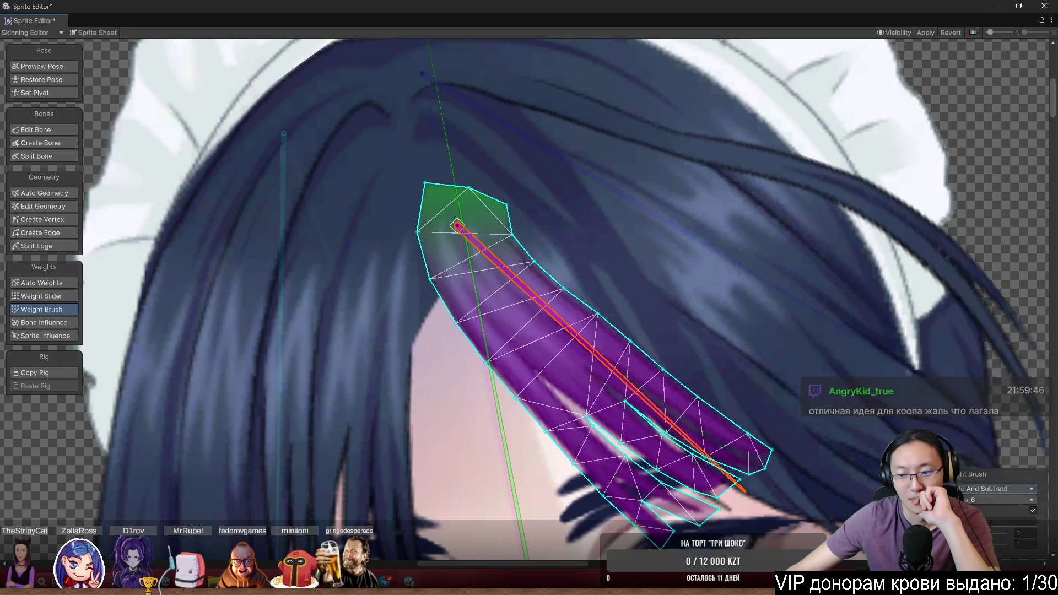
click(479, 295)
drag(531, 216, 638, 337)
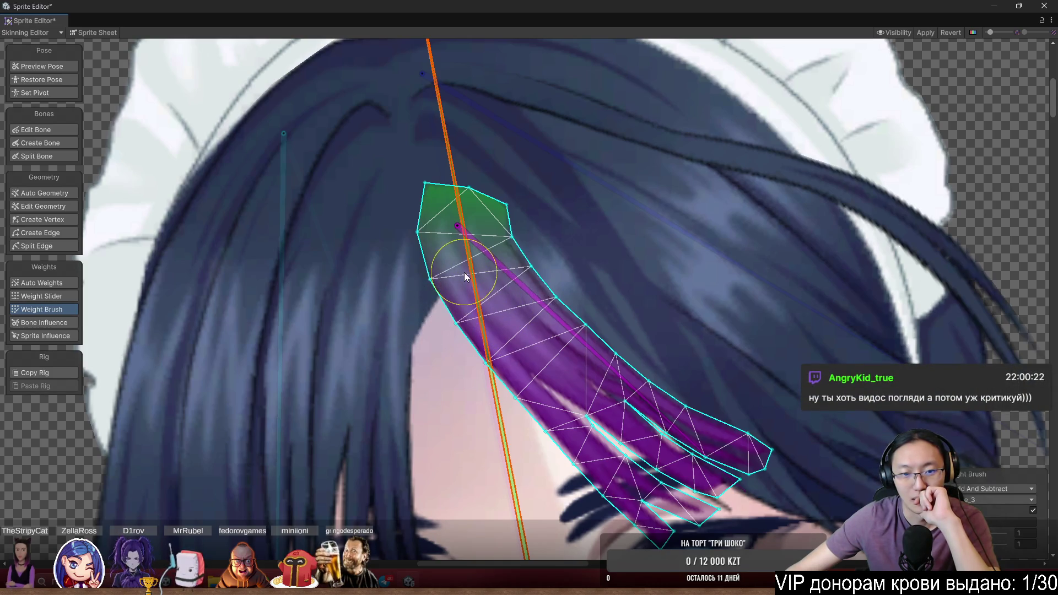
mouse_move(514, 359)
mouse_down()
mouse_move(615, 469)
mouse_move(712, 507)
mouse_move(766, 495)
mouse_move(802, 448)
mouse_move(652, 373)
mouse_move(579, 320)
mouse_move(644, 276)
mouse_up()
drag(783, 356, 822, 308)
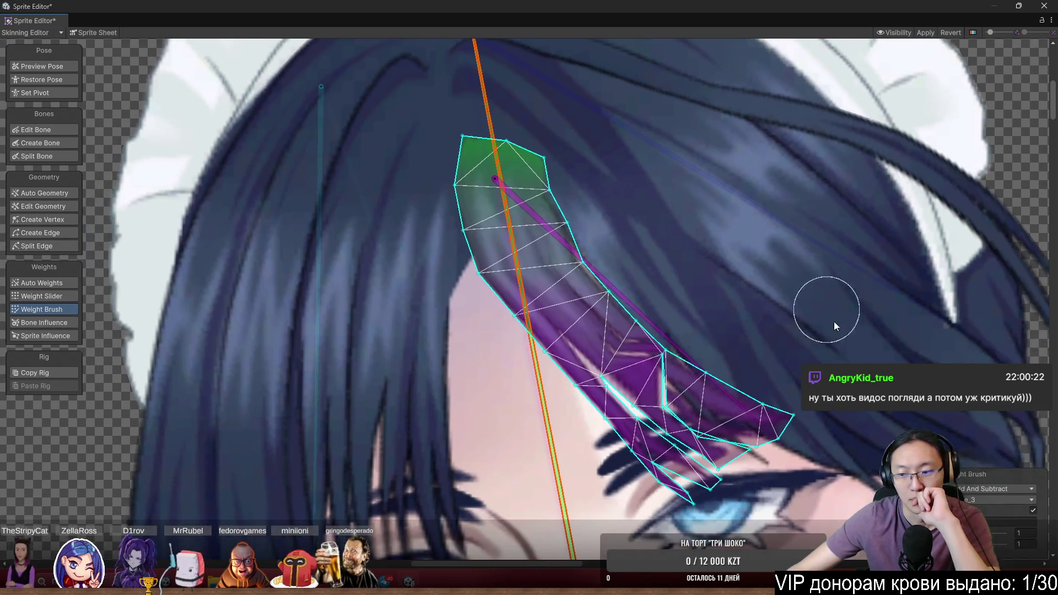
Switch the brush to Smooth, smooth the strand's weights, then rotate its bone to test
click(992, 489)
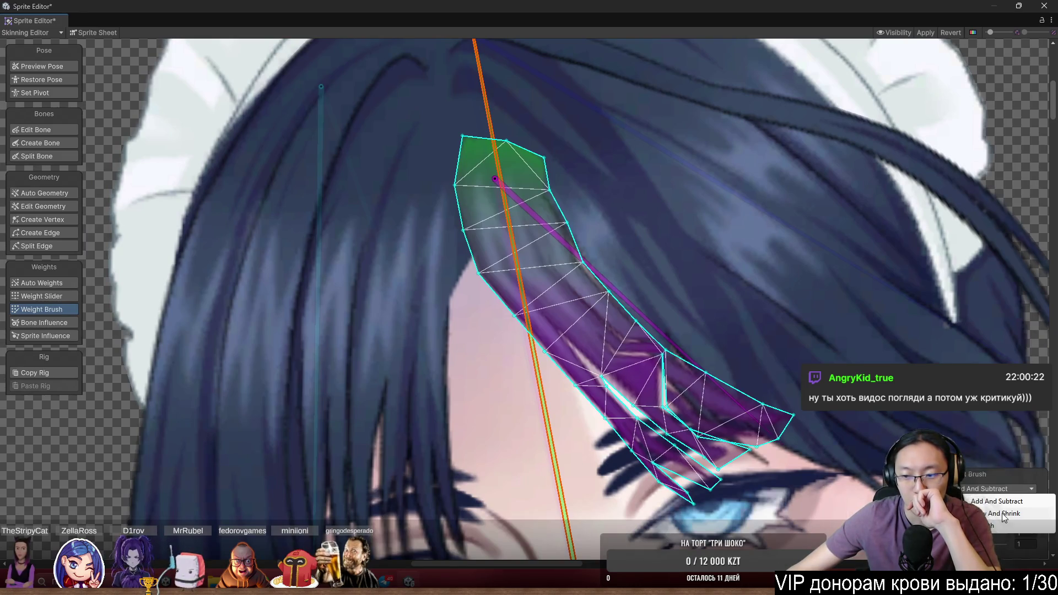
click(1007, 528)
mouse_move(781, 389)
mouse_down()
mouse_move(729, 455)
mouse_move(656, 441)
mouse_move(614, 472)
mouse_up()
mouse_move(518, 397)
mouse_down()
mouse_move(721, 330)
mouse_move(460, 426)
mouse_move(732, 392)
mouse_move(633, 402)
mouse_move(552, 451)
mouse_move(670, 461)
mouse_move(792, 455)
mouse_move(833, 396)
mouse_move(677, 428)
mouse_move(661, 303)
mouse_move(623, 294)
mouse_move(562, 229)
mouse_up()
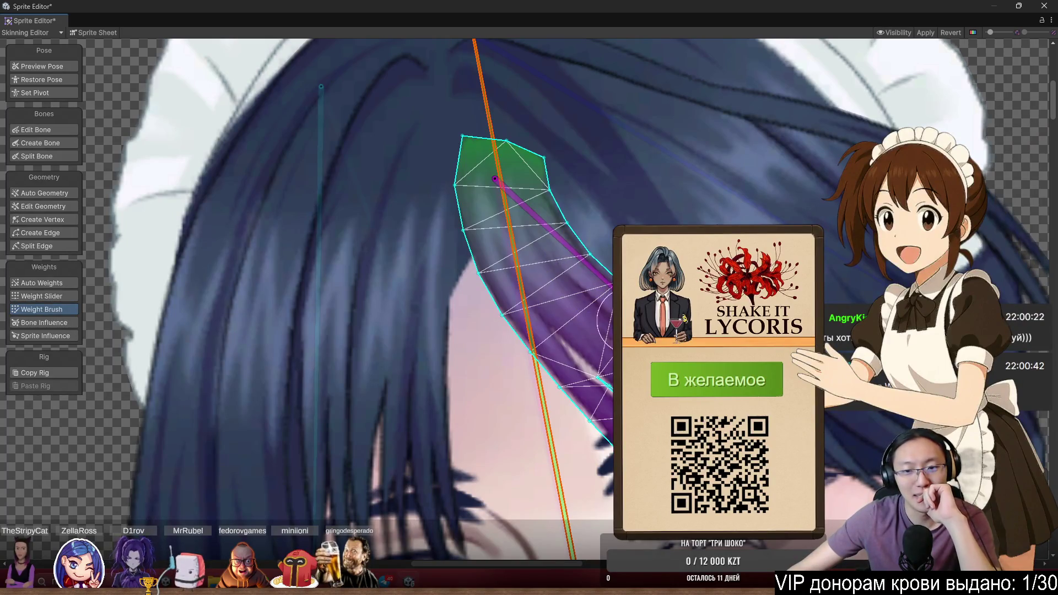
mouse_move(567, 237)
mouse_down()
mouse_move(551, 270)
mouse_move(528, 413)
mouse_move(456, 426)
mouse_move(554, 464)
mouse_move(641, 431)
mouse_move(526, 498)
mouse_move(474, 502)
mouse_move(557, 485)
mouse_move(634, 441)
mouse_move(545, 512)
mouse_move(468, 515)
mouse_move(670, 505)
mouse_move(699, 259)
mouse_move(591, 280)
mouse_move(537, 309)
mouse_move(561, 355)
mouse_move(660, 369)
mouse_move(749, 359)
mouse_move(688, 425)
mouse_move(575, 474)
mouse_move(759, 446)
mouse_move(671, 481)
mouse_move(710, 455)
mouse_move(642, 385)
mouse_move(664, 378)
mouse_move(797, 426)
mouse_move(652, 495)
mouse_move(766, 458)
mouse_move(732, 453)
mouse_move(648, 487)
mouse_move(722, 412)
mouse_up()
Select the small dark hair piece on the right and bring it into view
scroll(722, 411, down, 5)
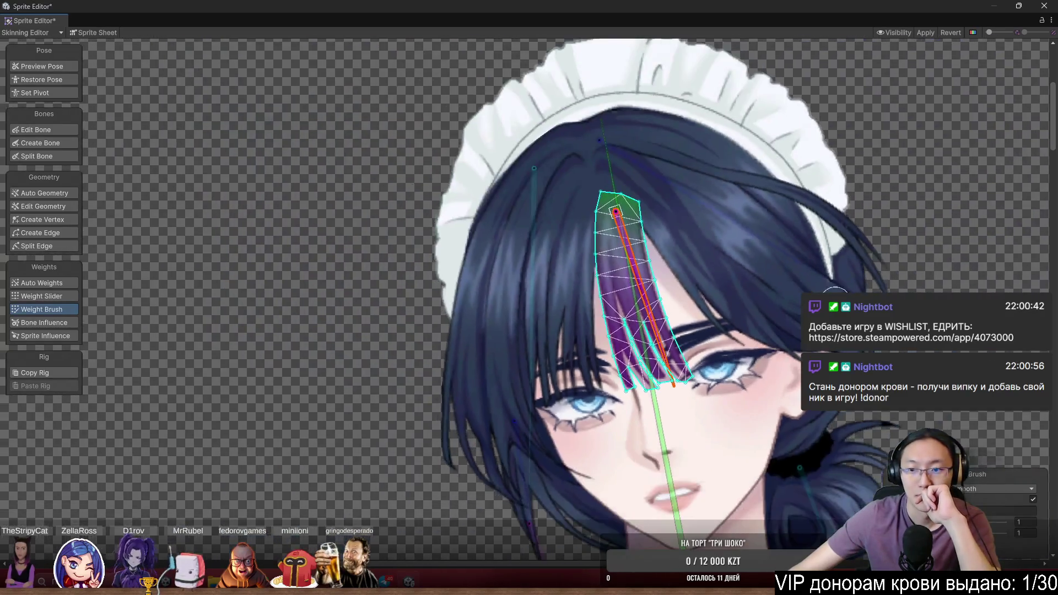
scroll(736, 324, up, 4)
click(734, 326)
click(690, 266)
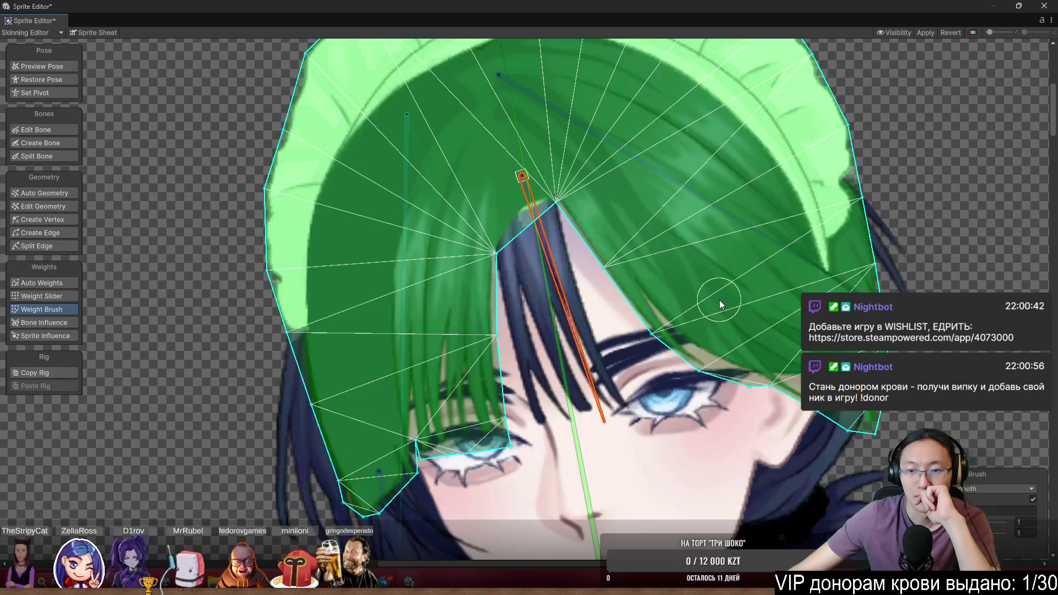
drag(918, 309, 783, 280)
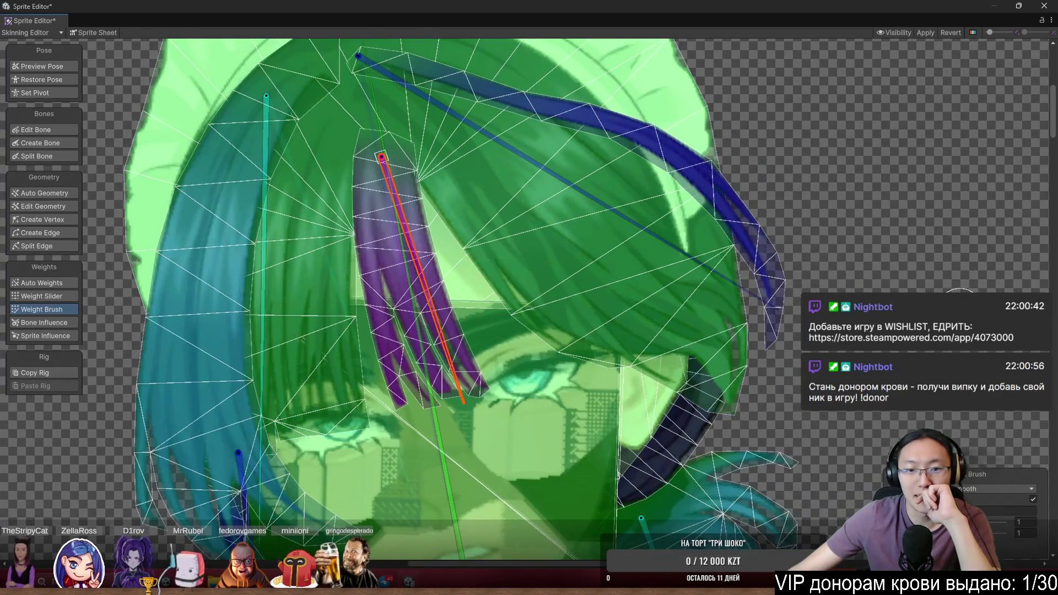
scroll(795, 316, down, 3)
scroll(632, 347, up, 2)
click(633, 347)
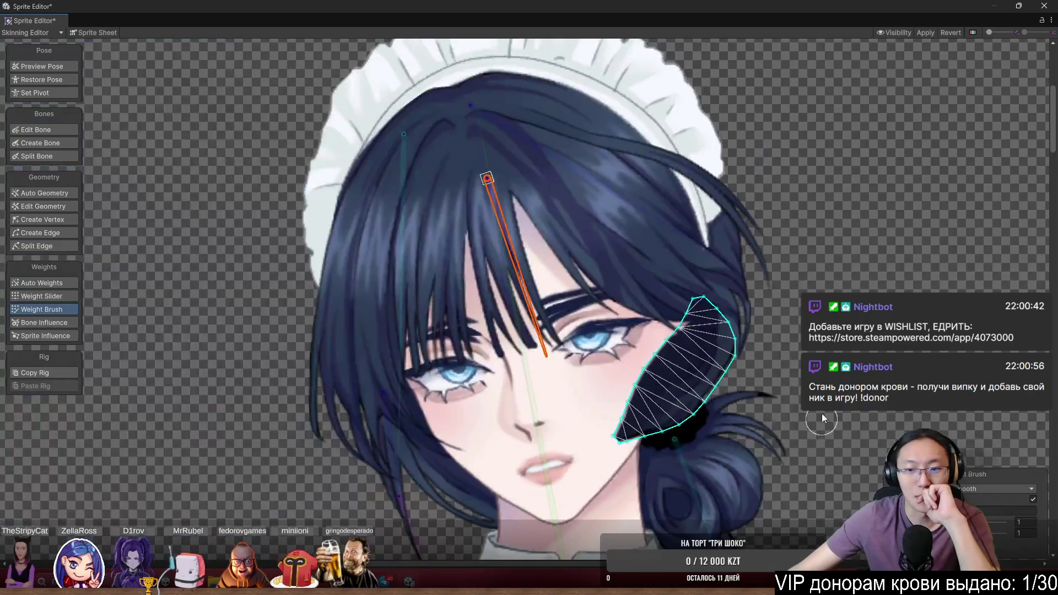
drag(821, 419, 815, 320)
Paint the right hair piece to the long head bone with the Weight Brush, up to its tip
click(540, 377)
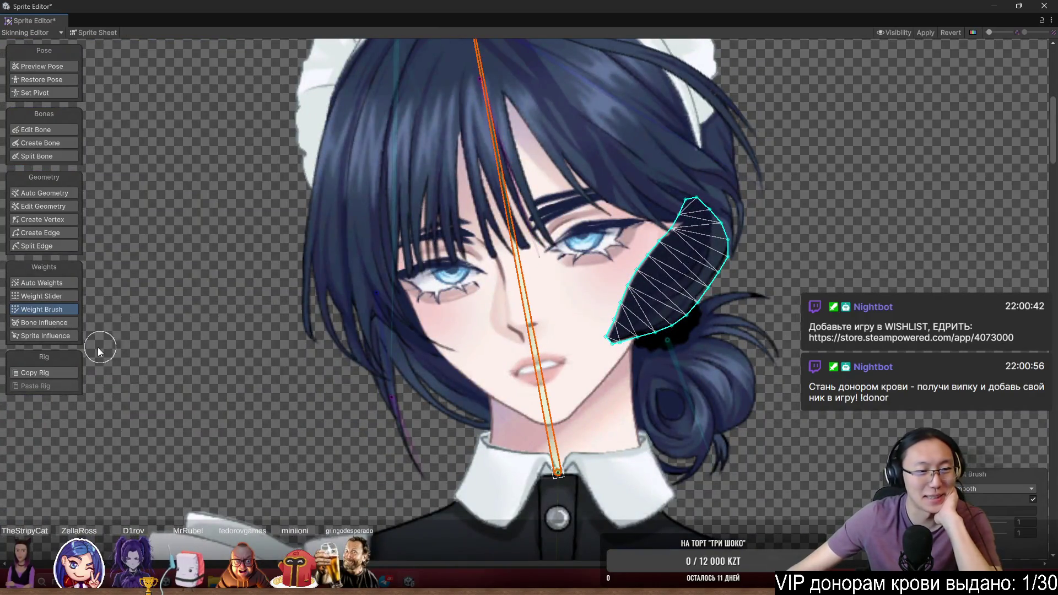
click(973, 487)
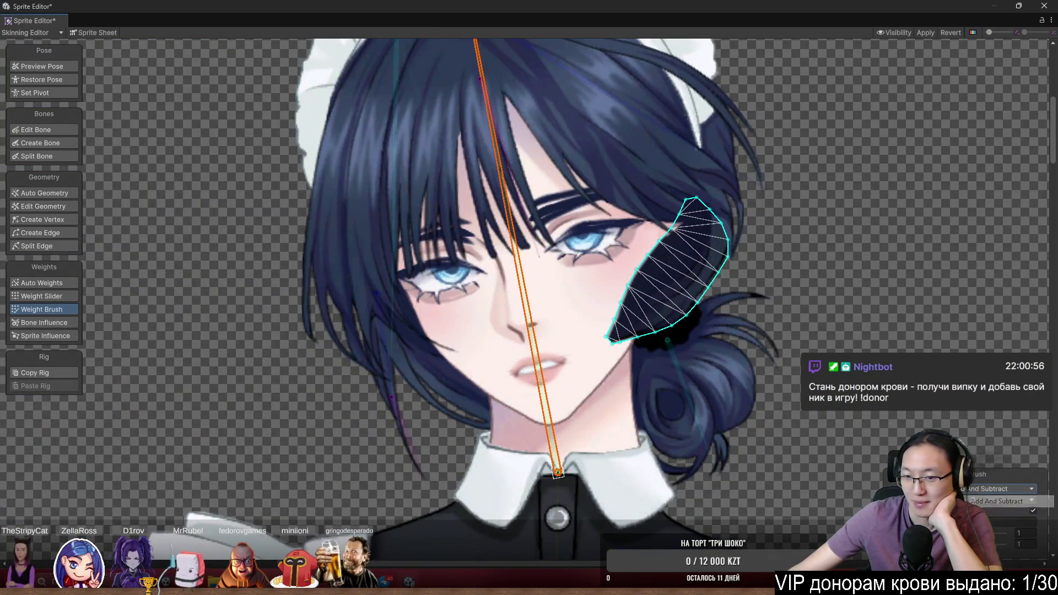
scroll(902, 327, up, 3)
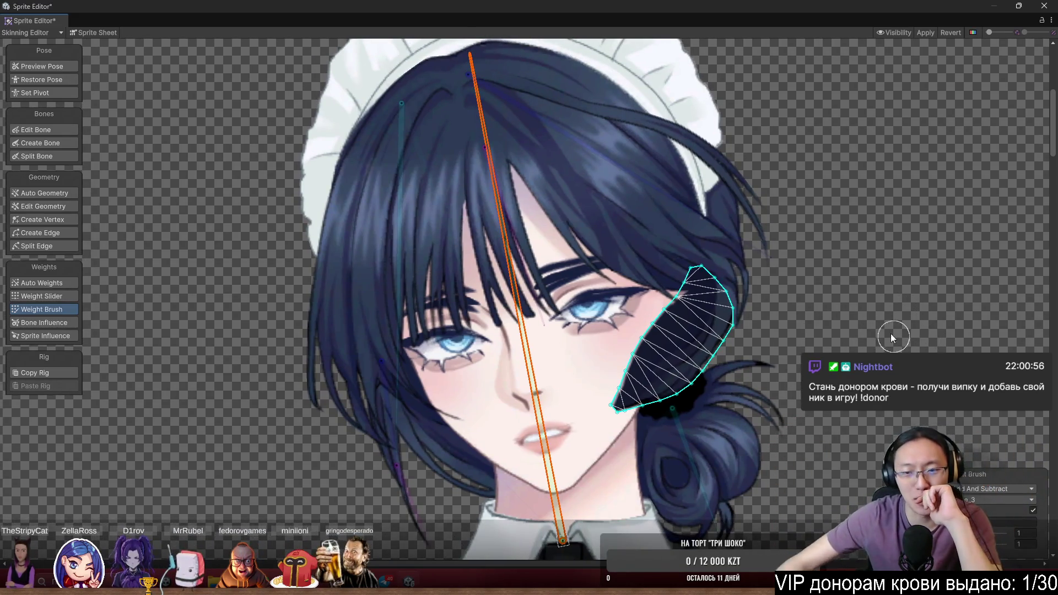
scroll(819, 301, up, 3)
mouse_move(626, 405)
mouse_down()
mouse_move(561, 455)
mouse_move(603, 438)
mouse_move(524, 484)
mouse_move(547, 408)
mouse_move(591, 327)
mouse_up()
mouse_move(529, 416)
mouse_down()
mouse_move(633, 265)
mouse_move(612, 309)
mouse_move(671, 278)
mouse_move(679, 373)
mouse_up()
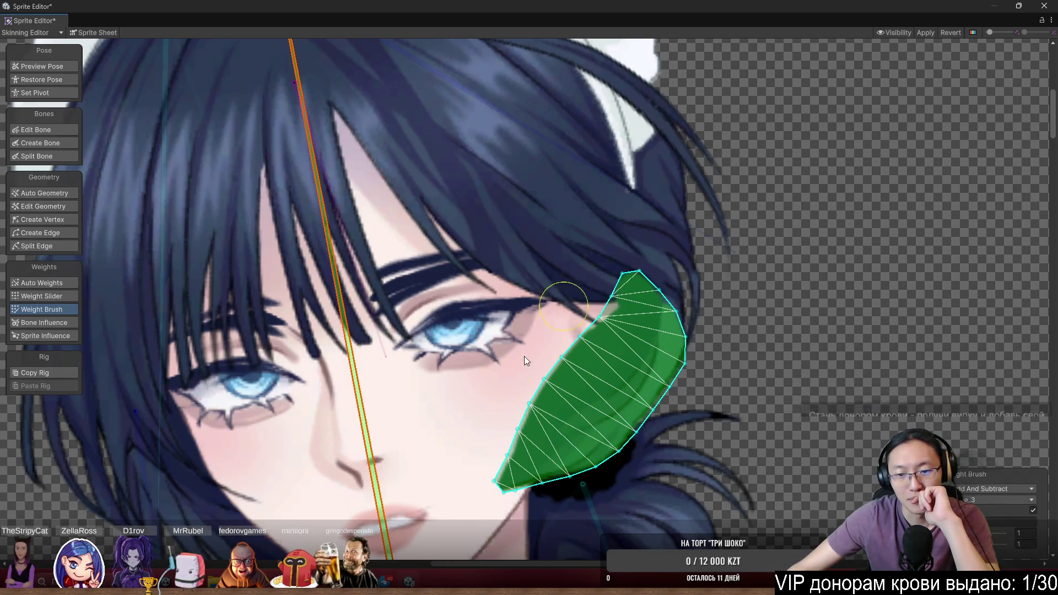
Select the left cheek hair strand and paint it evenly to the head bone
scroll(727, 385, down, 3)
click(726, 384)
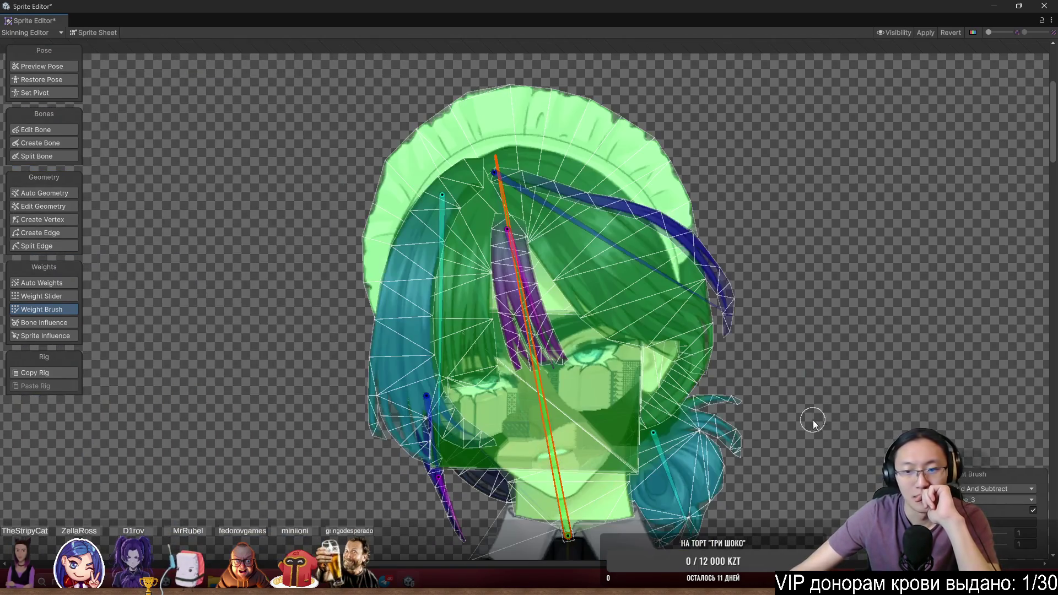
scroll(801, 374, up, 5)
click(501, 394)
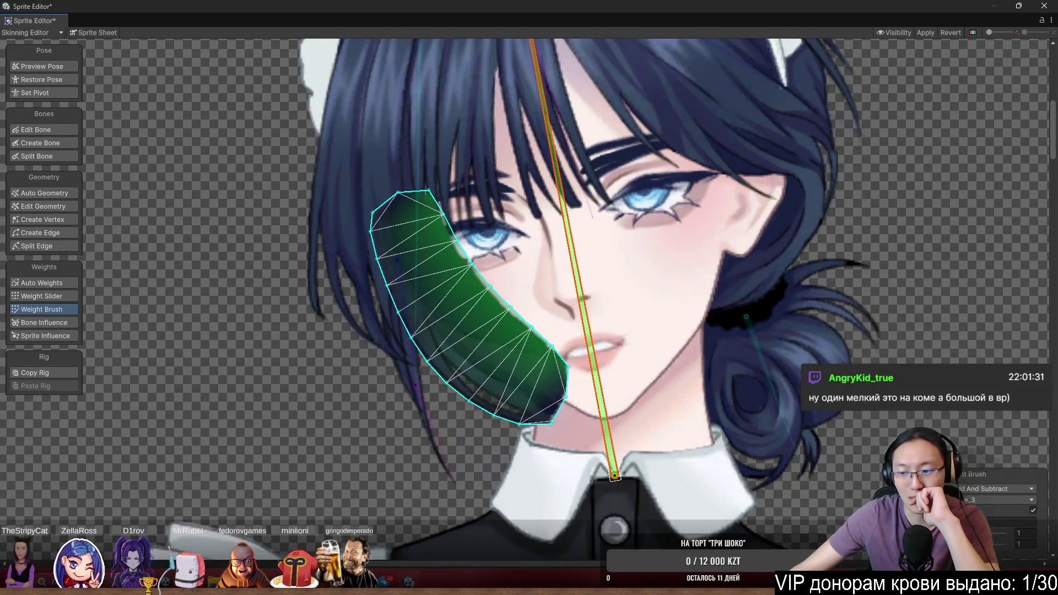
click(999, 487)
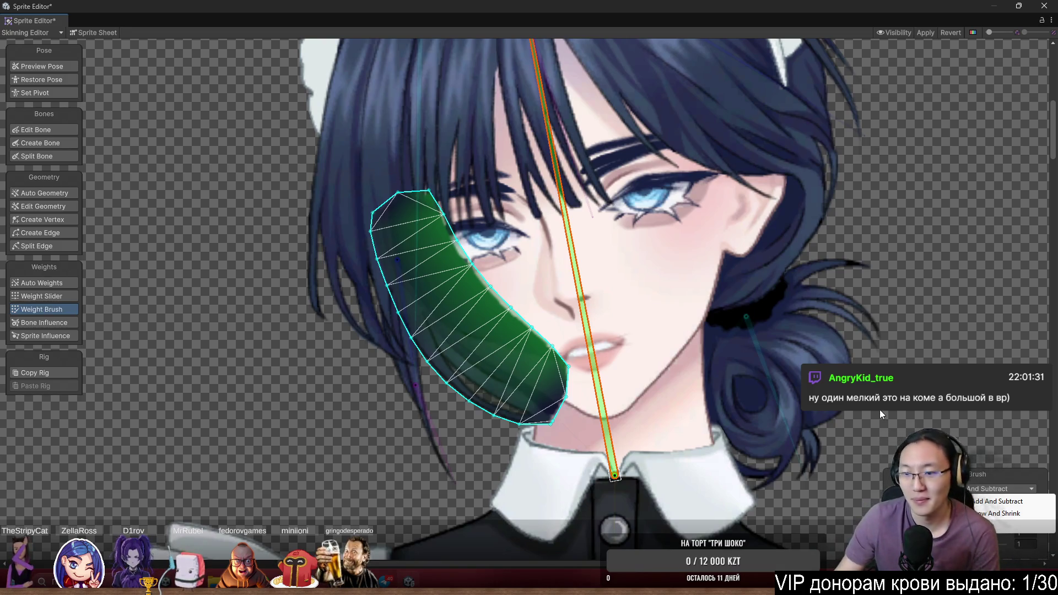
key(Escape)
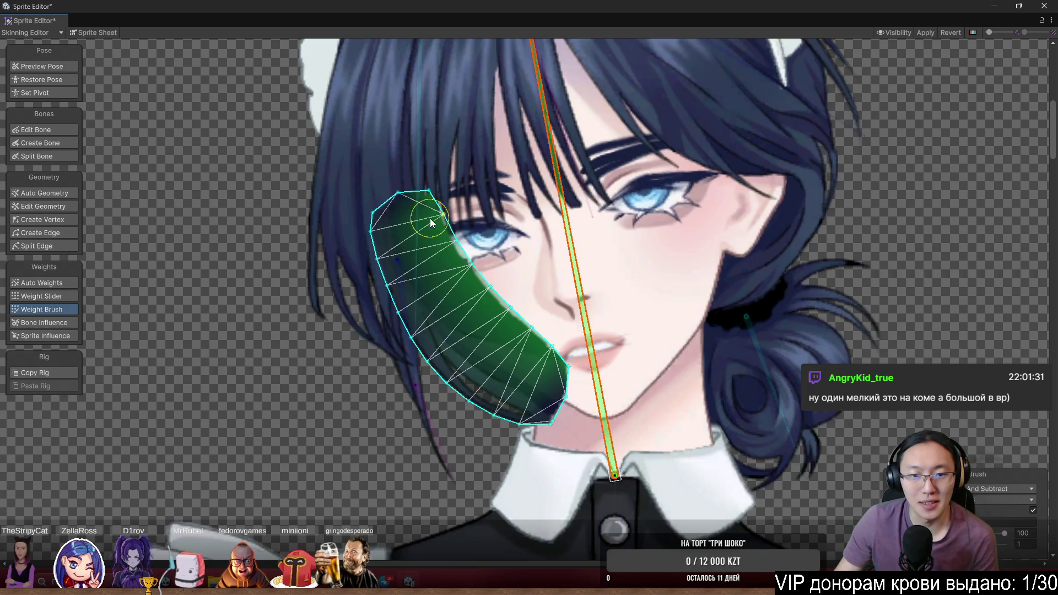
mouse_move(436, 221)
mouse_down()
mouse_move(378, 248)
mouse_move(468, 409)
mouse_move(547, 385)
mouse_up()
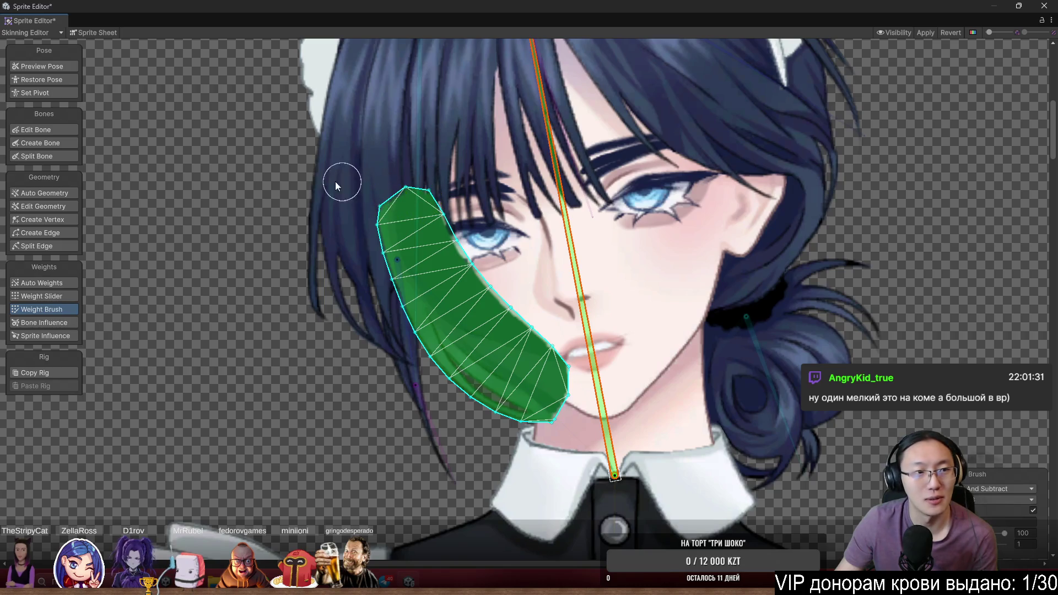
scroll(219, 314, down, 4)
Select the torso sprite and paint the collar, chest, lower torso and belt to the spine bone
click(224, 322)
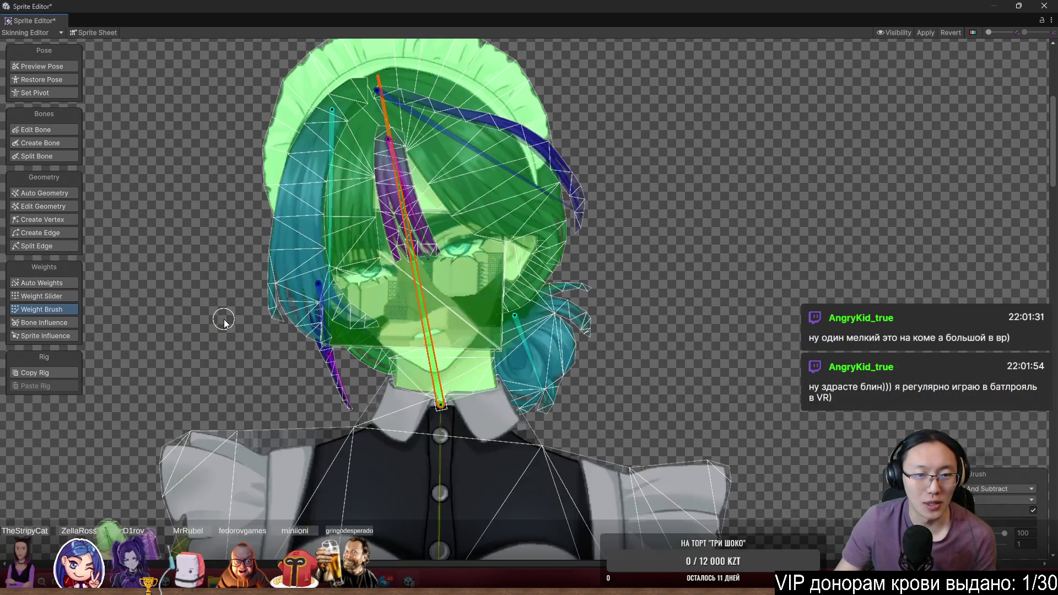
scroll(315, 504, down, 3)
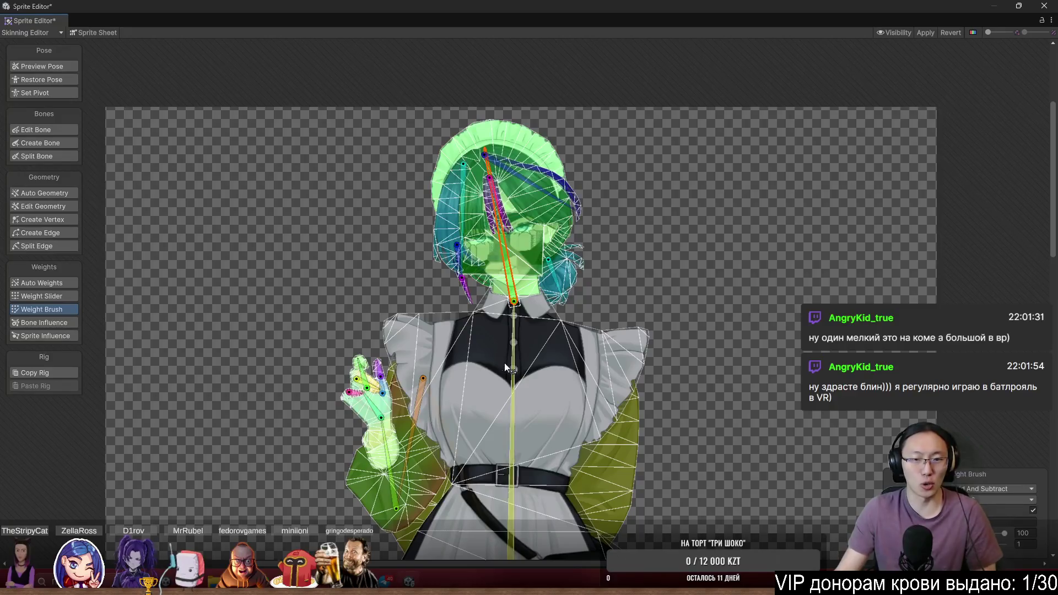
click(472, 382)
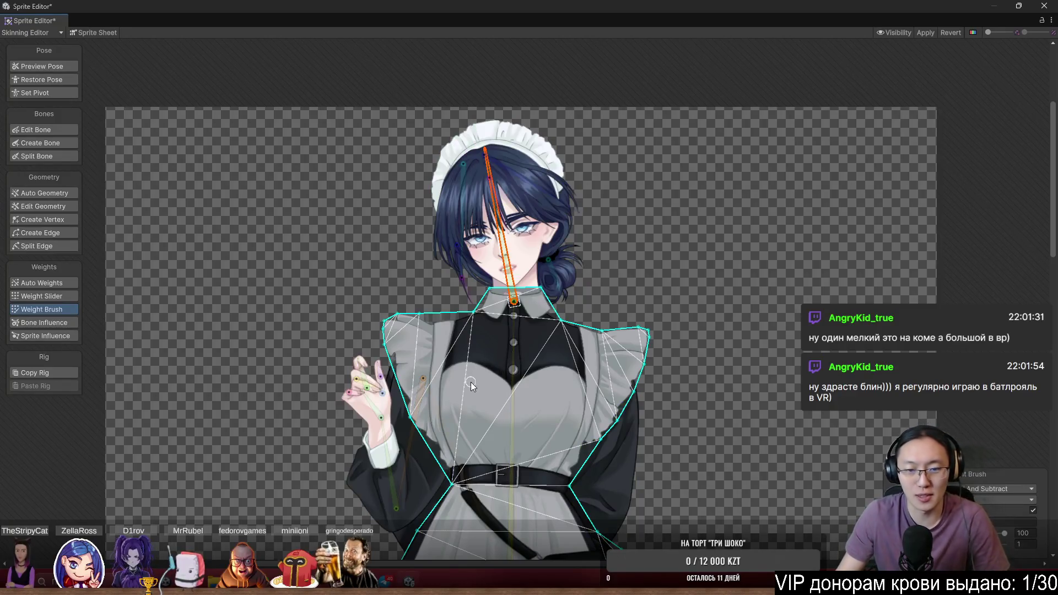
scroll(505, 270, up, 2)
click(516, 271)
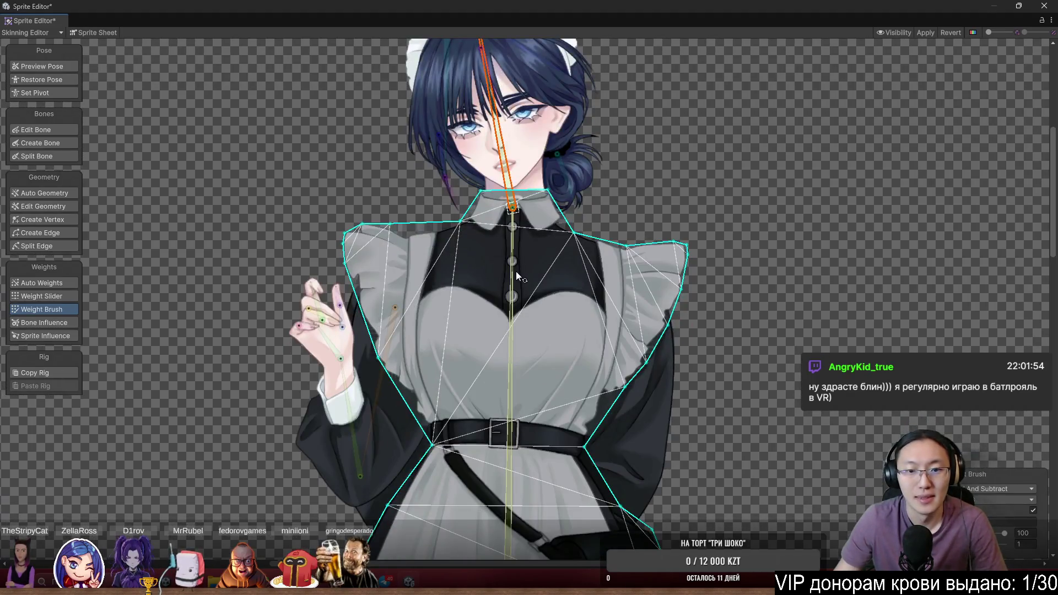
scroll(583, 305, up, 2)
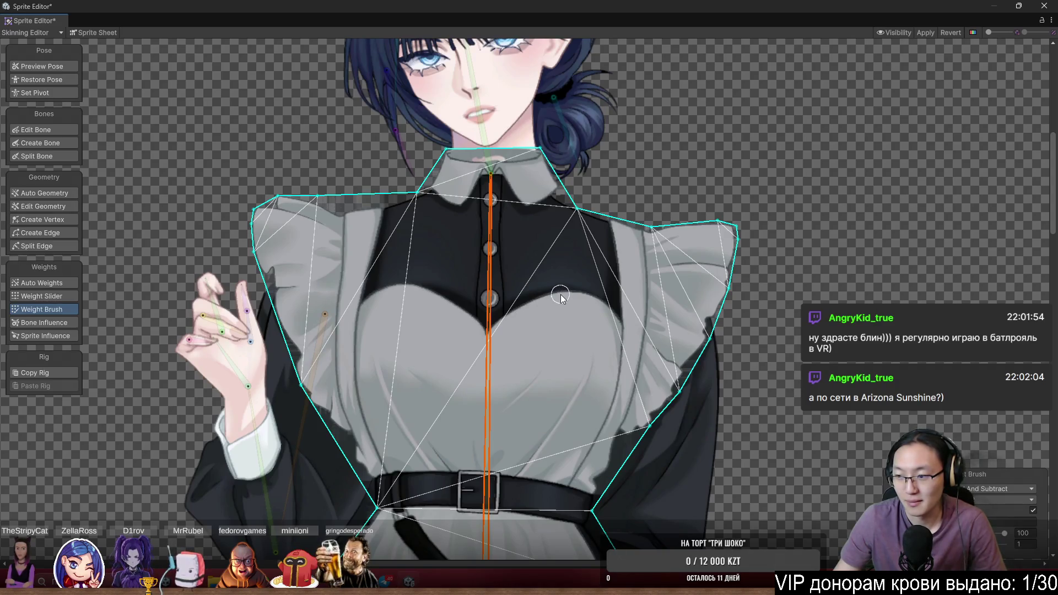
drag(547, 302, 548, 311)
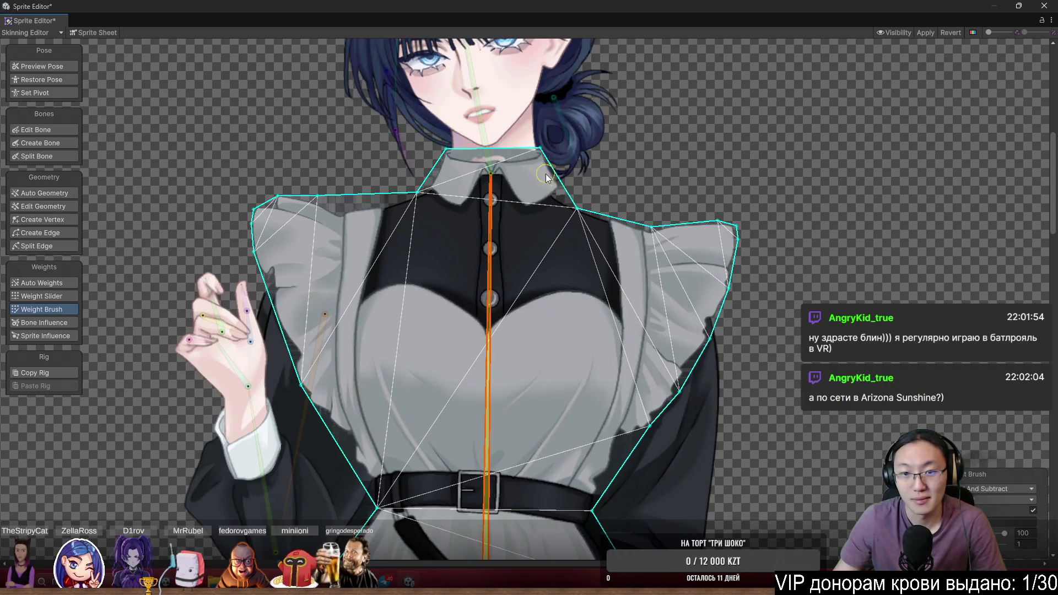
mouse_move(545, 175)
mouse_down()
mouse_move(562, 175)
mouse_move(438, 151)
mouse_move(341, 199)
mouse_move(236, 209)
mouse_move(436, 201)
mouse_move(294, 234)
mouse_move(363, 453)
mouse_move(318, 414)
mouse_up()
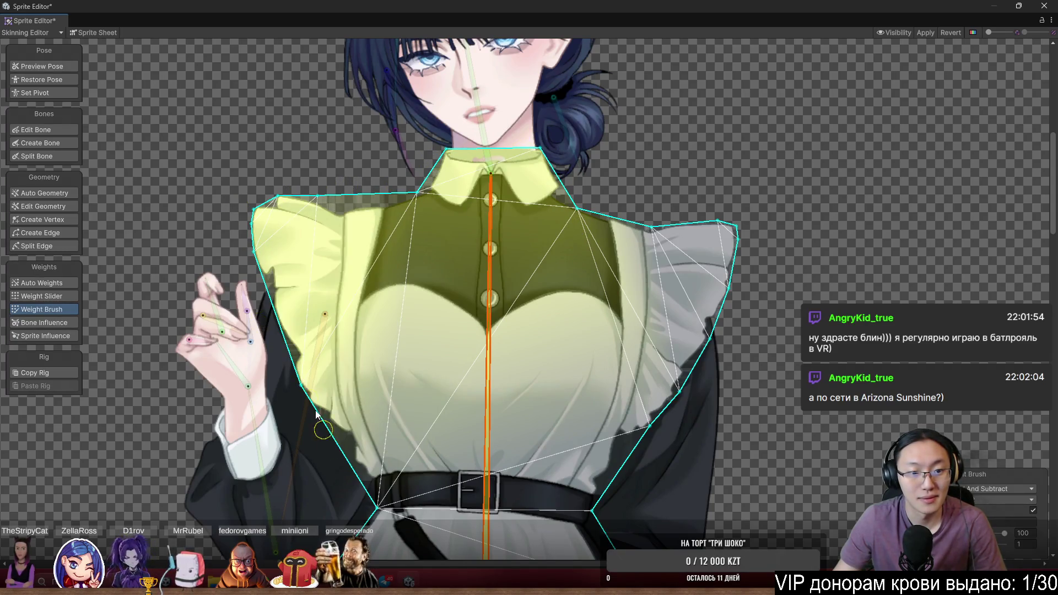
mouse_move(374, 473)
mouse_down()
mouse_move(386, 485)
mouse_move(593, 507)
mouse_move(704, 360)
mouse_move(733, 242)
mouse_move(597, 230)
mouse_up()
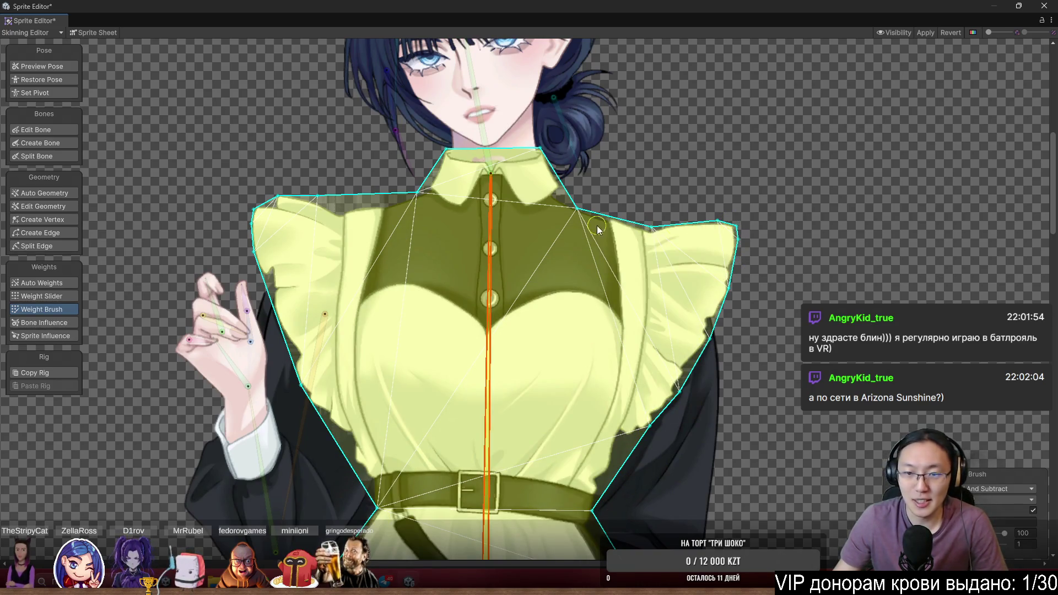
Extend spine weight over the upper skirt, strap and bag, then paint the left skirt to the lower bone
scroll(758, 343, down, 10)
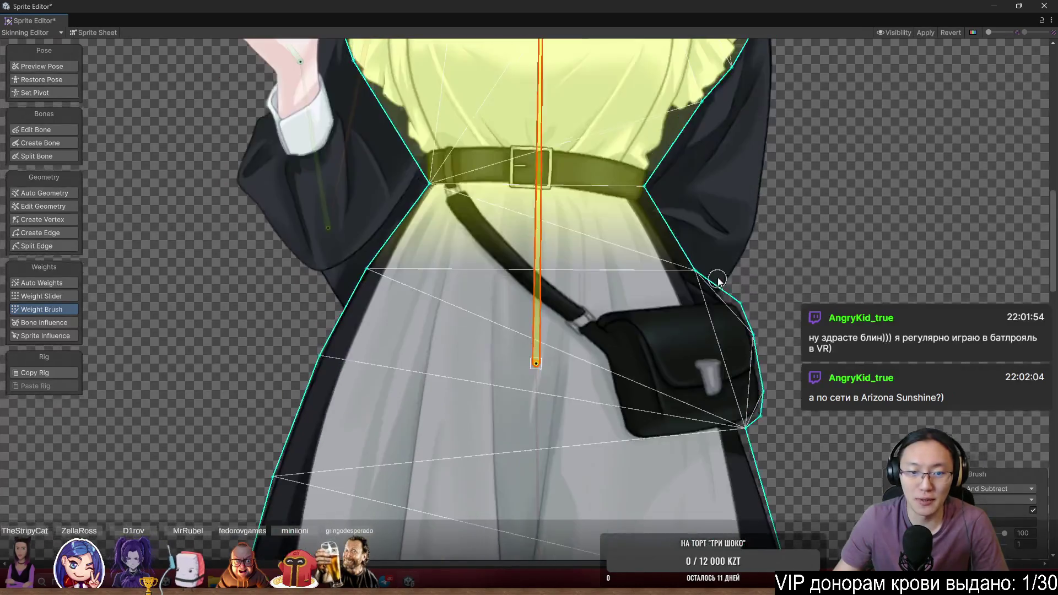
click(353, 279)
mouse_move(353, 278)
mouse_down()
mouse_move(348, 339)
mouse_move(743, 364)
mouse_move(761, 345)
mouse_up()
click(755, 426)
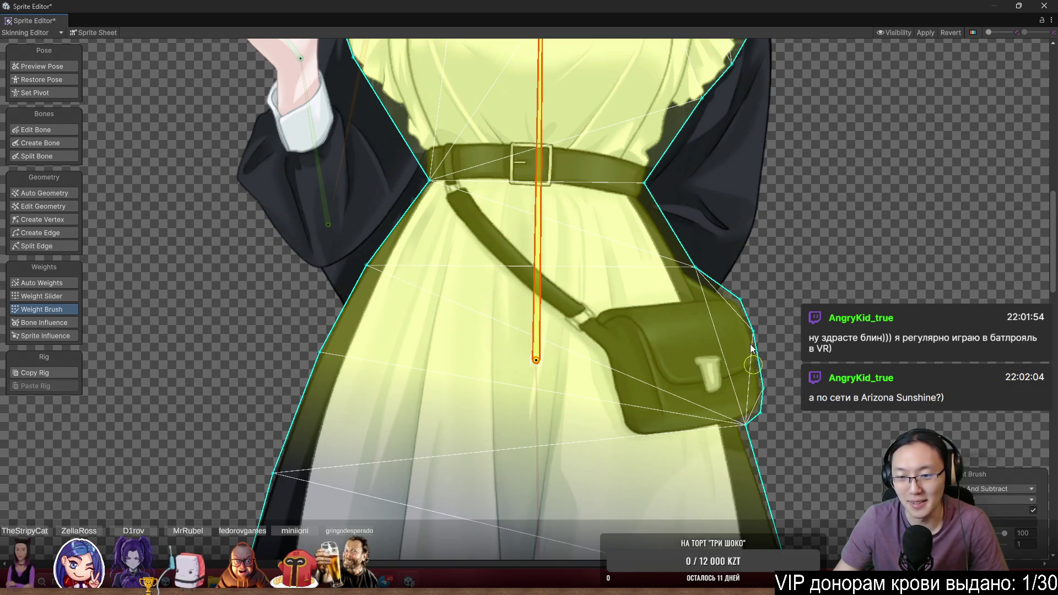
scroll(853, 227, down, 6)
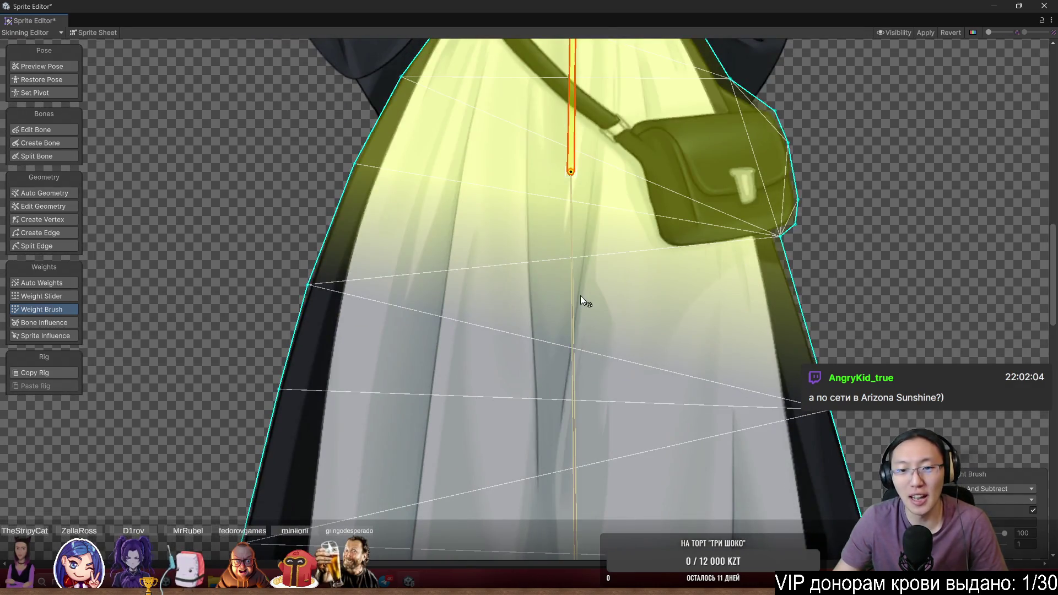
click(575, 296)
mouse_move(372, 256)
mouse_down()
mouse_move(288, 375)
mouse_move(342, 452)
mouse_up()
Paint the skirt bone weight down to the hem, along the right hem and up the right edge
scroll(343, 451, down, 5)
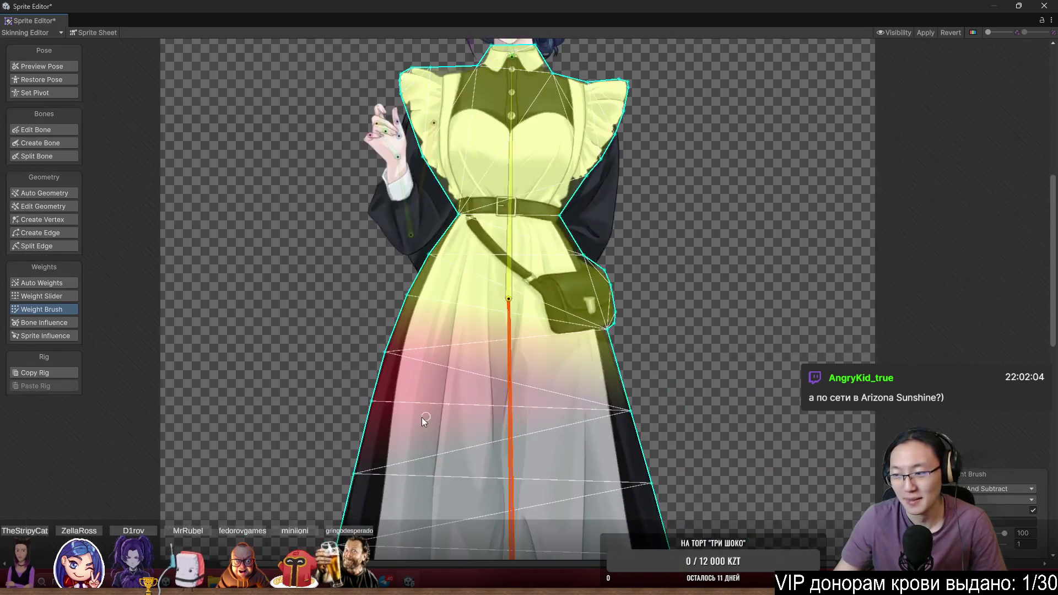
scroll(422, 418, up, 3)
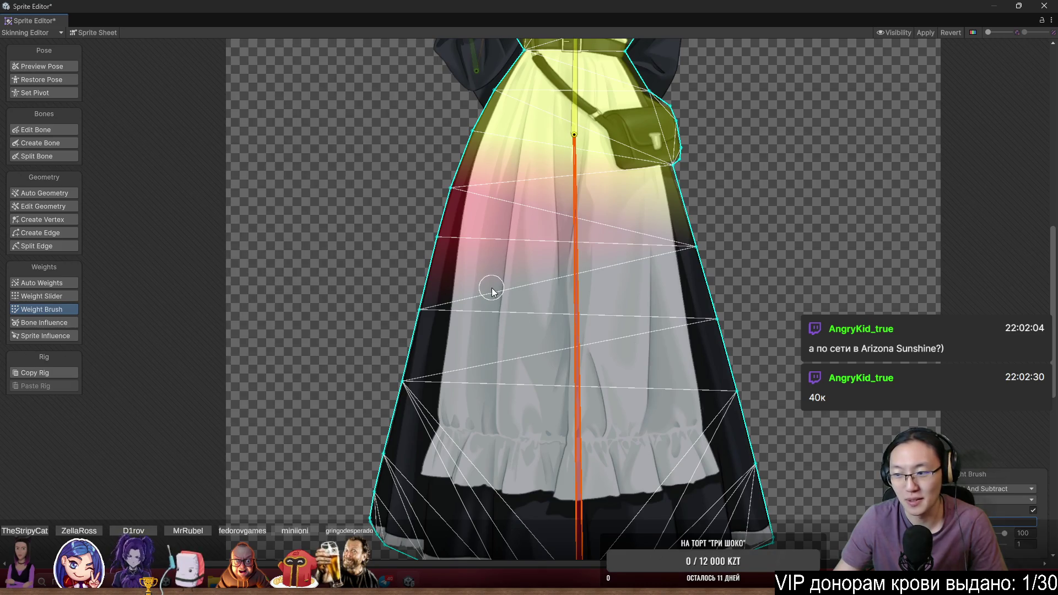
drag(435, 273, 372, 535)
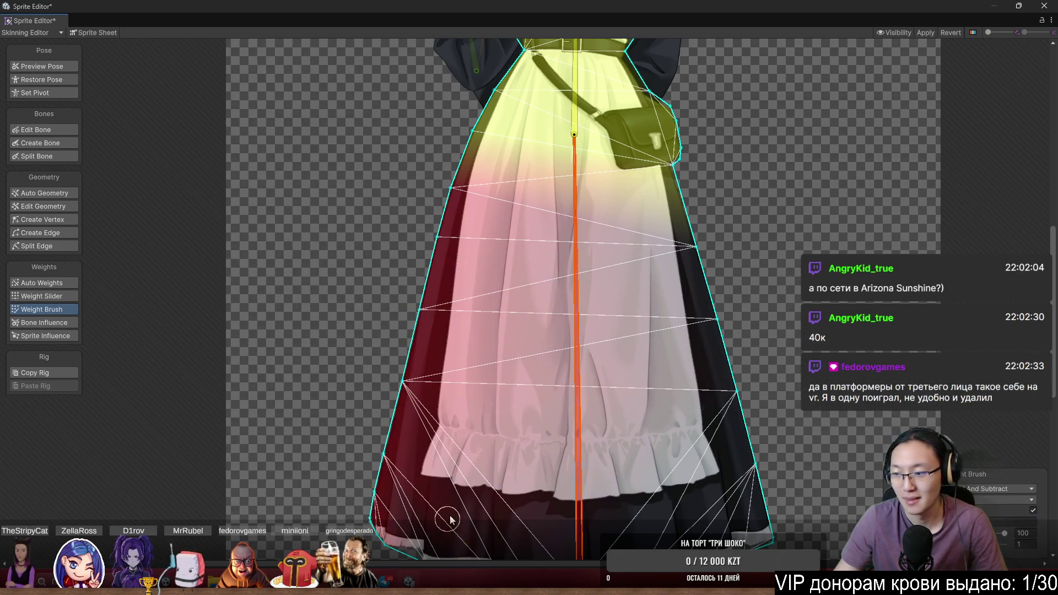
scroll(451, 520, down, 5)
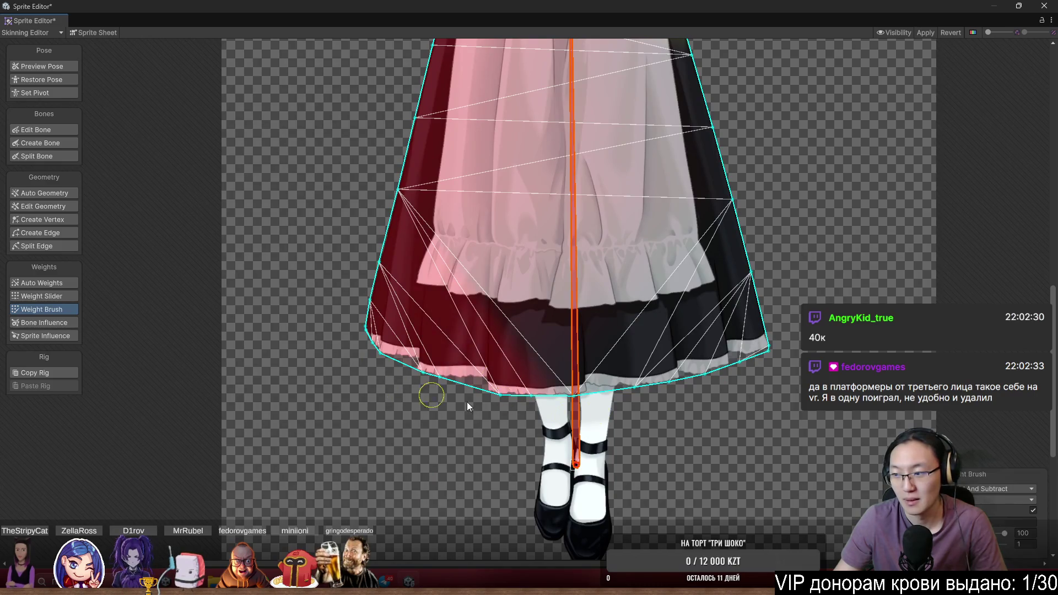
drag(467, 407, 542, 384)
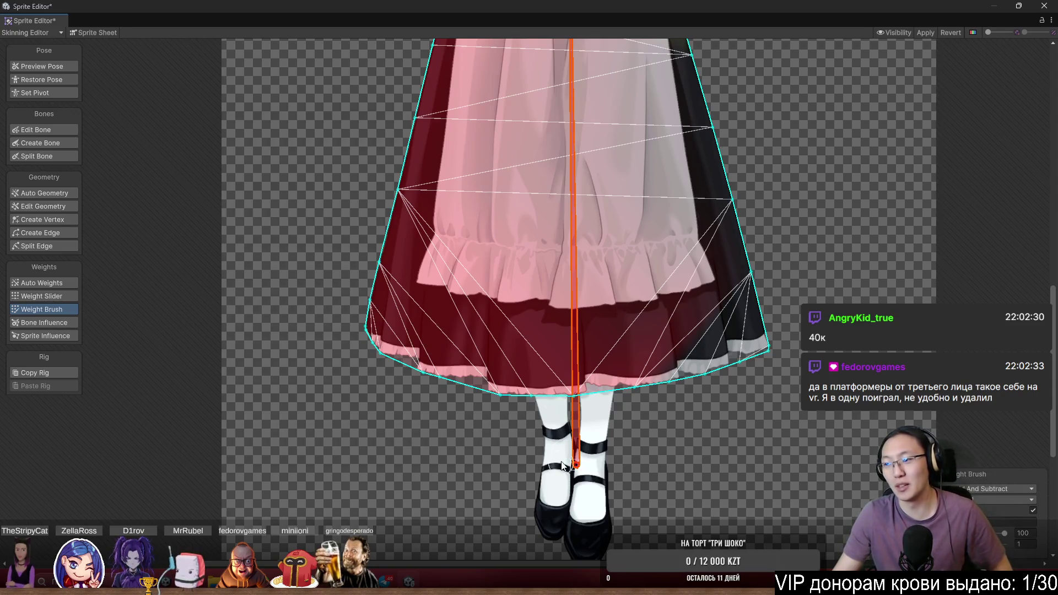
drag(565, 400, 645, 379)
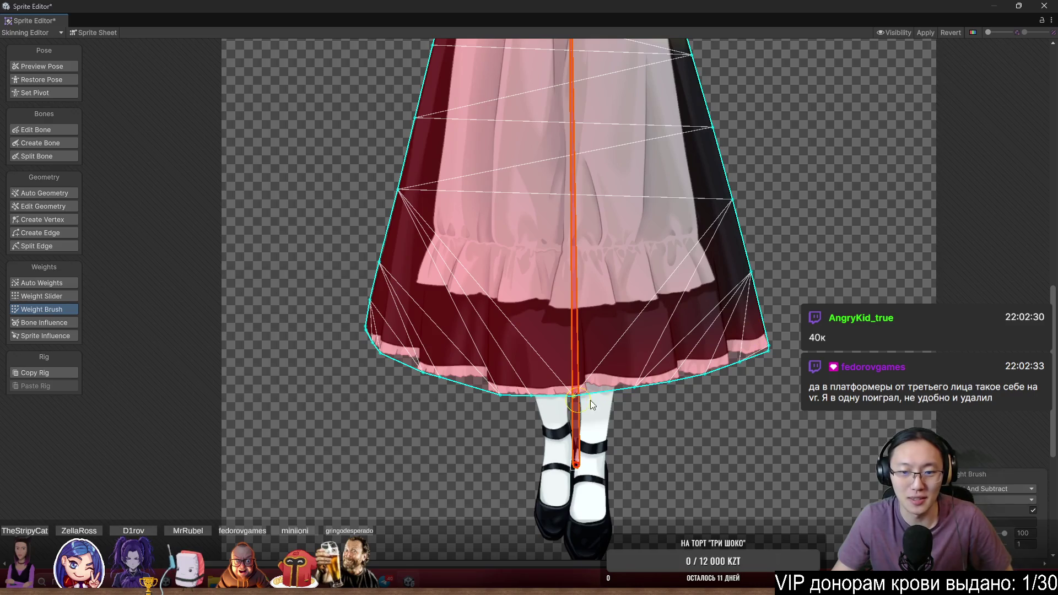
drag(755, 324, 705, 115)
Select the upper spine bone and rotate it to check how the body deforms
scroll(733, 234, up, 5)
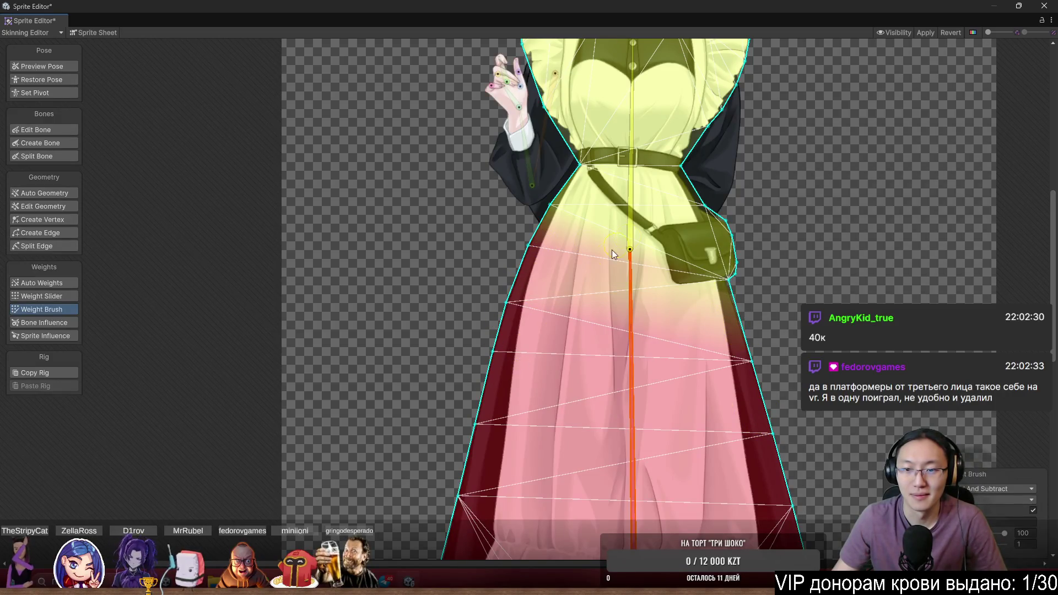
scroll(573, 206, up, 3)
click(629, 213)
drag(549, 249, 520, 212)
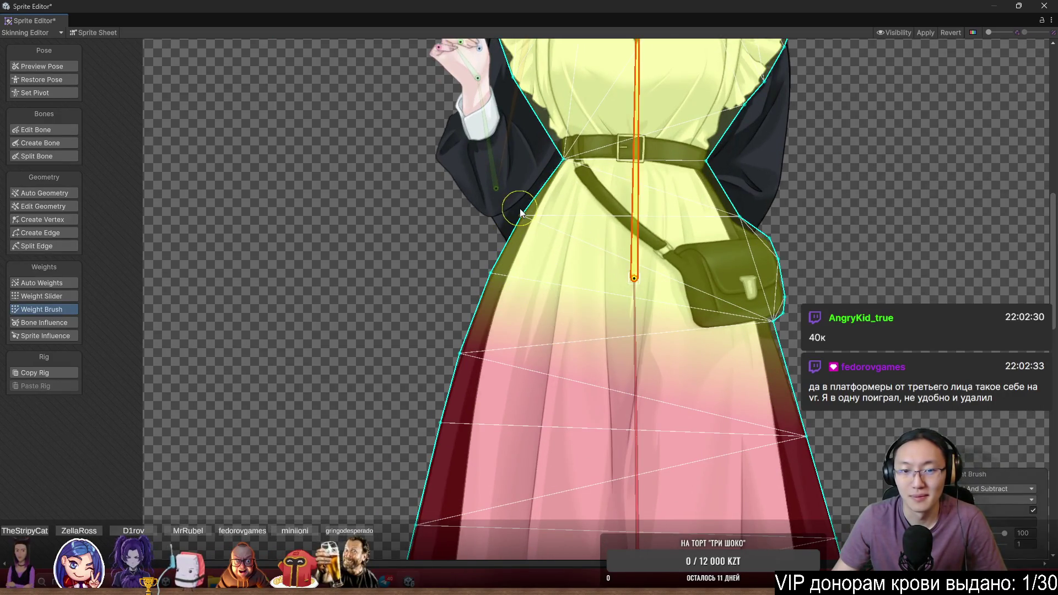
drag(634, 182, 661, 164)
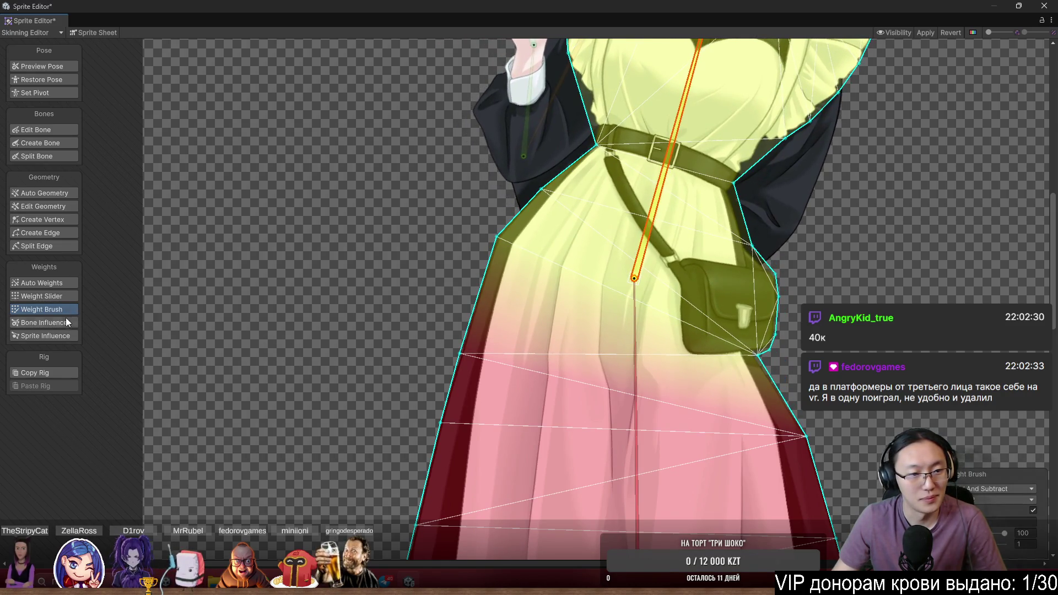
click(992, 489)
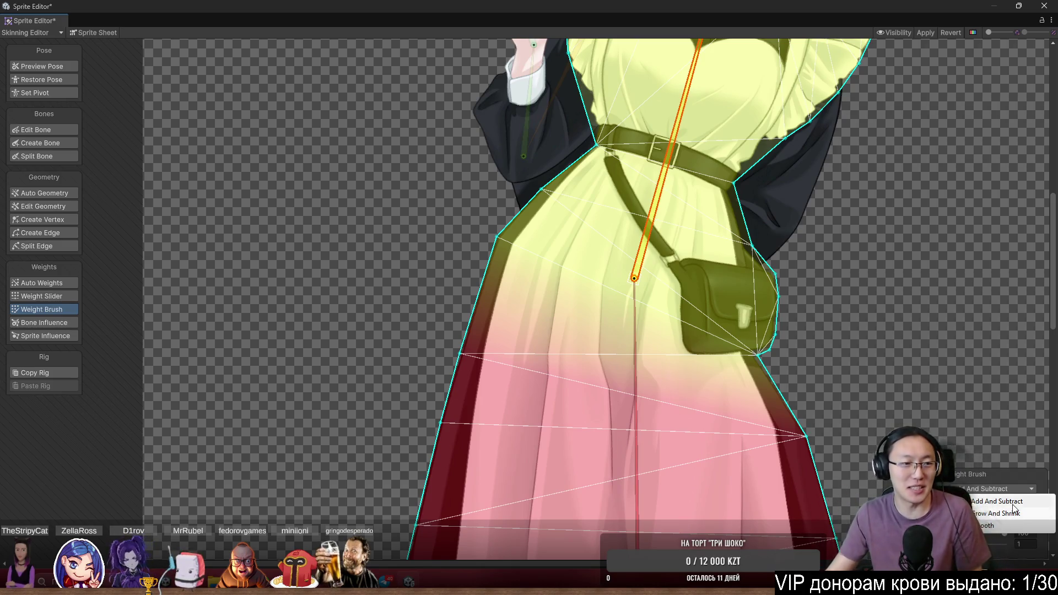
Switch the Weight Brush to Smooth and blend the yellow spine weight down the skirt
click(1013, 503)
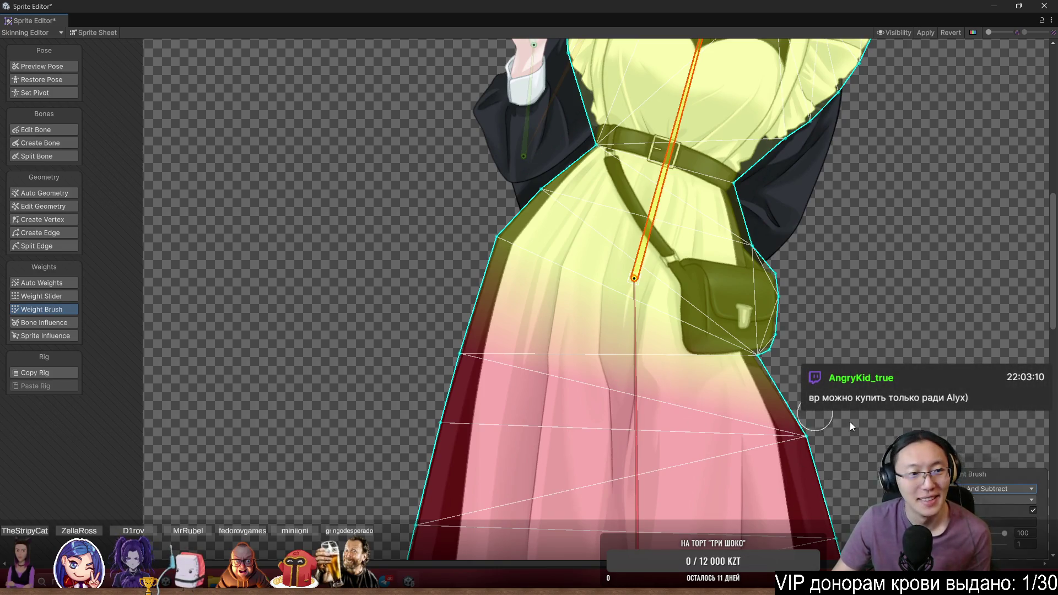
click(1018, 491)
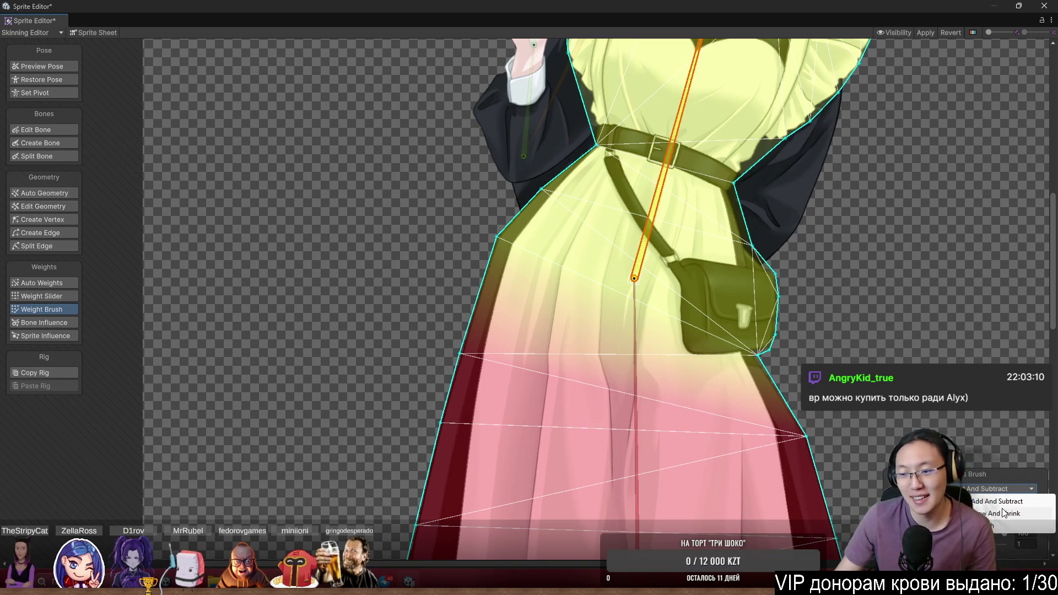
click(1007, 524)
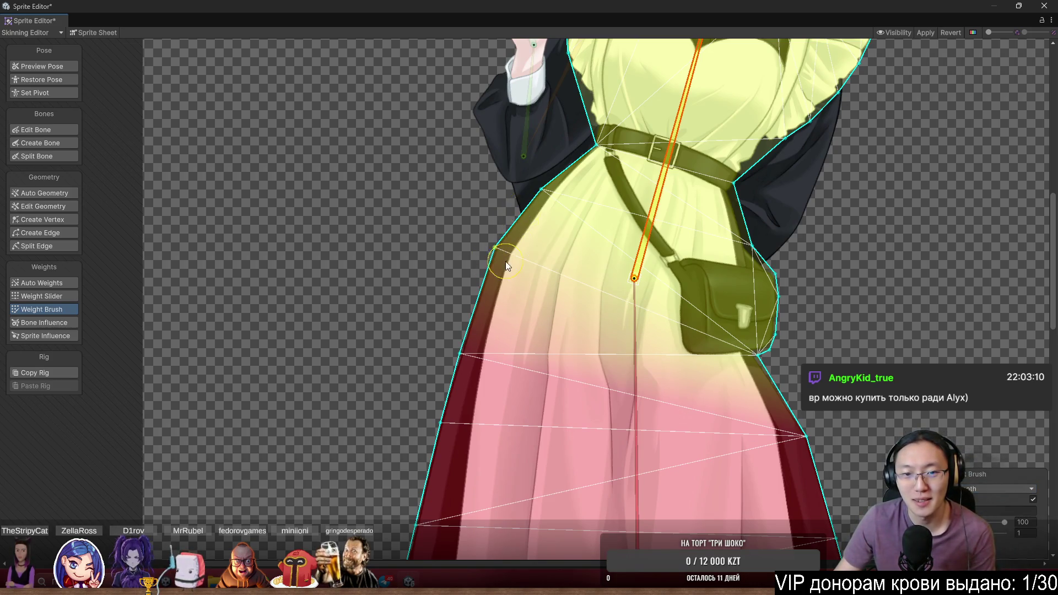
drag(504, 262, 422, 499)
scroll(531, 375, down, 2)
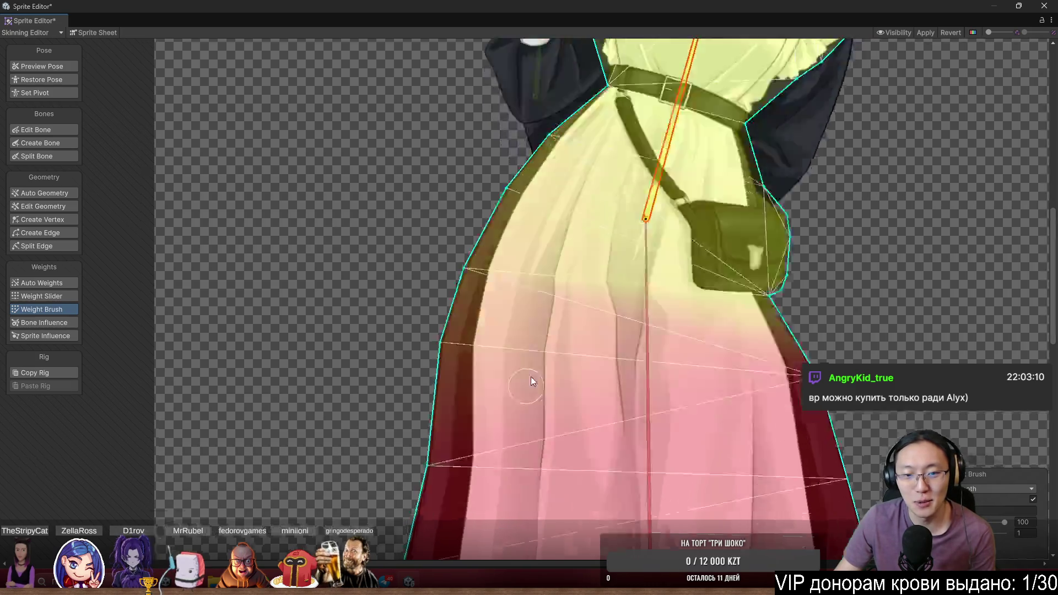
scroll(531, 376, down, 2)
mouse_move(475, 367)
mouse_down()
mouse_move(453, 488)
mouse_move(528, 406)
mouse_up()
Bend the upper body right and left to test the smoothed weights
scroll(695, 189, down, 2)
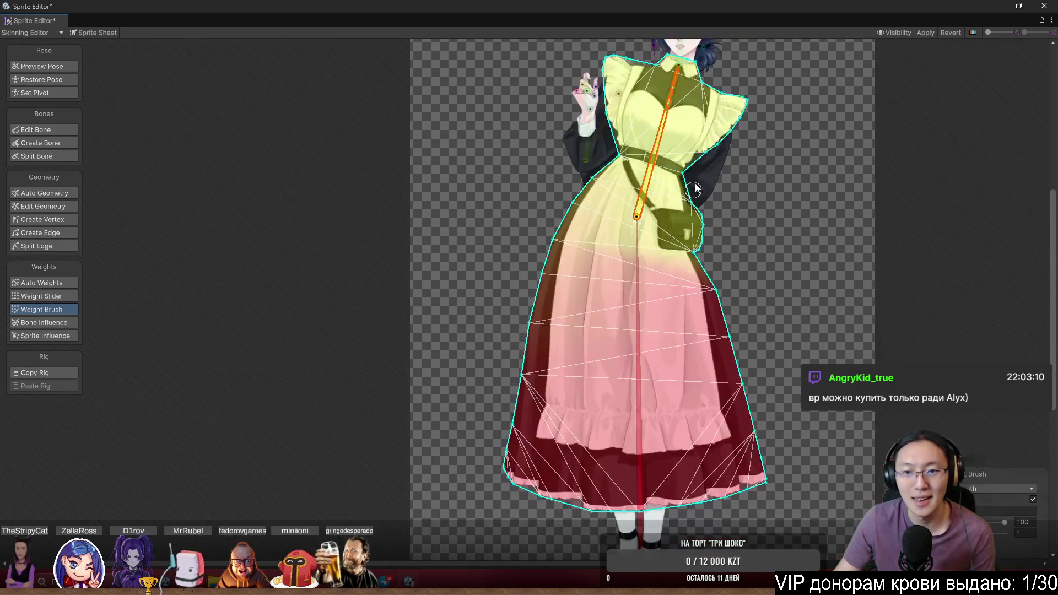
mouse_move(659, 171)
mouse_down()
mouse_move(642, 142)
mouse_move(658, 141)
mouse_move(739, 300)
mouse_move(730, 331)
mouse_move(747, 397)
mouse_up()
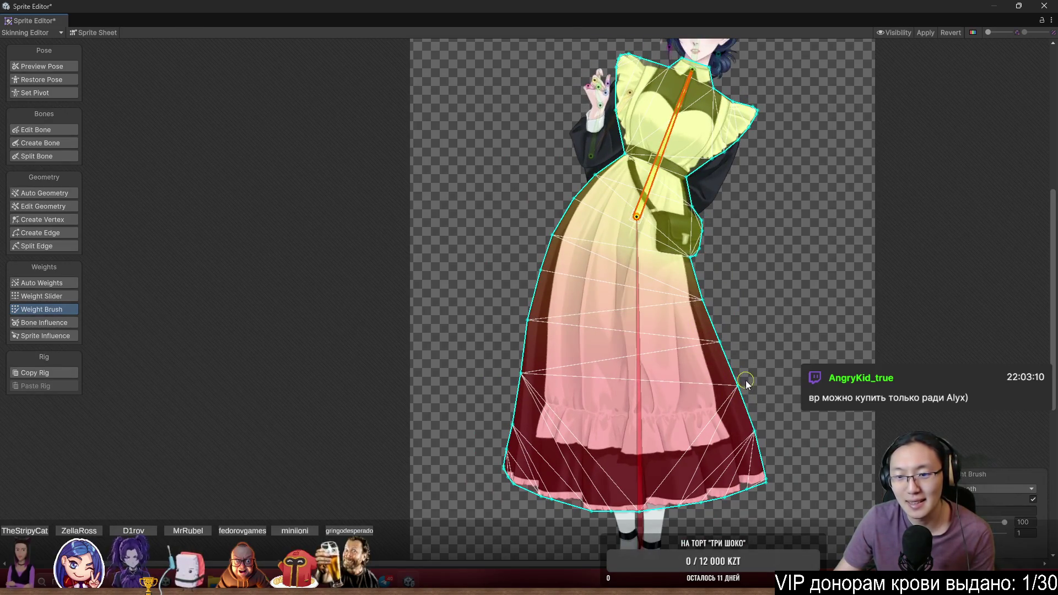
mouse_move(666, 157)
mouse_down()
mouse_move(651, 128)
mouse_move(621, 111)
mouse_move(579, 119)
mouse_move(671, 112)
mouse_move(612, 79)
mouse_move(655, 69)
mouse_move(626, 62)
mouse_move(637, 52)
mouse_up()
Lean the torso, then preview a bone rotation in Preview Pose to check face deformation
scroll(646, 366, up, 5)
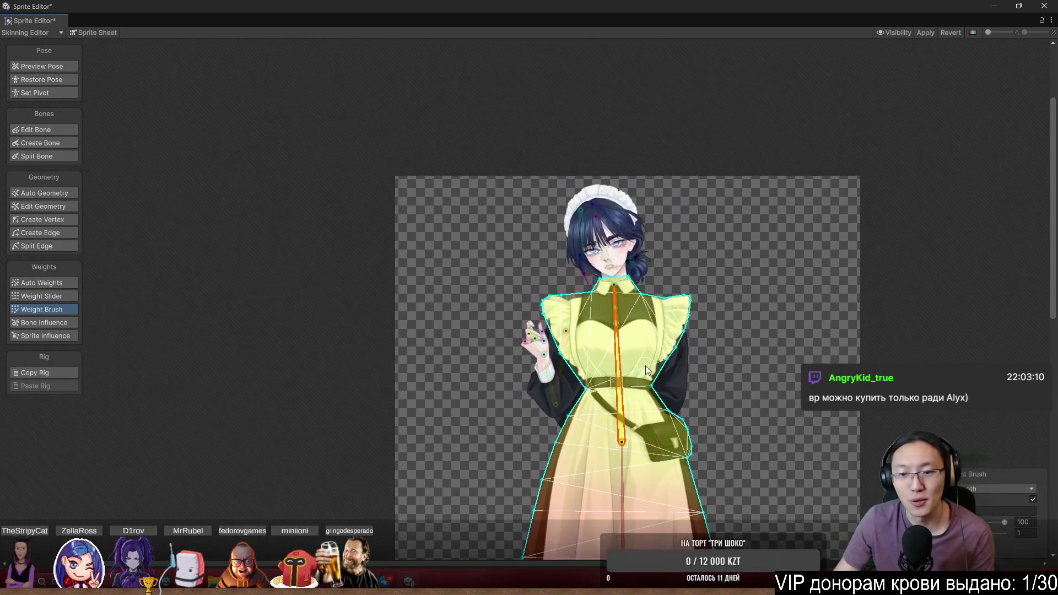
scroll(617, 370, up, 2)
mouse_move(559, 319)
mouse_down()
mouse_move(480, 258)
mouse_move(658, 254)
mouse_move(655, 230)
mouse_move(529, 192)
mouse_up()
scroll(537, 175, up, 8)
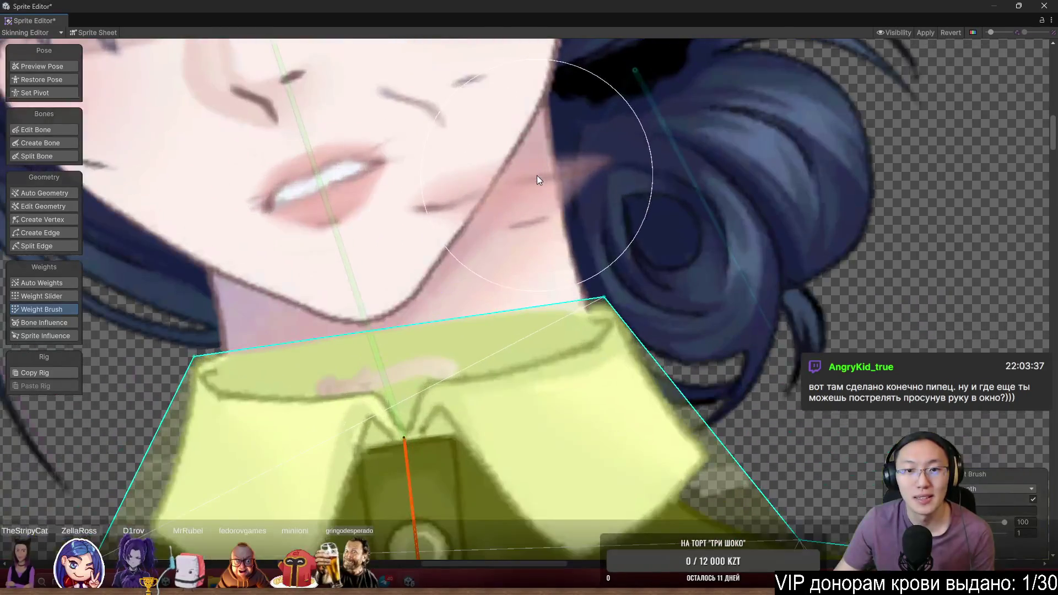
click(43, 66)
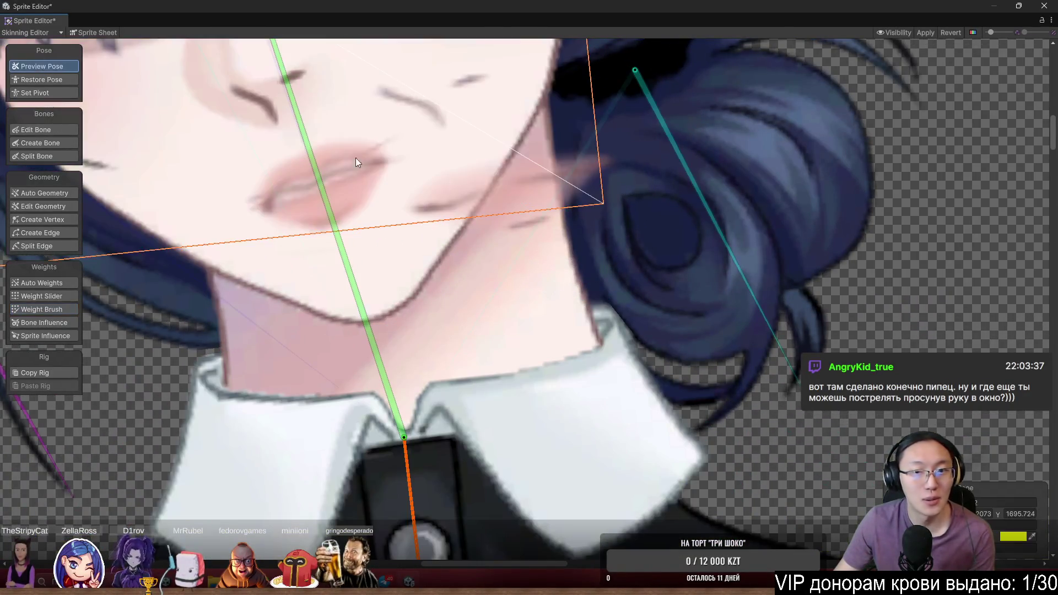
drag(517, 220, 517, 180)
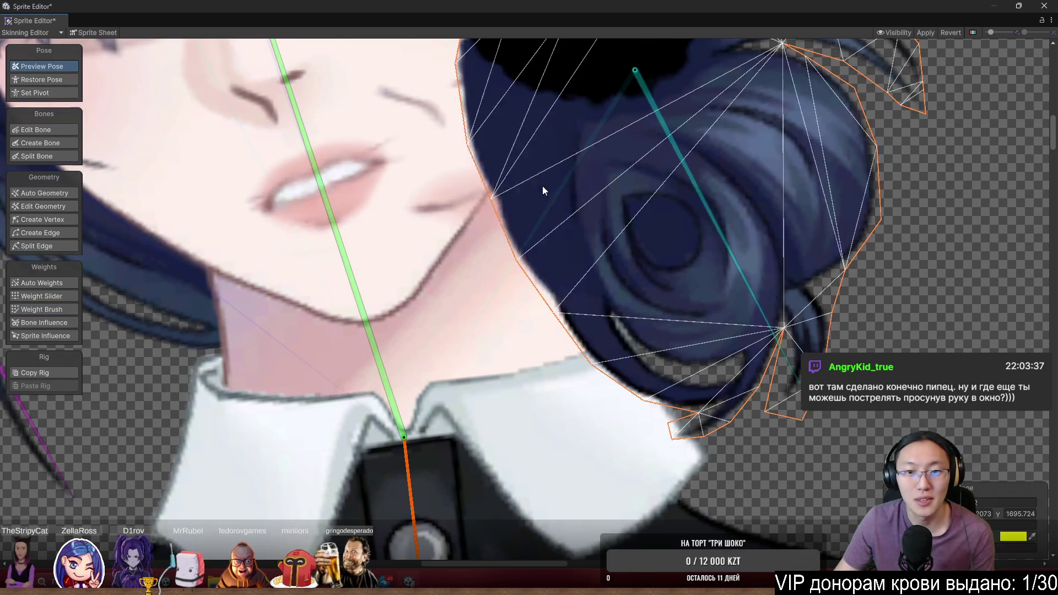
scroll(543, 186, down, 4)
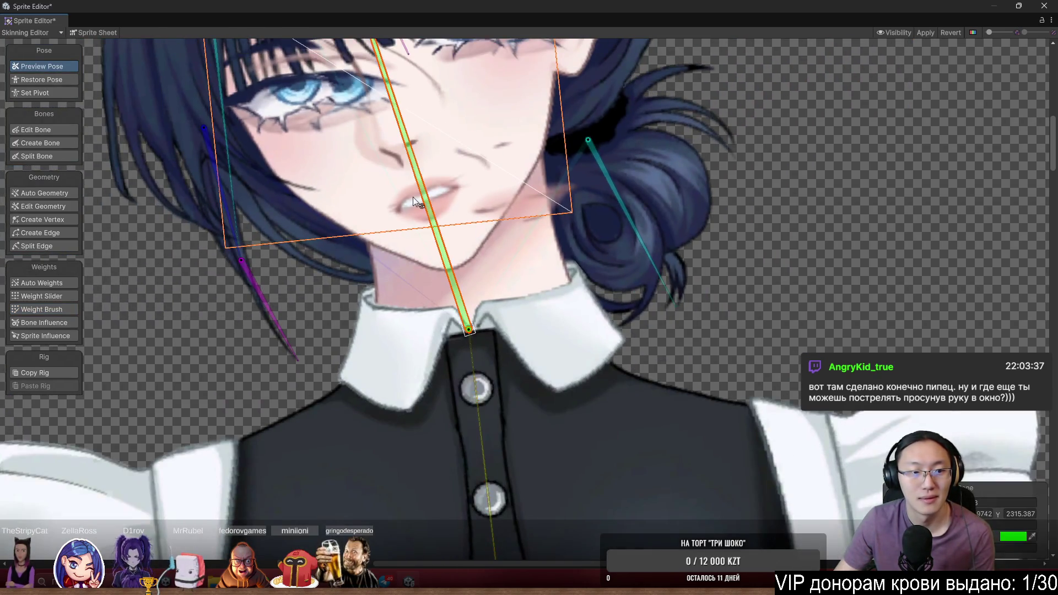
click(54, 307)
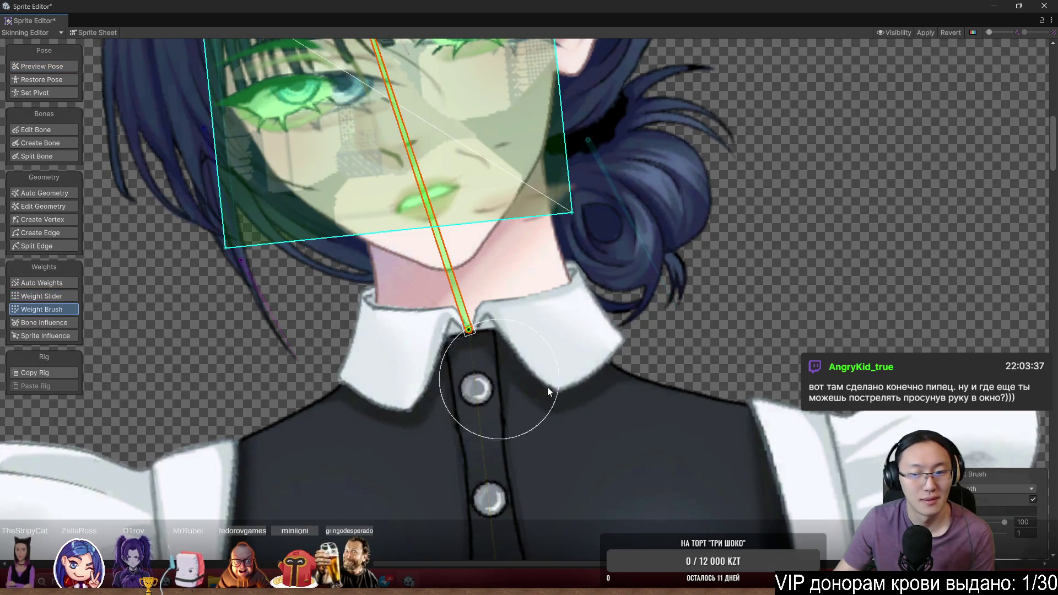
Rotate the head bone around the neck, undo and redo it, then straighten it upright
scroll(755, 359, down, 5)
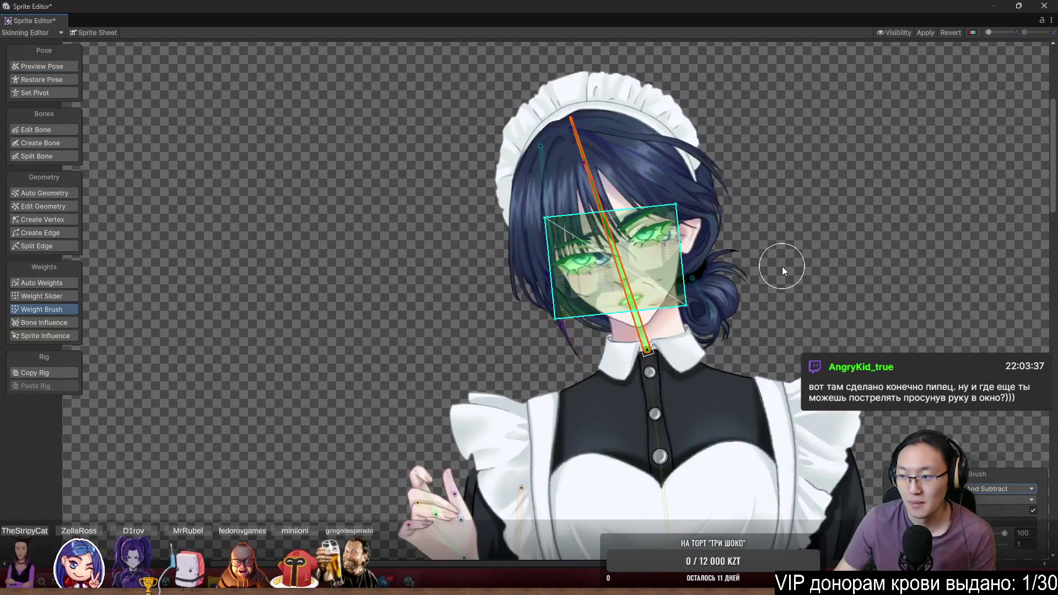
scroll(755, 250, up, 3)
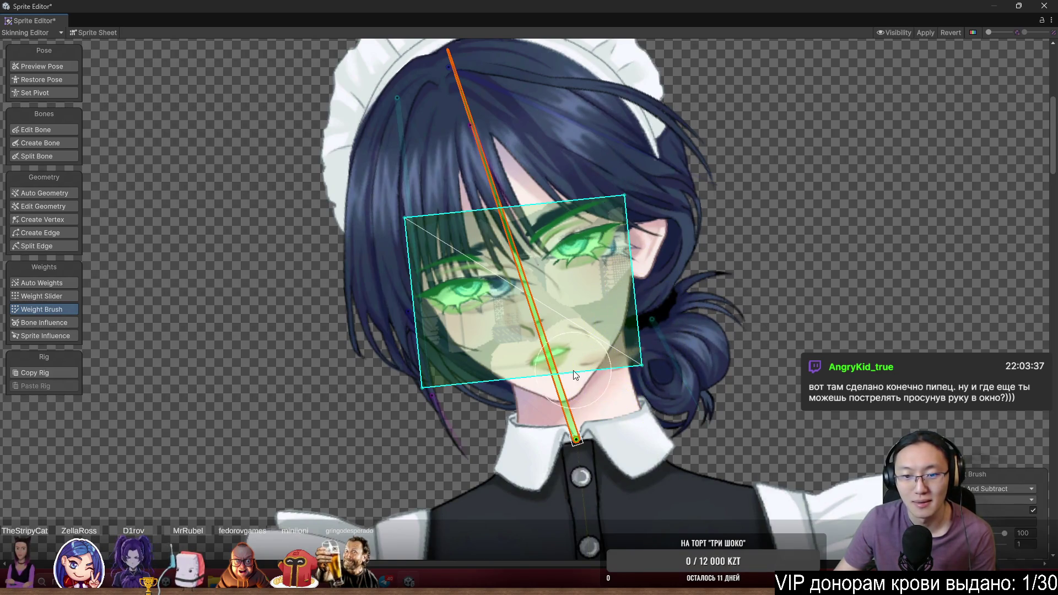
scroll(573, 370, up, 3)
mouse_move(539, 340)
mouse_down()
mouse_move(597, 330)
mouse_move(441, 327)
mouse_up()
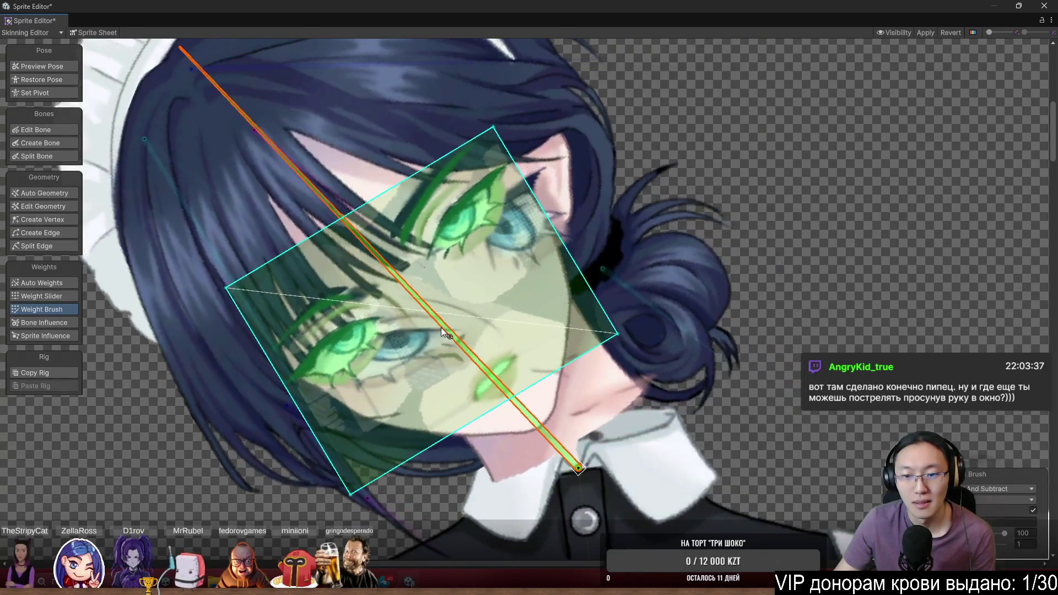
key(ctrl+z)
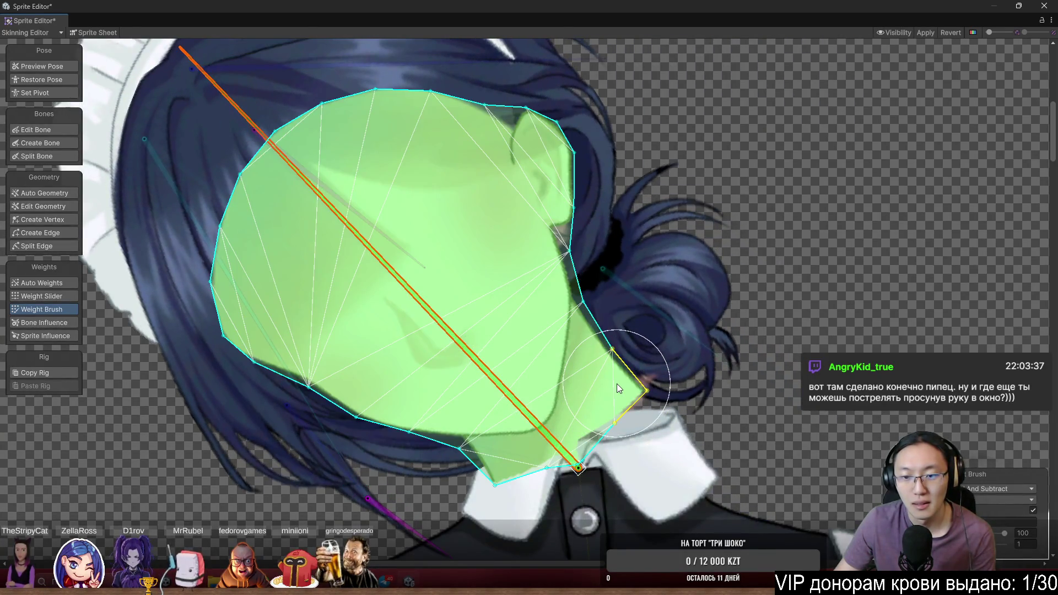
key(ctrl+y)
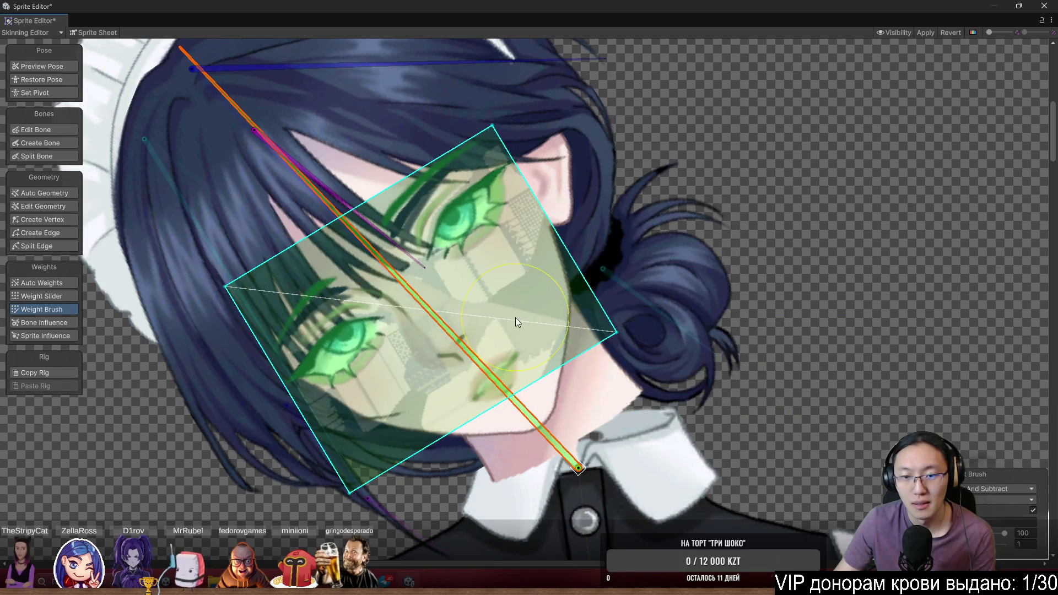
mouse_move(436, 316)
mouse_down()
mouse_move(619, 263)
mouse_move(568, 213)
mouse_move(479, 184)
mouse_up()
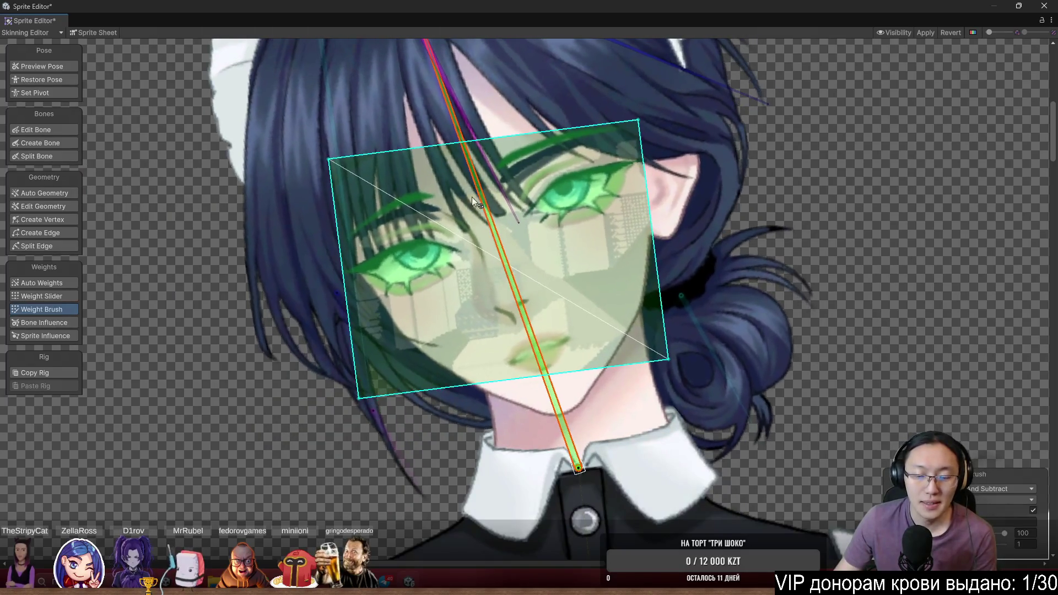
scroll(743, 261, up, 3)
drag(511, 267, 475, 165)
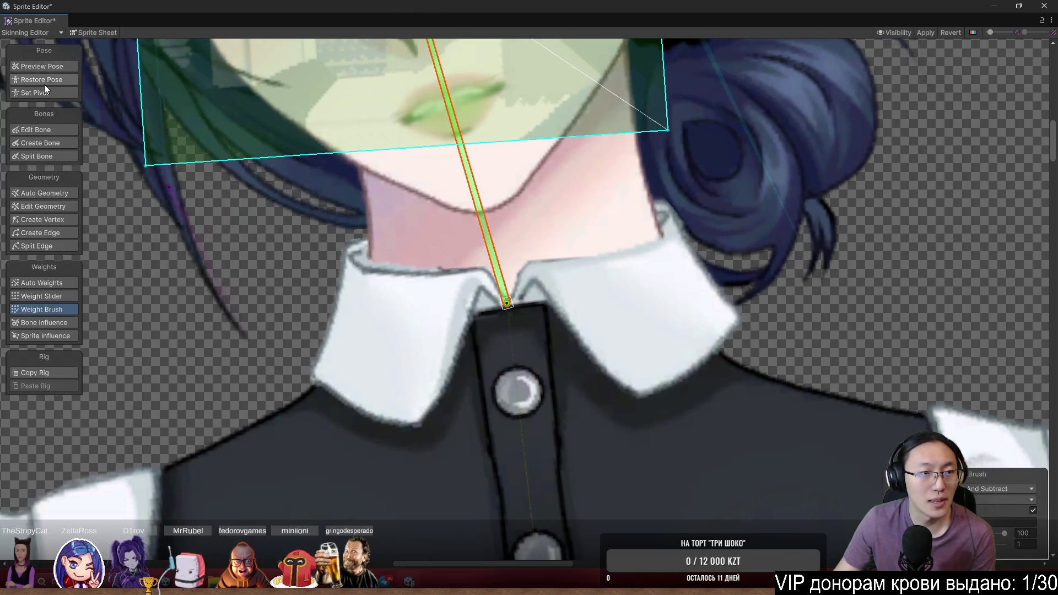
Tilt the neck bone in Preview Pose to check how the collar deforms
click(58, 66)
mouse_move(475, 202)
mouse_down()
mouse_move(456, 181)
mouse_move(485, 179)
mouse_up()
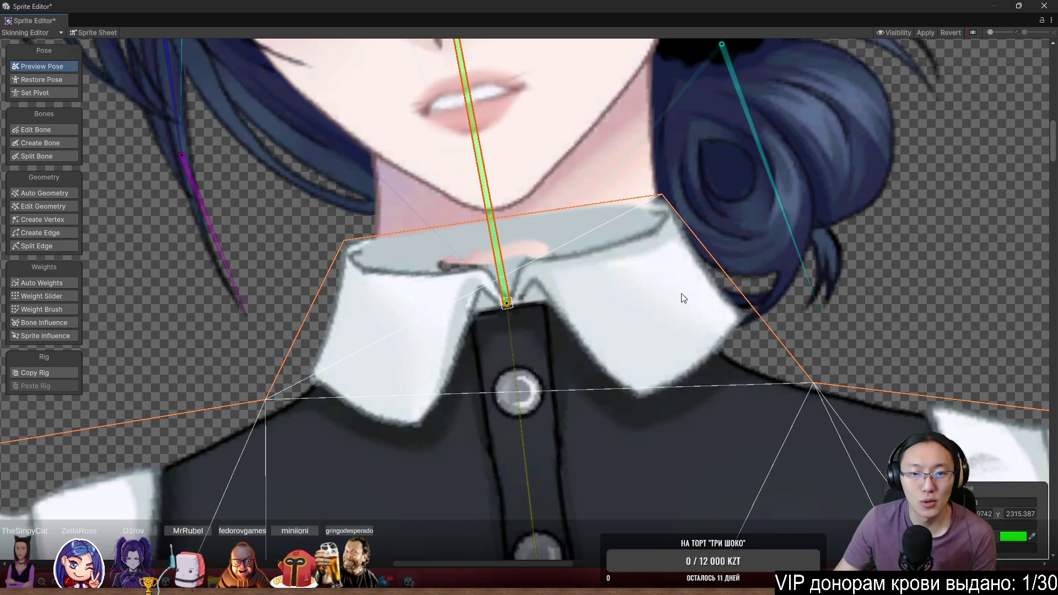
click(58, 309)
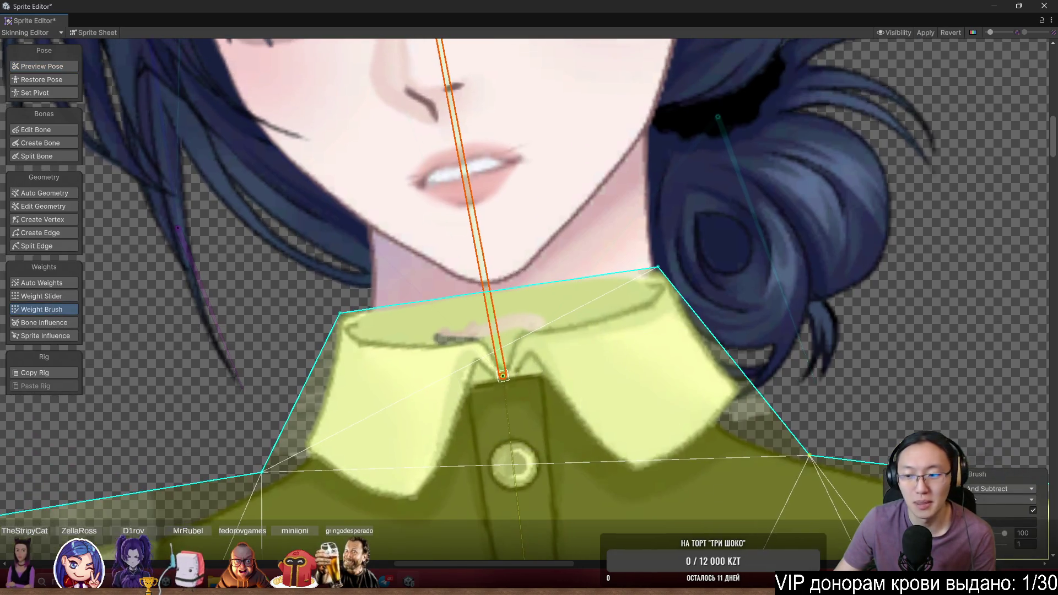
Lower the brush value from 100 to 1 and paint neck bone weight across the collar
drag(1005, 533, 984, 533)
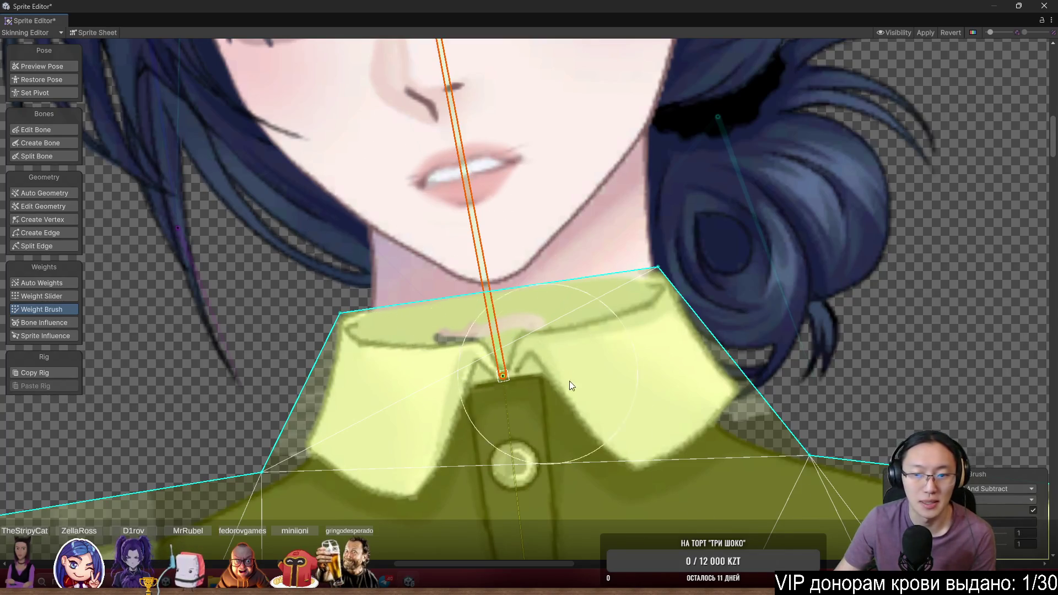
click(972, 522)
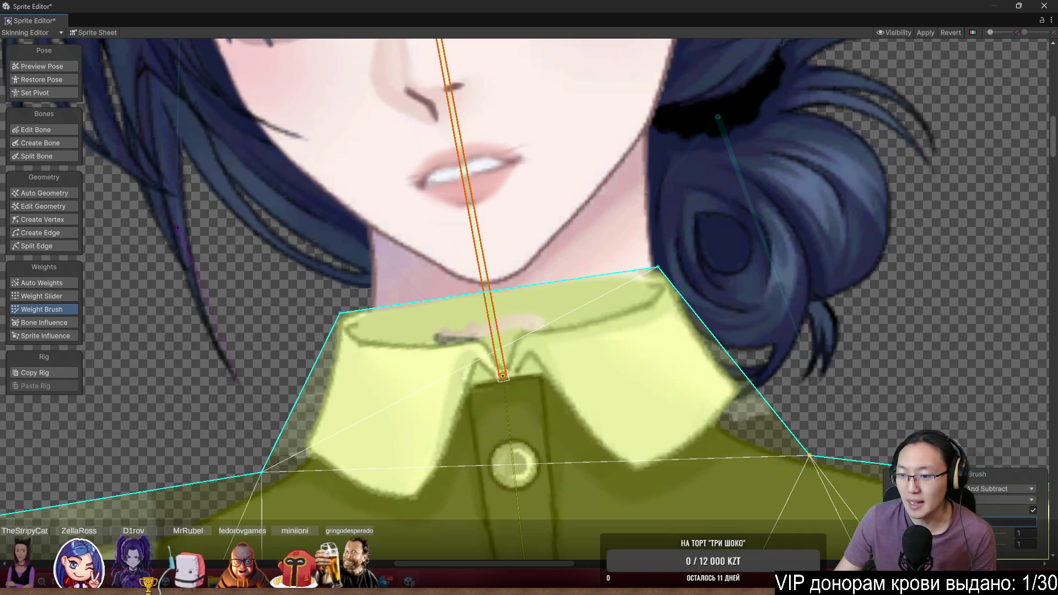
scroll(457, 281, up, 2)
mouse_move(375, 301)
mouse_down()
mouse_move(356, 336)
mouse_move(399, 323)
mouse_up()
mouse_move(546, 344)
mouse_down()
mouse_move(684, 299)
mouse_move(653, 282)
mouse_move(682, 303)
mouse_up()
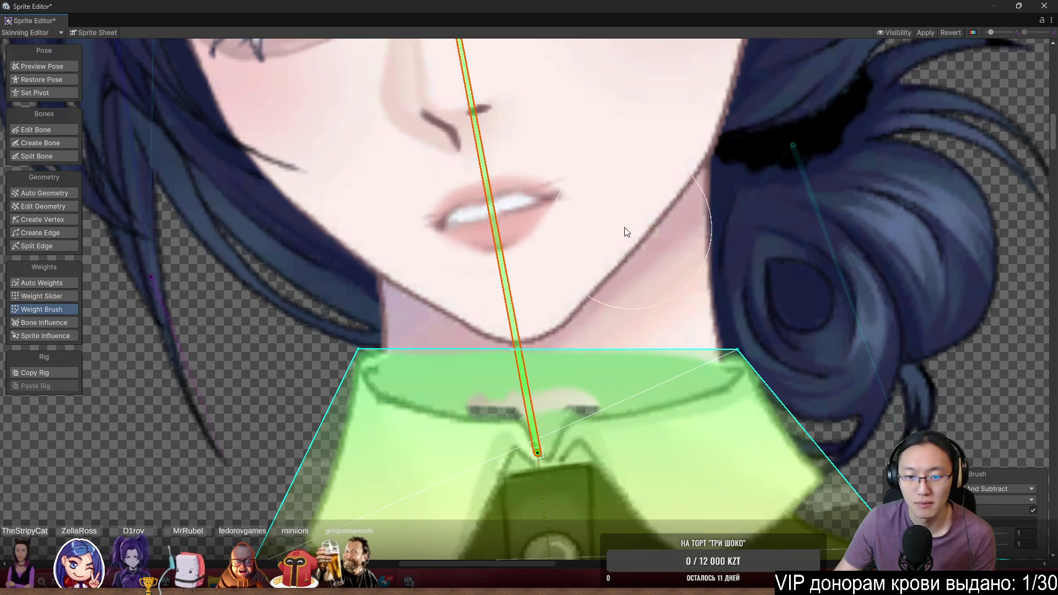
scroll(479, 220, down, 2)
scroll(452, 212, up, 3)
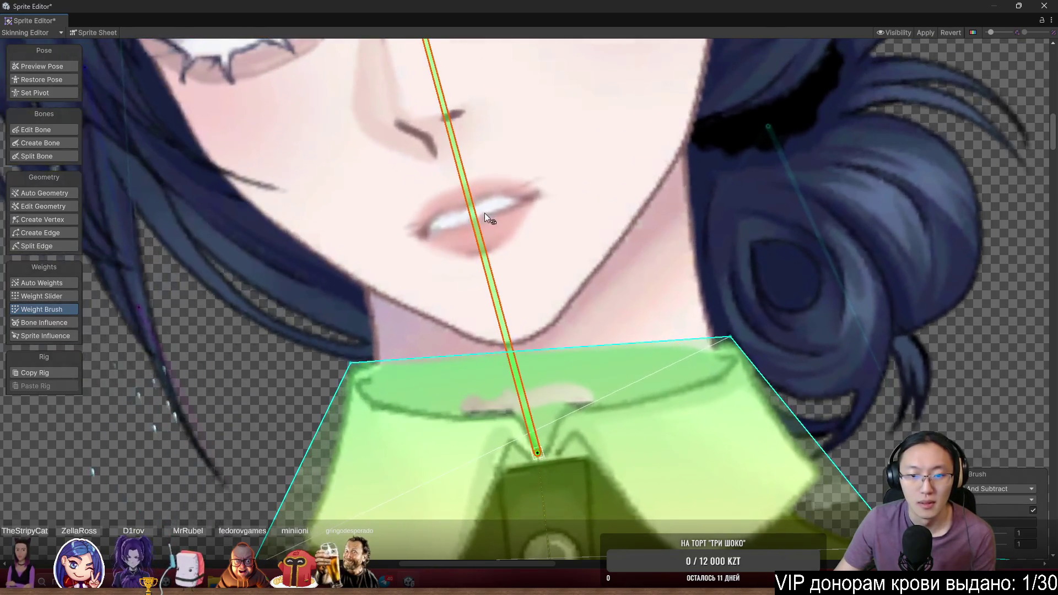
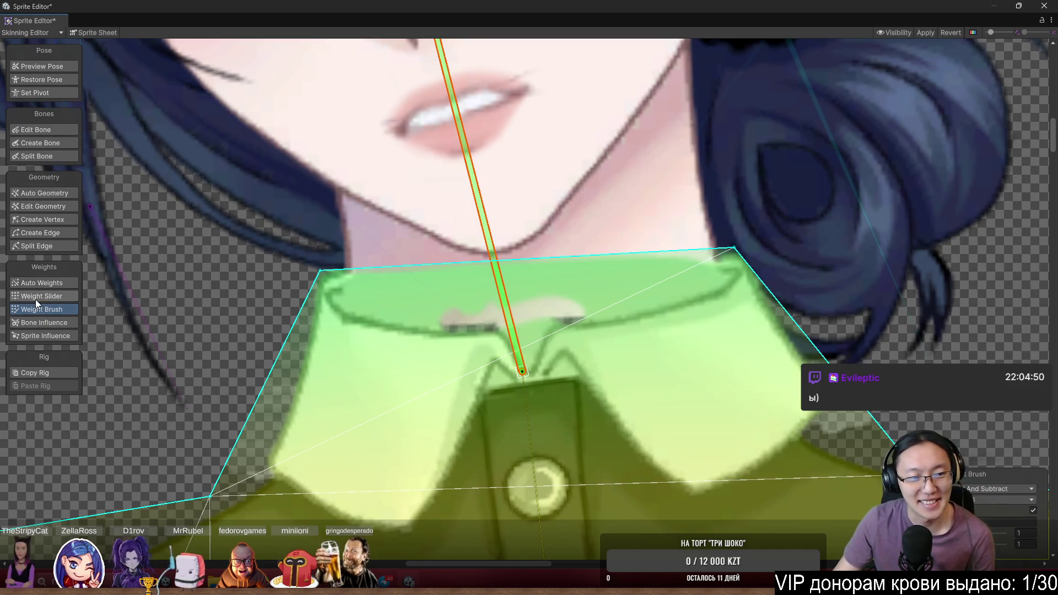
Add collar vertices at the centre notch and below both lower flaps, nudging the right one outward
click(61, 219)
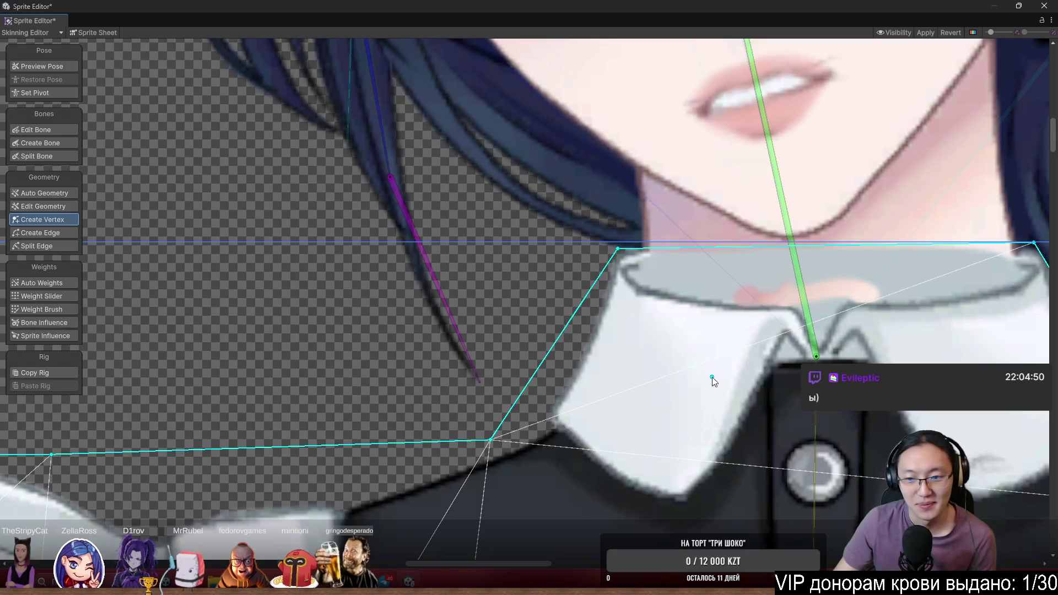
scroll(505, 333, up, 2)
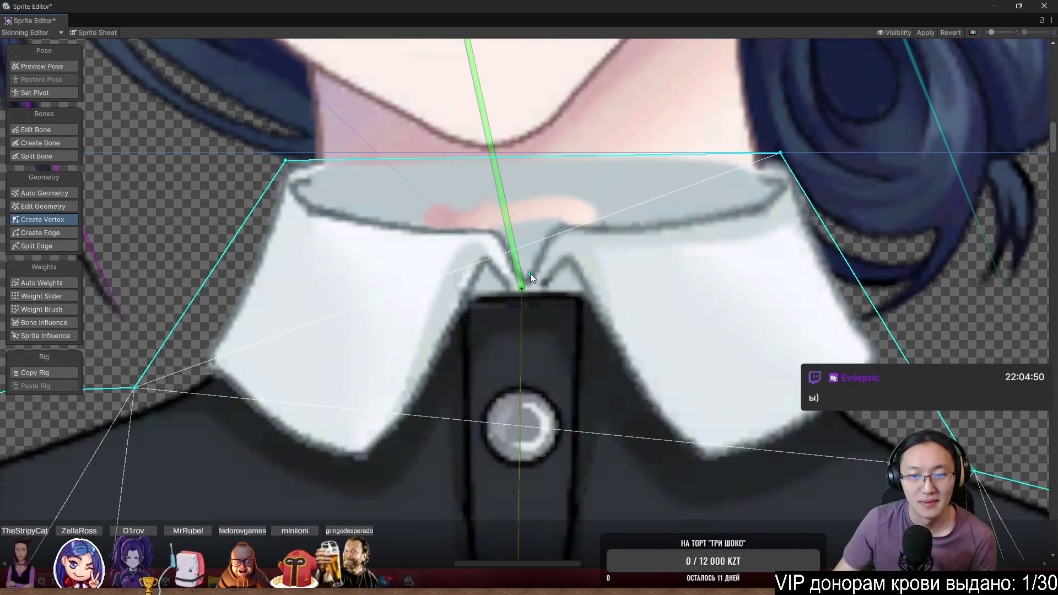
click(519, 256)
click(366, 489)
click(683, 487)
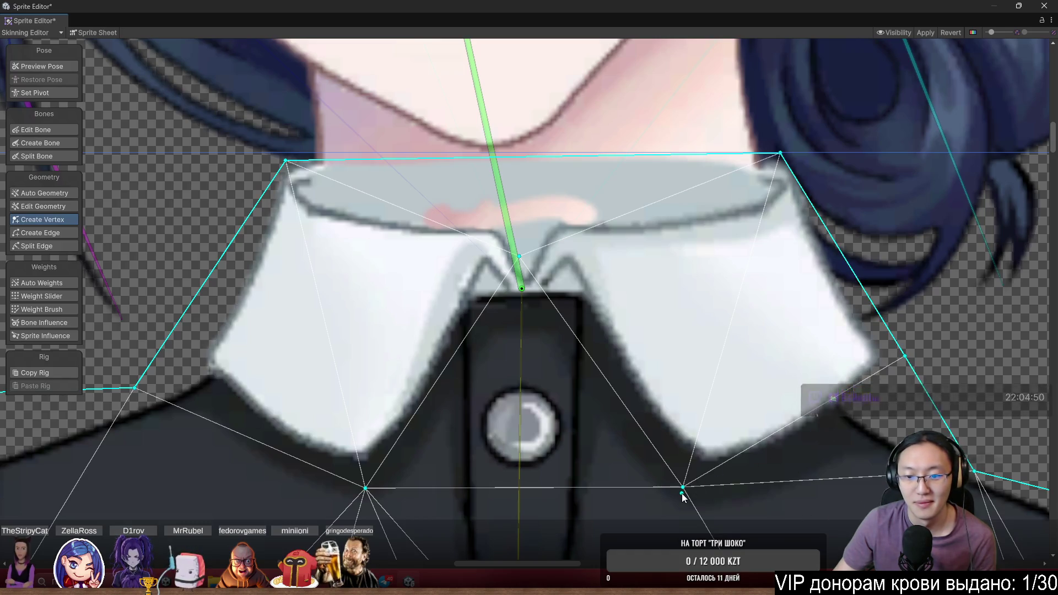
drag(684, 487, 709, 499)
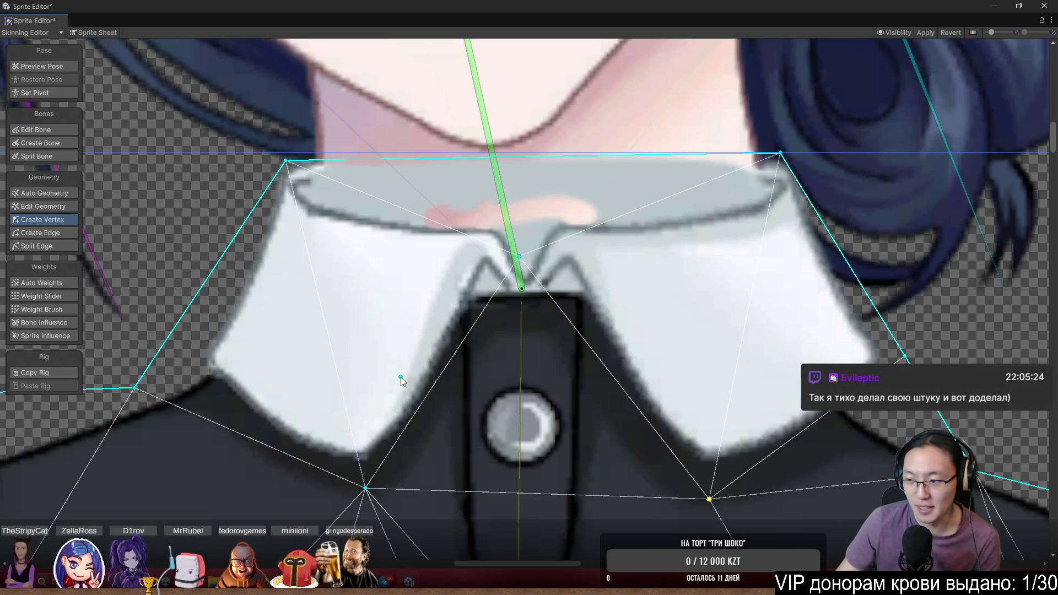
Move the centre vertex up to the neckline and add neckband vertices at the right and top centre
scroll(462, 234, down, 3)
scroll(491, 263, up, 3)
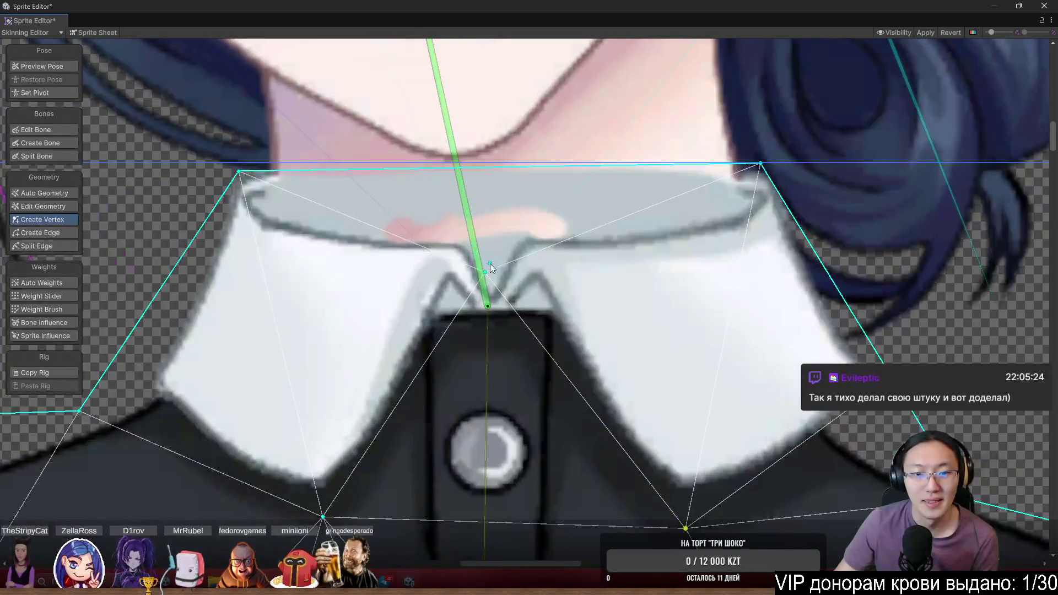
drag(490, 272, 485, 245)
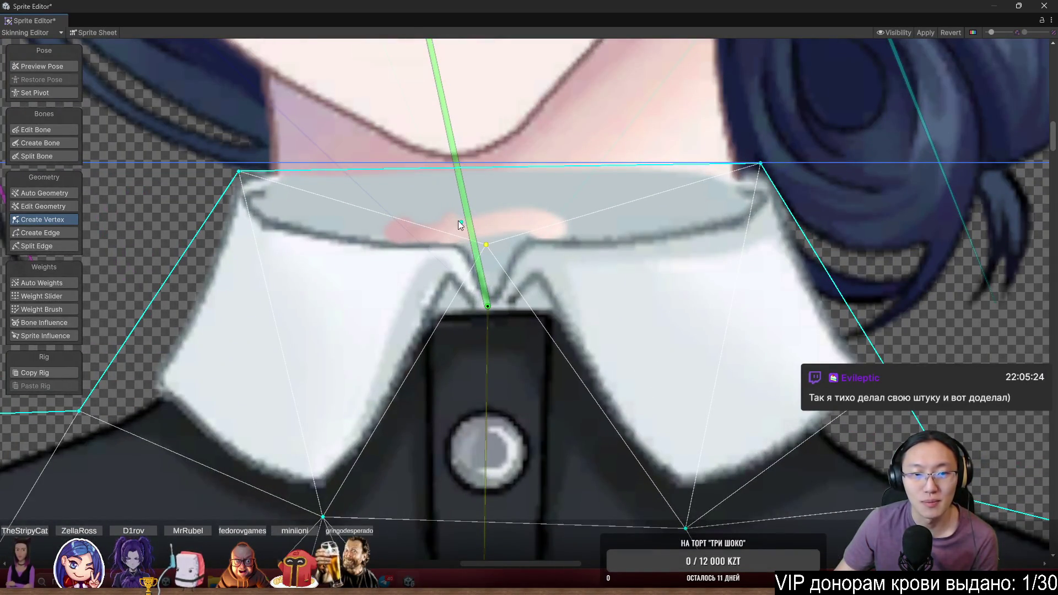
click(708, 225)
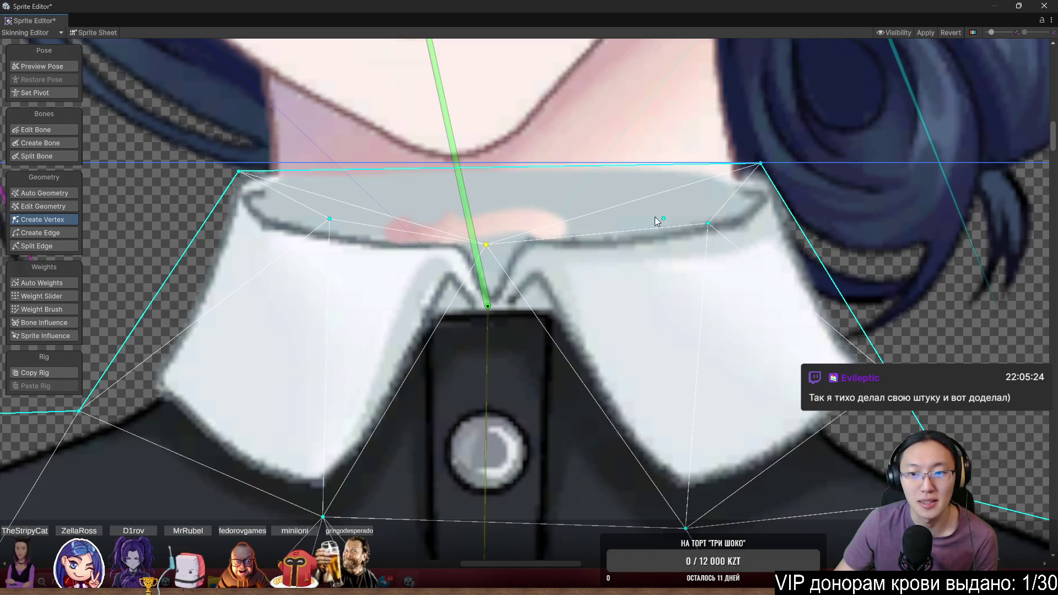
click(503, 194)
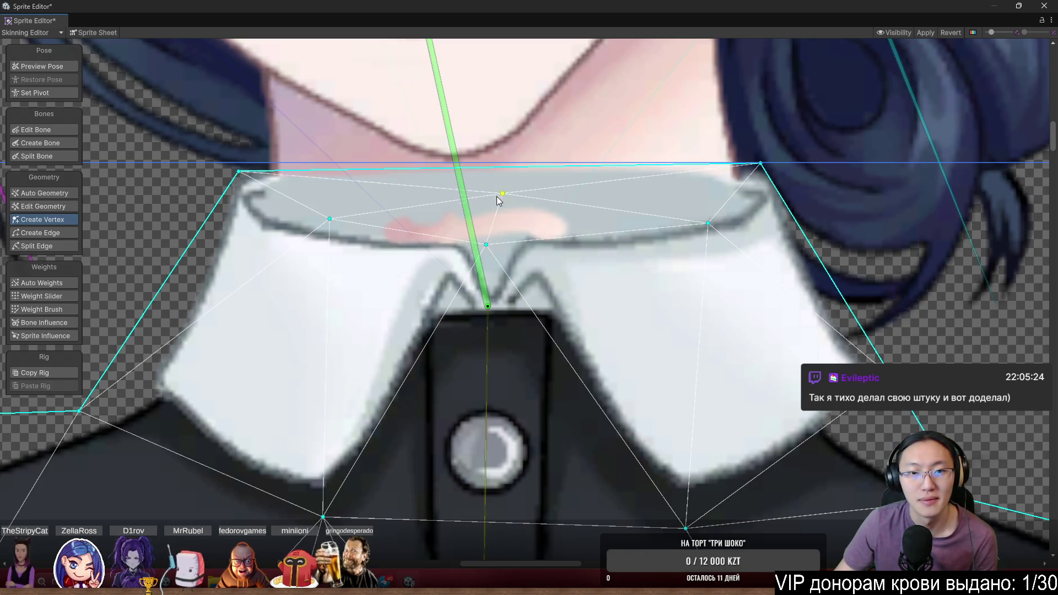
drag(503, 194, 494, 199)
Select the neck bone and test-rotate it with the Weight Slider to see the collar deform
click(64, 322)
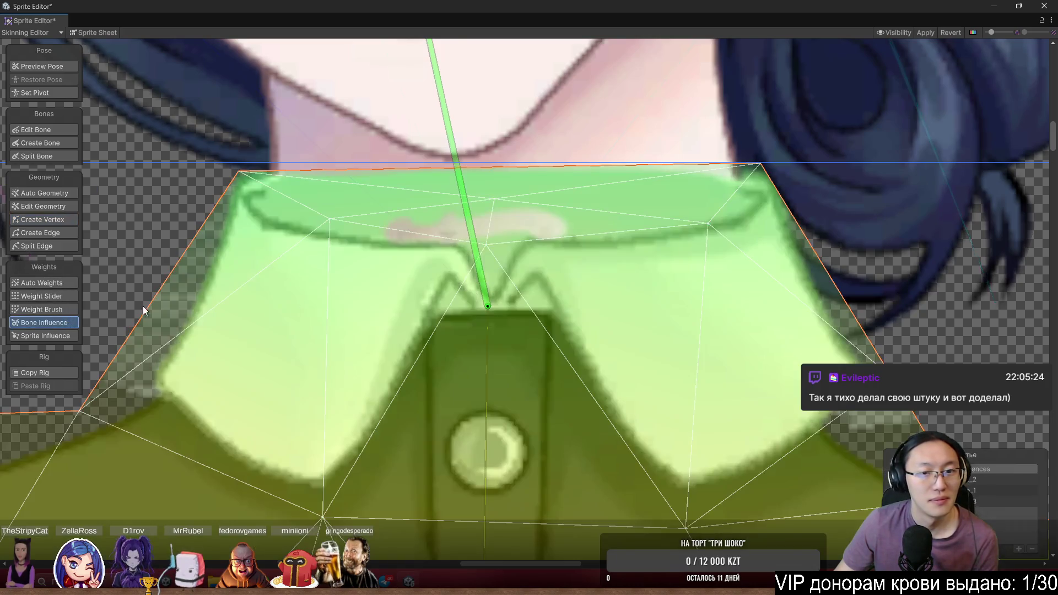
scroll(424, 313, down, 3)
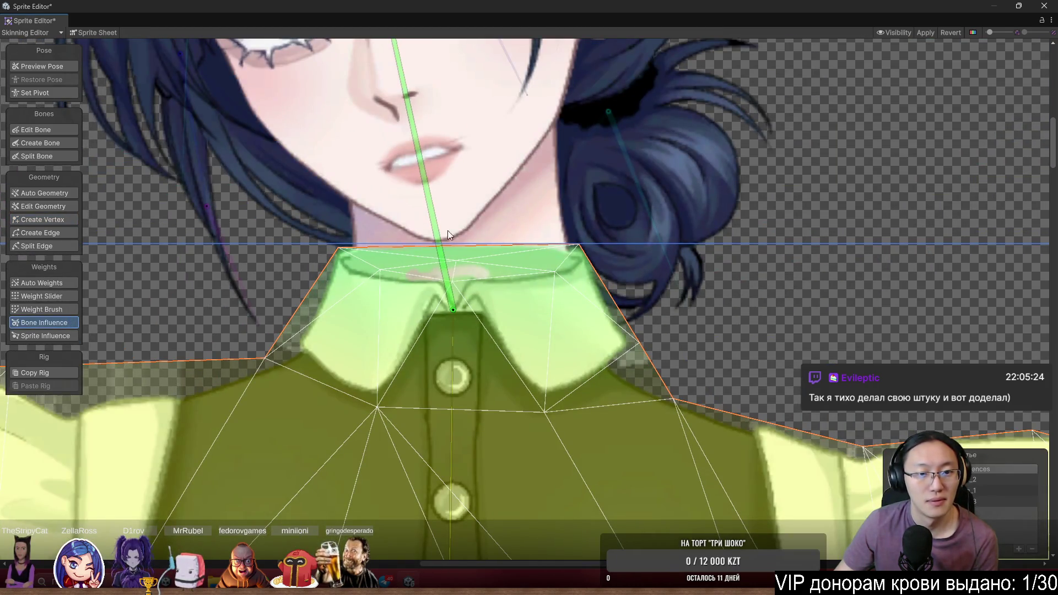
click(47, 295)
scroll(378, 189, up, 5)
click(388, 182)
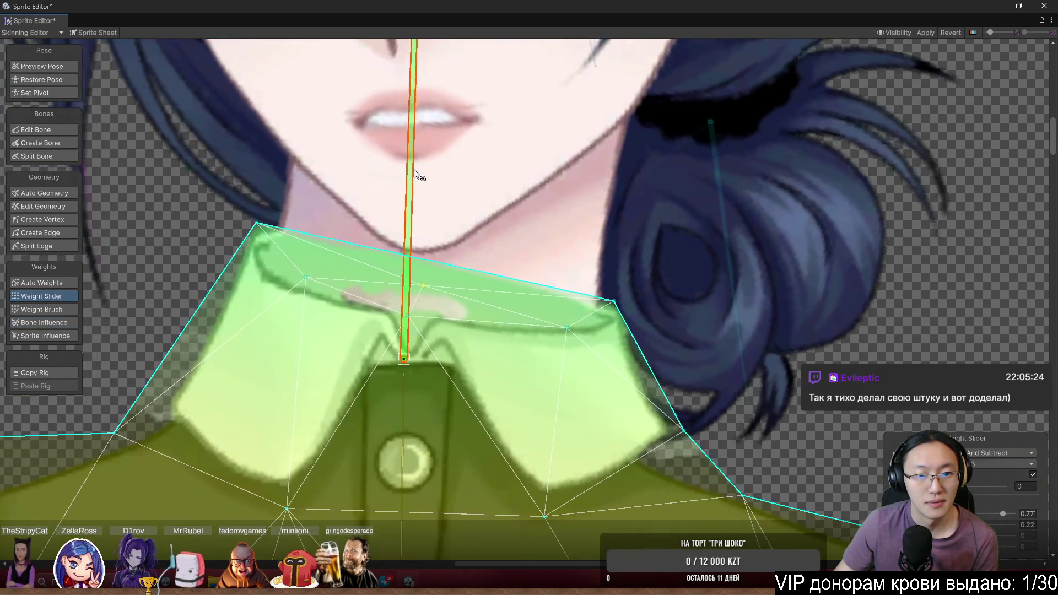
mouse_move(414, 170)
mouse_down()
mouse_move(432, 165)
mouse_move(410, 150)
mouse_move(426, 153)
mouse_up()
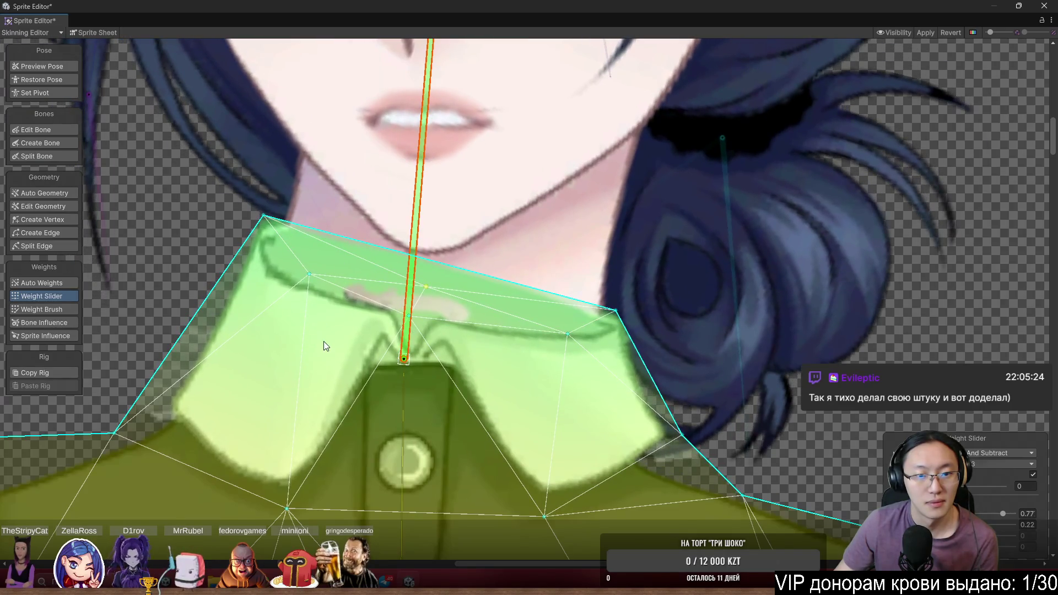
Paint neck bone weight across the left neckband, collar centre and right edge with Weight Brush
click(58, 309)
scroll(285, 329, up, 2)
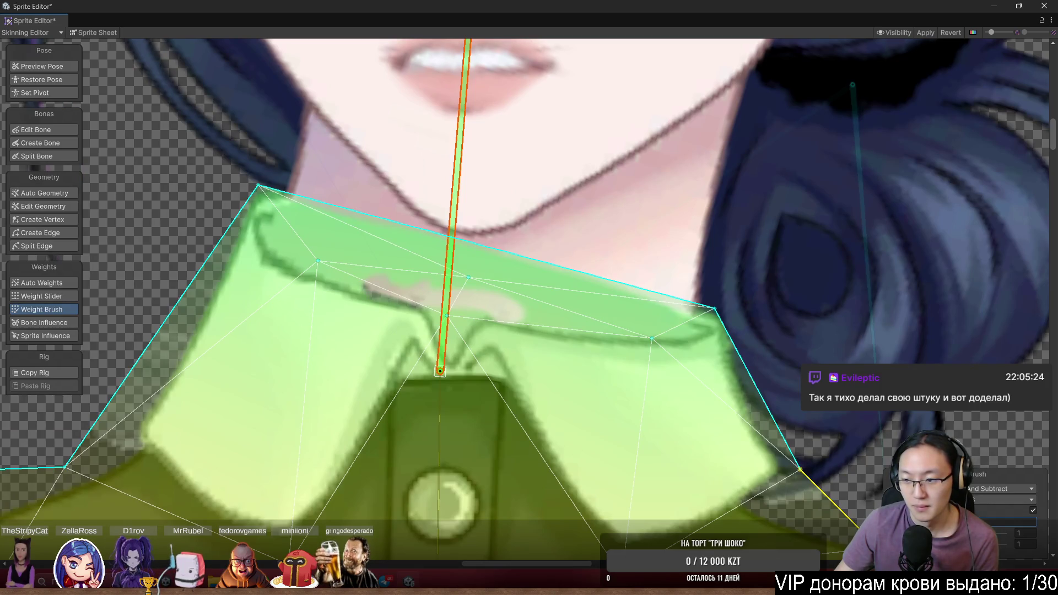
mouse_move(306, 304)
mouse_down()
mouse_move(313, 278)
mouse_move(313, 287)
mouse_up()
drag(586, 366, 643, 375)
drag(491, 301, 497, 313)
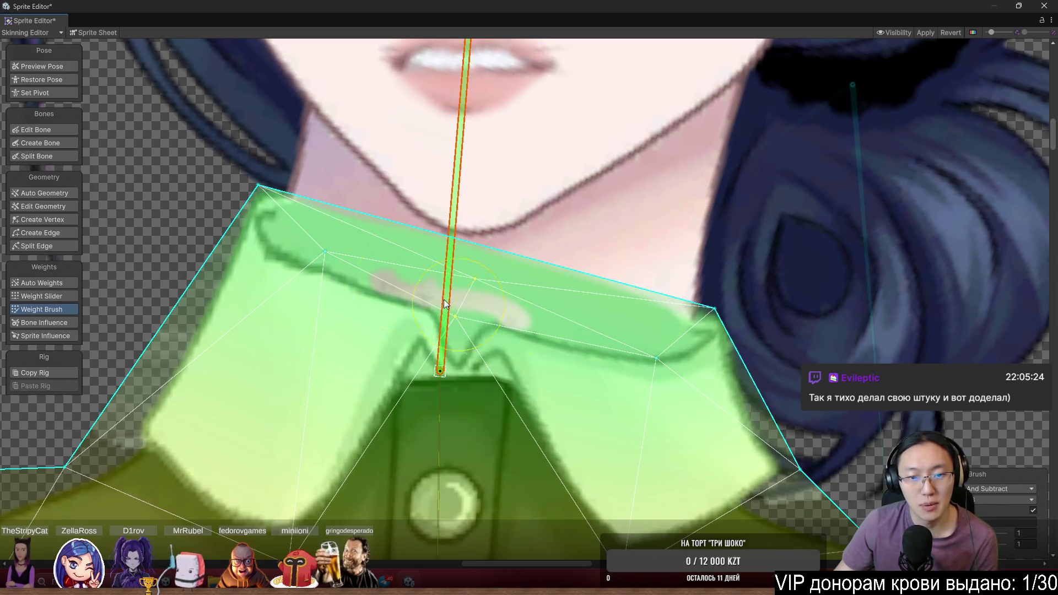
drag(669, 277, 744, 314)
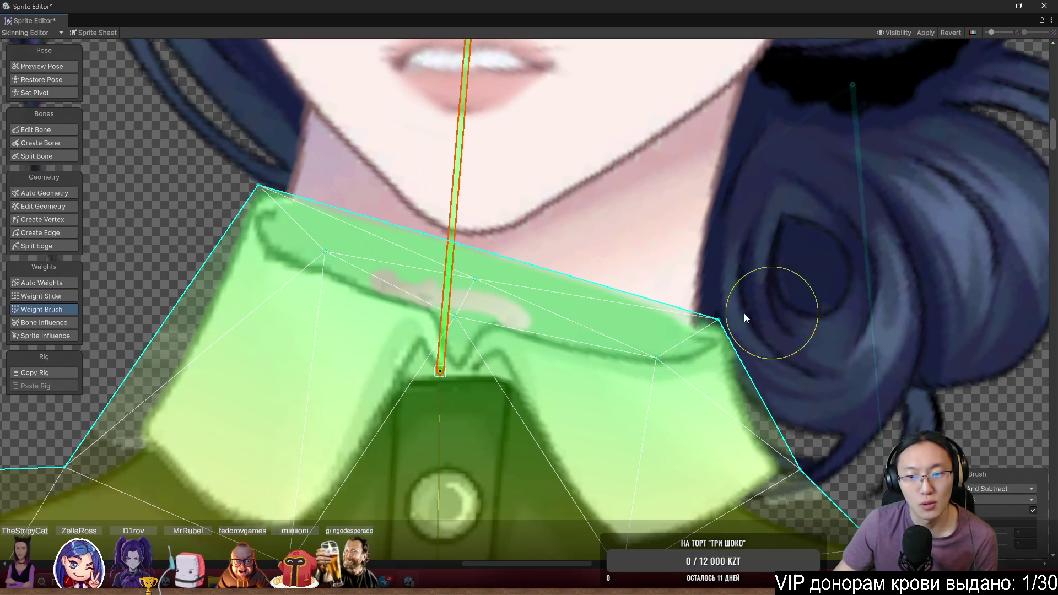
Swing the neck bone back and forth in Preview Pose to check how the collar bends
click(34, 67)
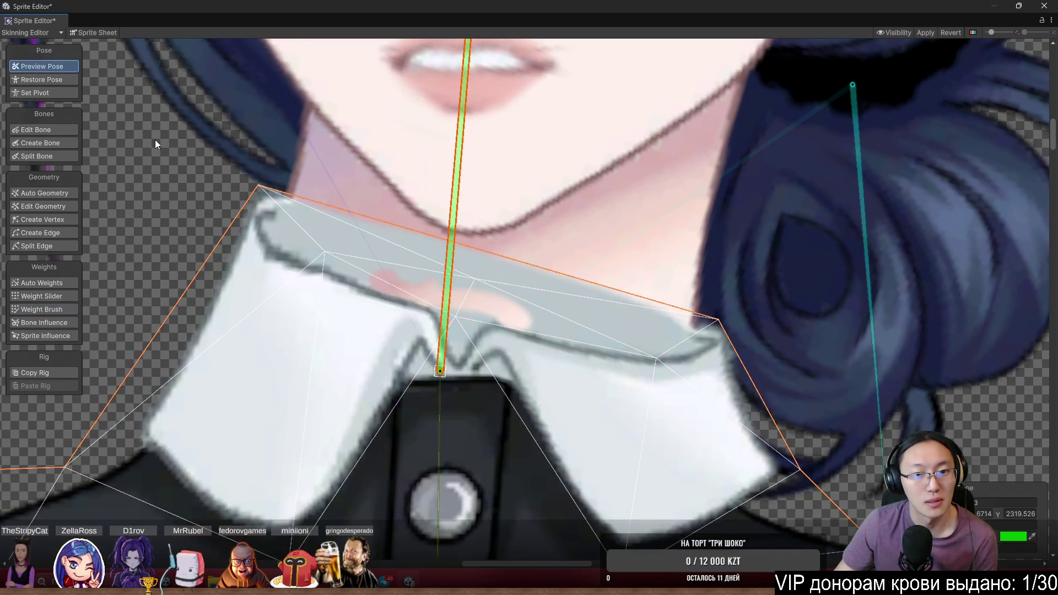
mouse_move(463, 215)
mouse_down()
mouse_move(359, 160)
mouse_move(353, 152)
mouse_move(454, 171)
mouse_move(336, 95)
mouse_up()
scroll(791, 362, down, 3)
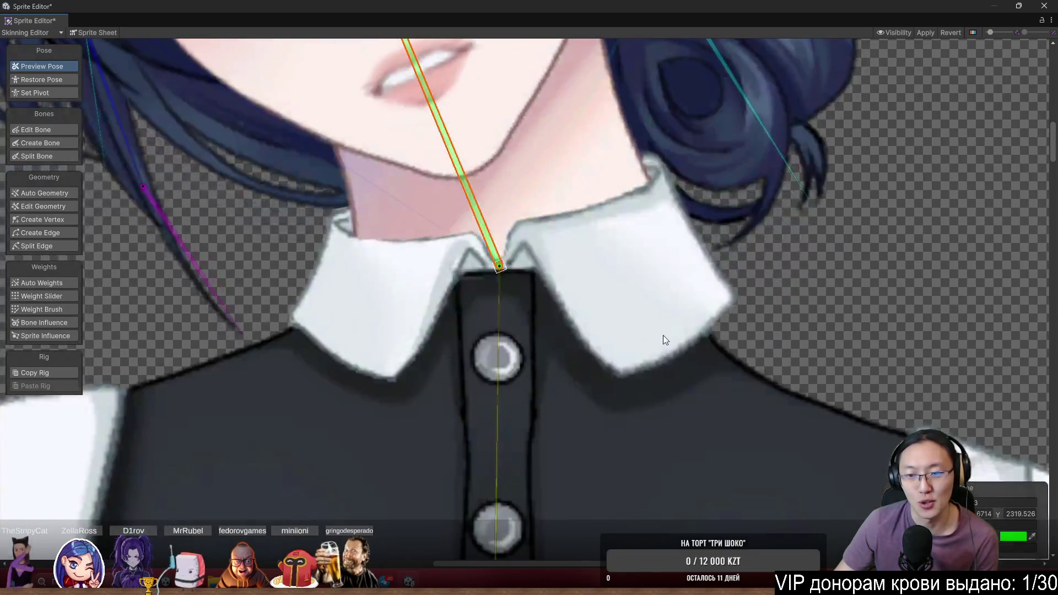
mouse_move(448, 126)
mouse_down()
mouse_move(490, 127)
mouse_move(468, 112)
mouse_move(475, 86)
mouse_up()
mouse_move(431, 61)
mouse_down()
mouse_move(471, 59)
mouse_move(438, 35)
mouse_move(470, 16)
mouse_move(547, 11)
mouse_move(527, 15)
mouse_move(613, 102)
mouse_up()
scroll(624, 205, up, 5)
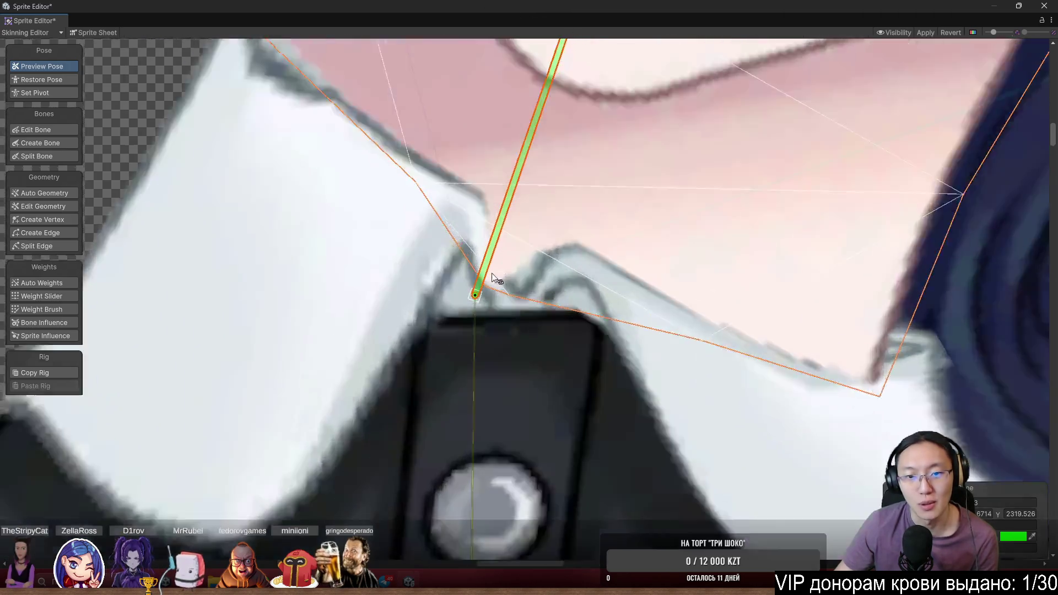
Shift the collar's notch vertex left onto the bone, then test-rotate the upper bone and undo it
click(48, 221)
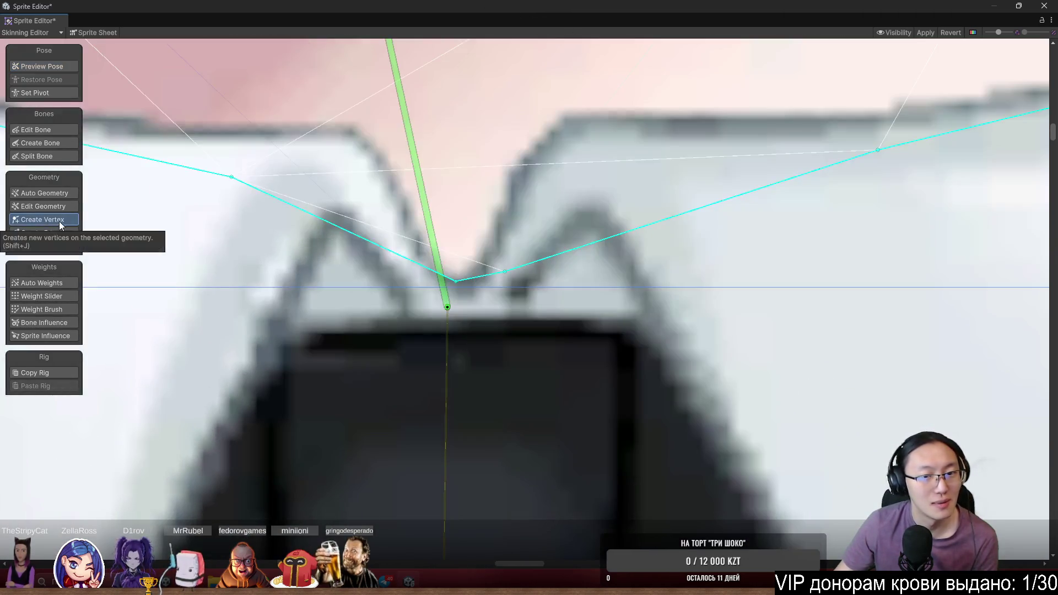
scroll(447, 287, up, 2)
drag(451, 283, 430, 289)
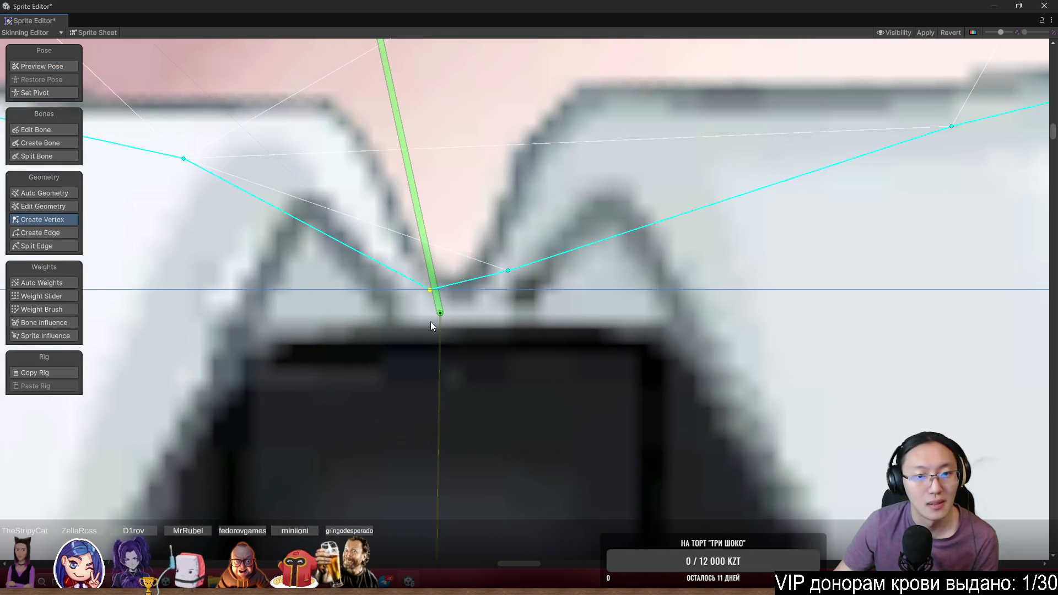
click(41, 309)
scroll(507, 372, down, 6)
click(464, 399)
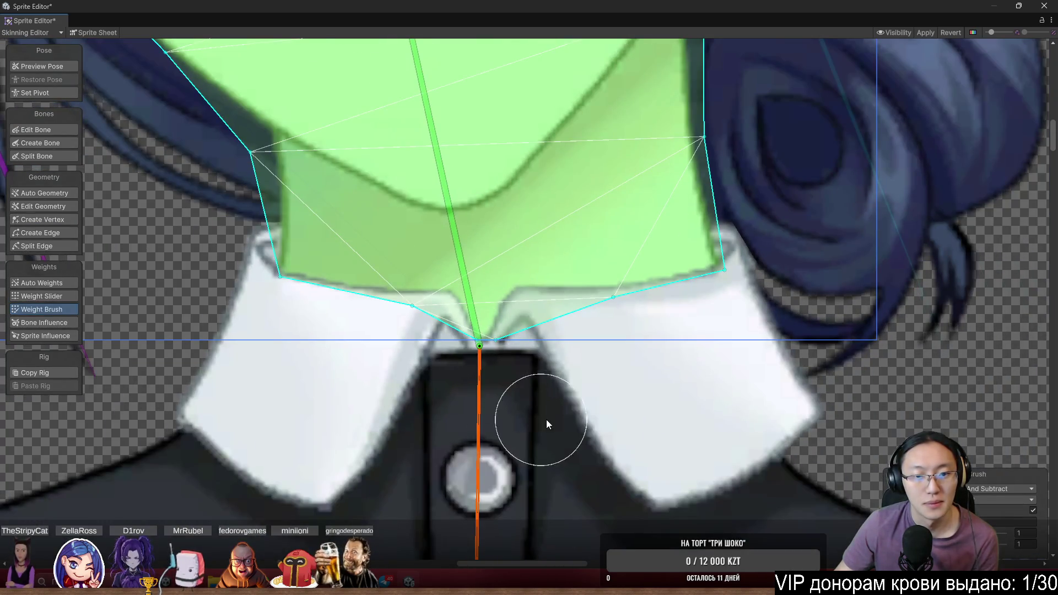
drag(464, 279, 488, 263)
key(ctrl+z)
Pull the notch vertex down to the neck bone's root in Edit Geometry and enter Preview Pose
click(366, 392)
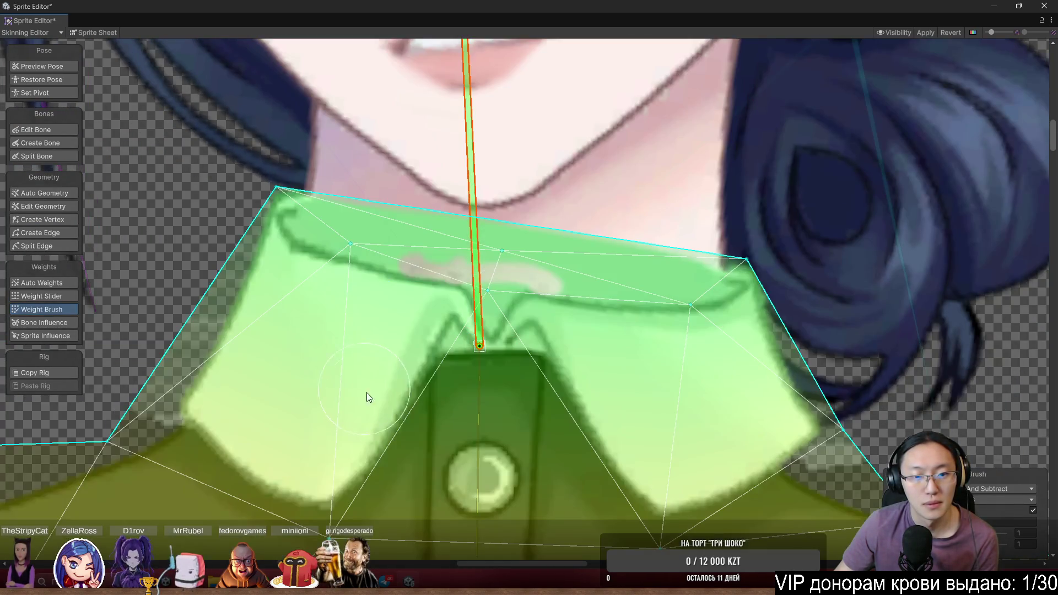
scroll(485, 339, up, 2)
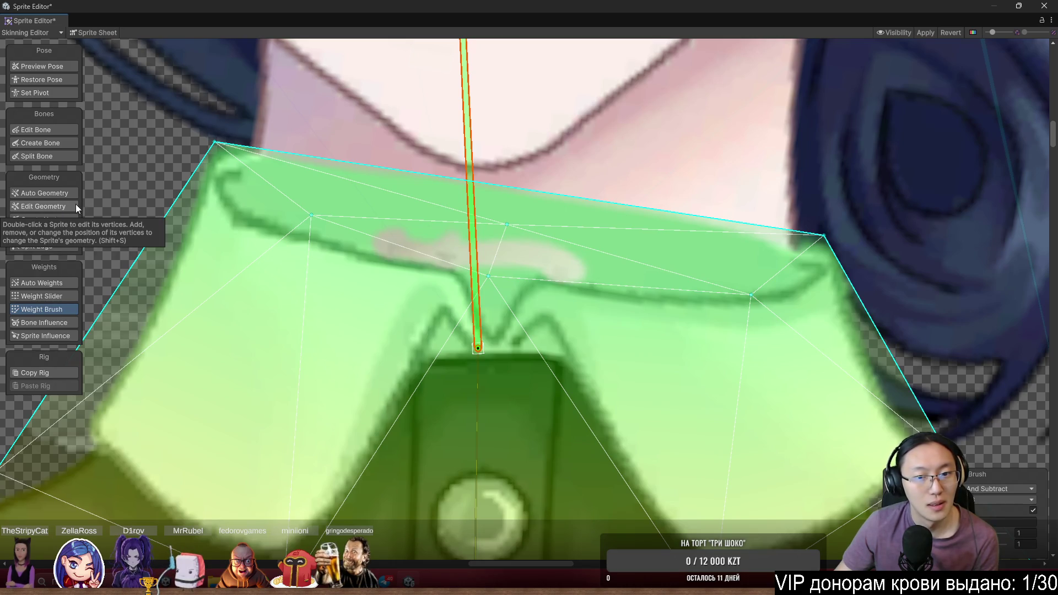
click(58, 207)
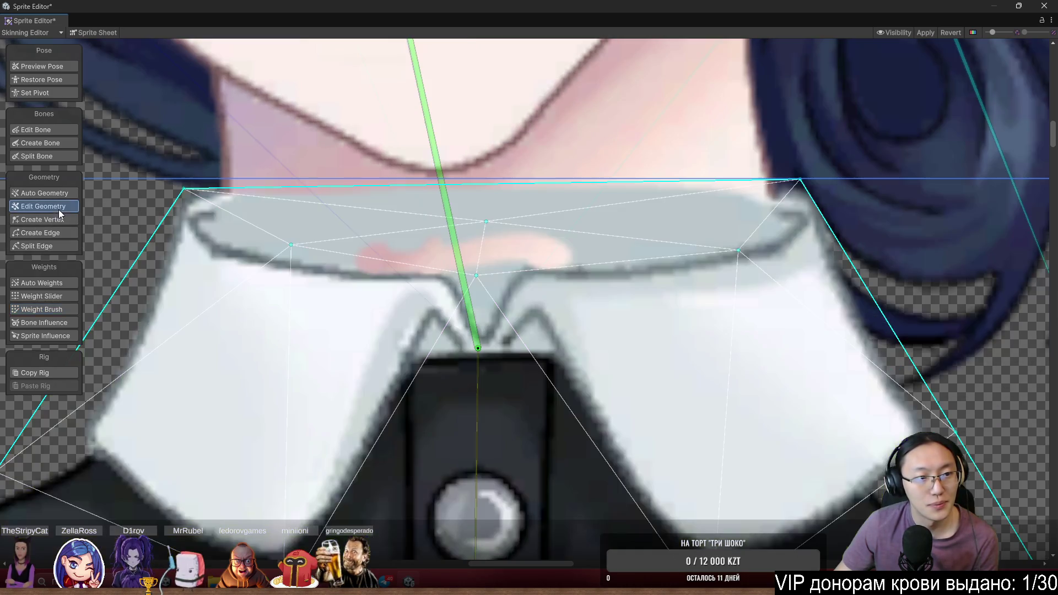
mouse_move(478, 312)
mouse_down()
mouse_move(483, 376)
mouse_move(481, 365)
mouse_up()
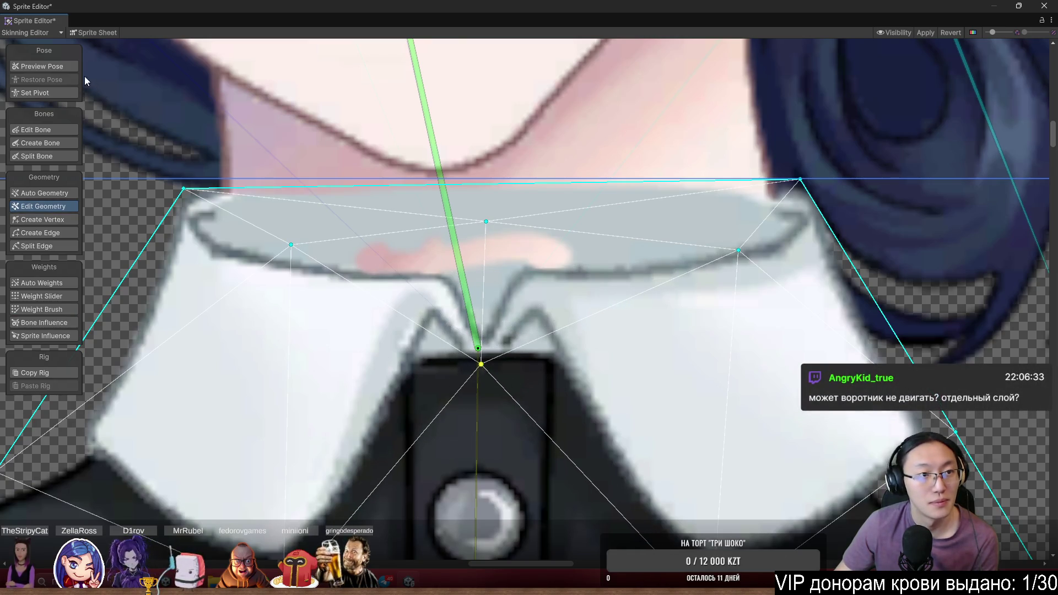
click(66, 67)
scroll(495, 324, down, 3)
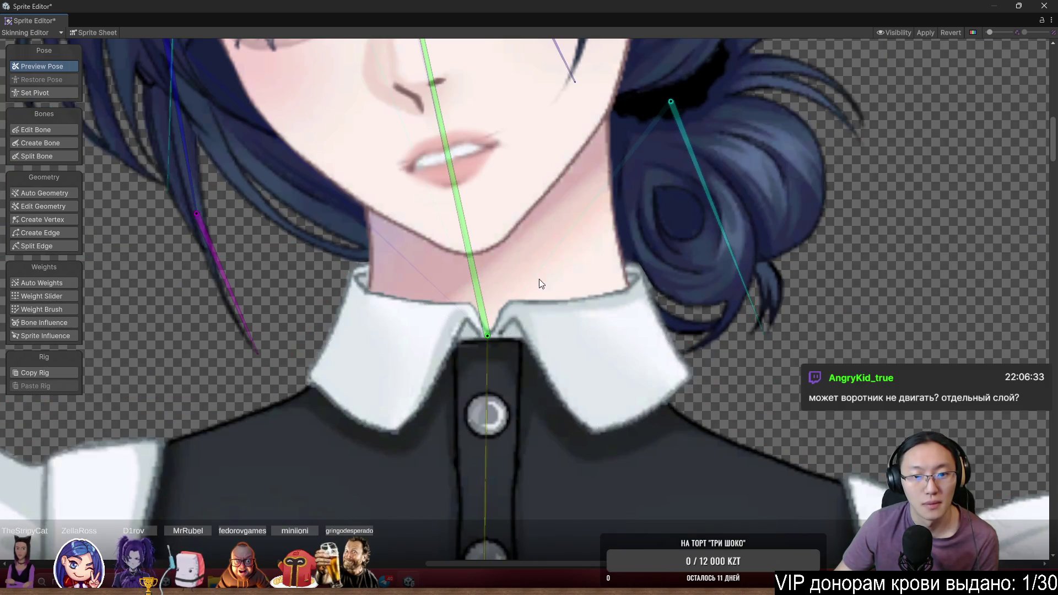
mouse_move(475, 263)
mouse_down()
mouse_move(504, 251)
mouse_move(434, 188)
mouse_move(491, 178)
mouse_move(455, 162)
mouse_move(462, 140)
mouse_move(422, 146)
mouse_move(517, 120)
mouse_move(420, 90)
mouse_move(480, 95)
mouse_up()
scroll(490, 181, down, 5)
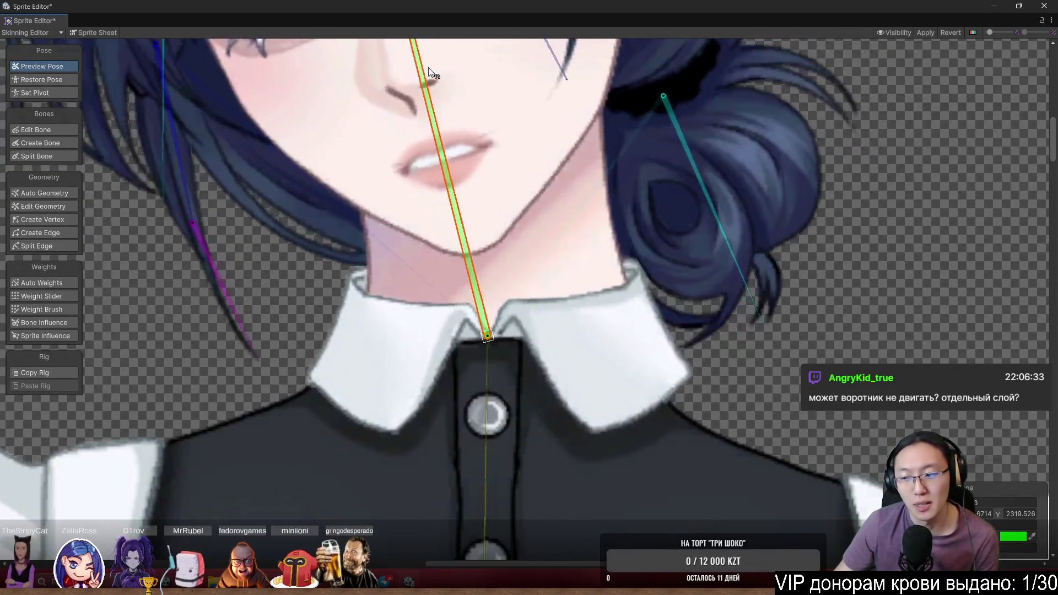
scroll(490, 181, up, 3)
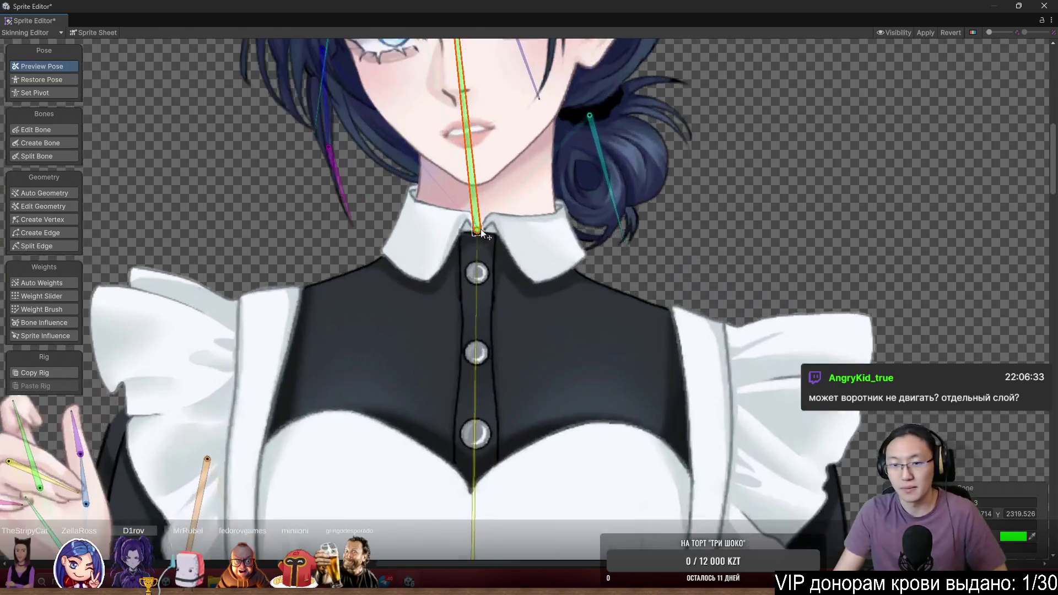
scroll(719, 264, up, 3)
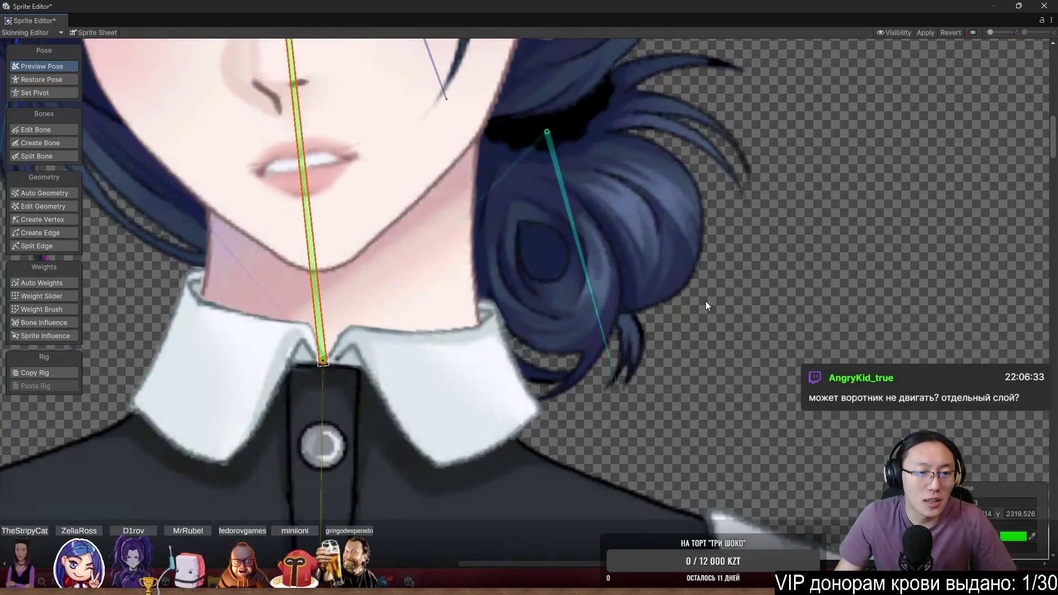
scroll(705, 300, left, 5)
scroll(587, 298, down, 1)
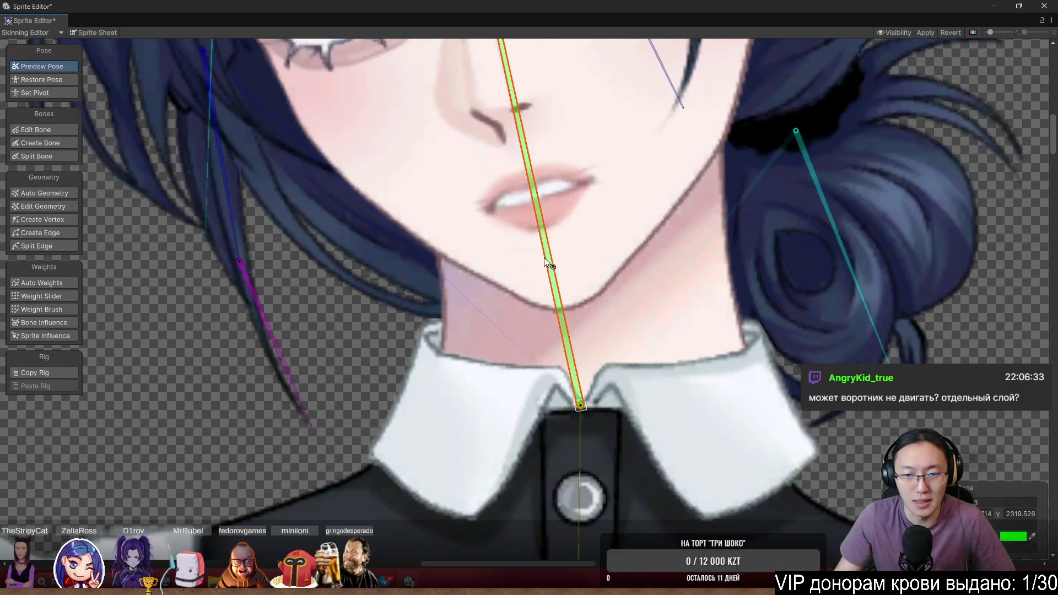
scroll(525, 161, up, 1)
scroll(525, 161, down, 2)
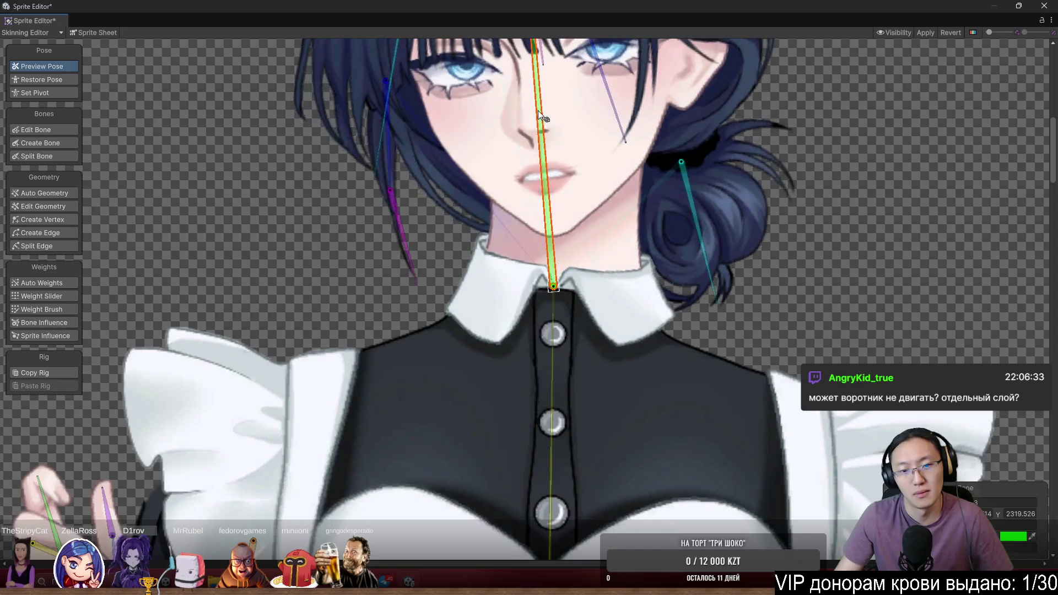
scroll(514, 250, up, 2)
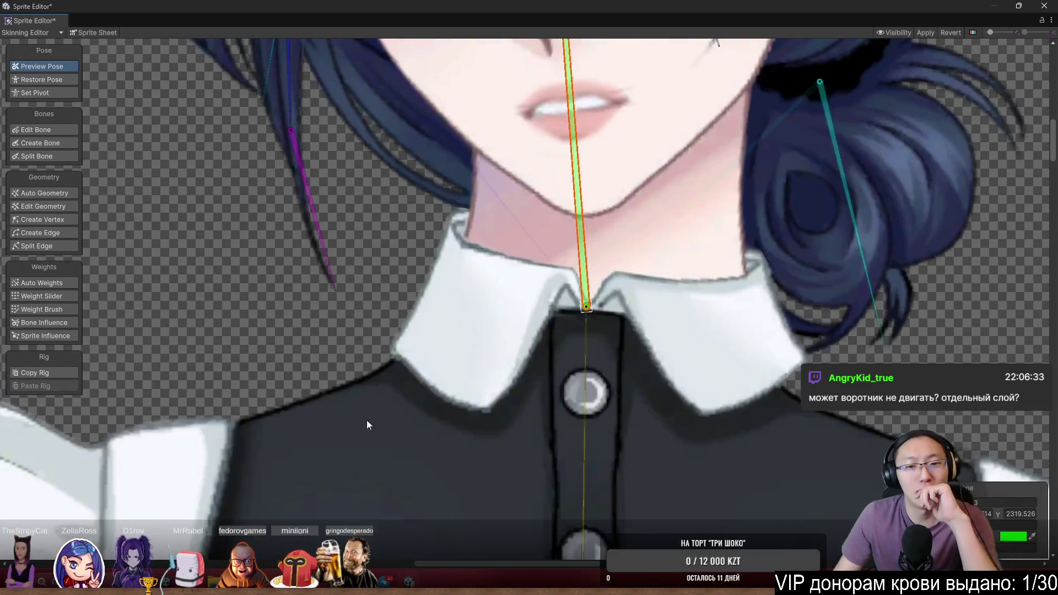
Leave Preview Pose and select the body sprite's mesh with Create Vertex active
click(65, 145)
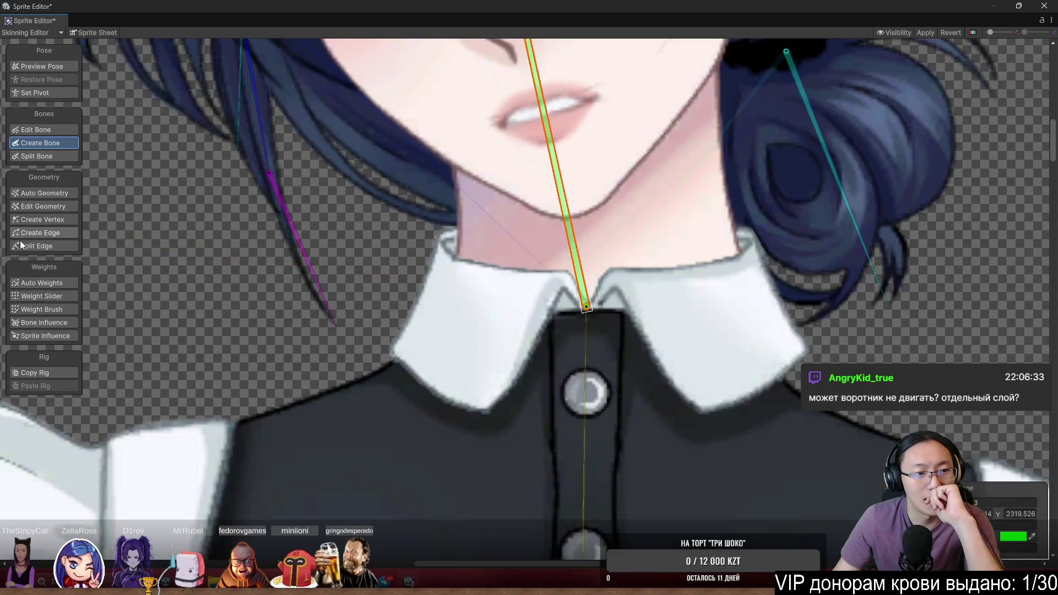
click(50, 309)
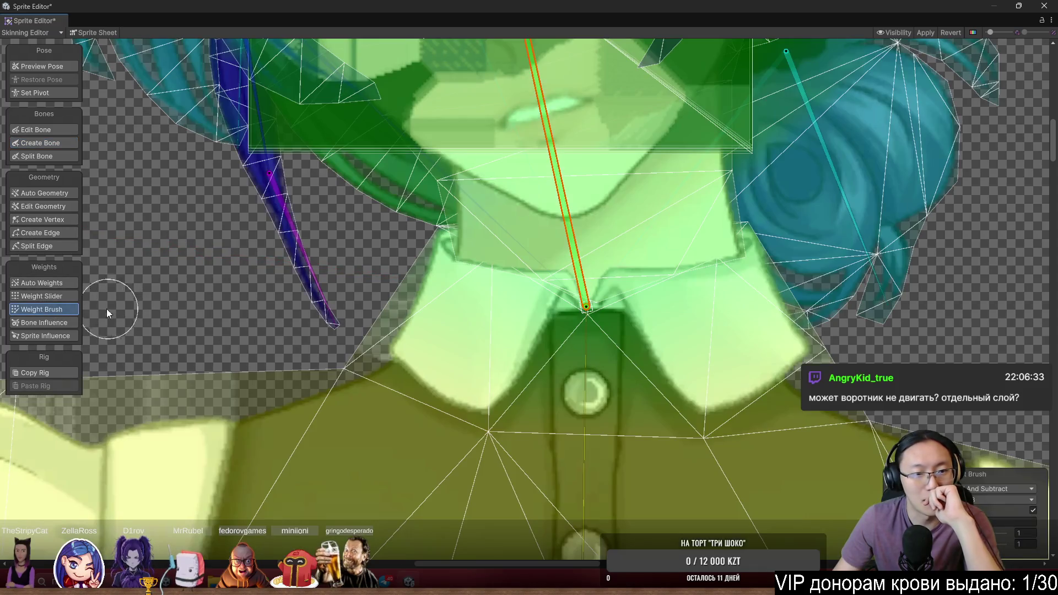
click(64, 218)
scroll(533, 356, up, 3)
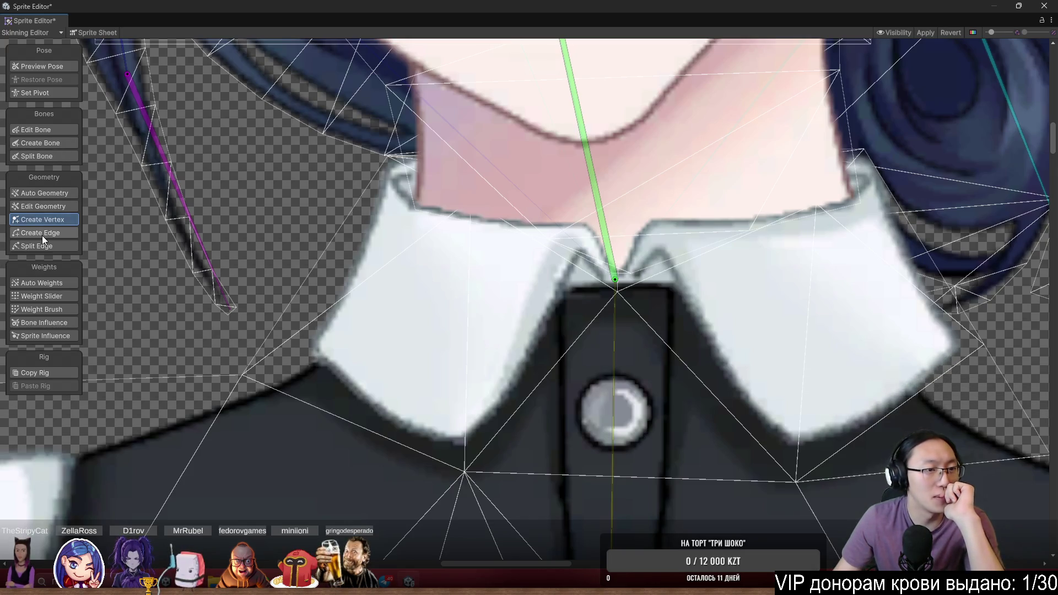
click(43, 236)
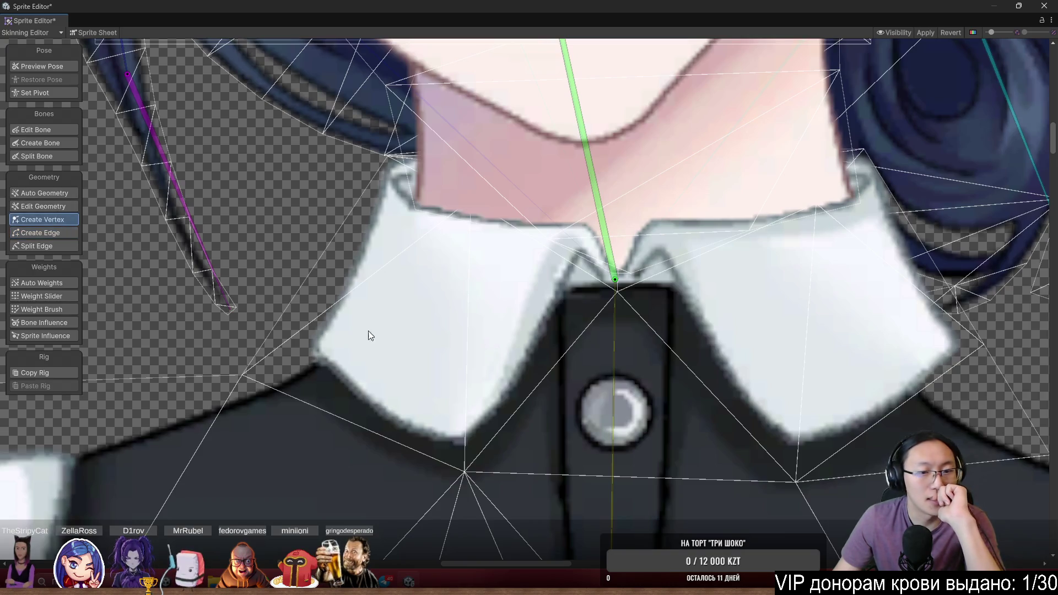
scroll(370, 335, up, 2)
click(290, 334)
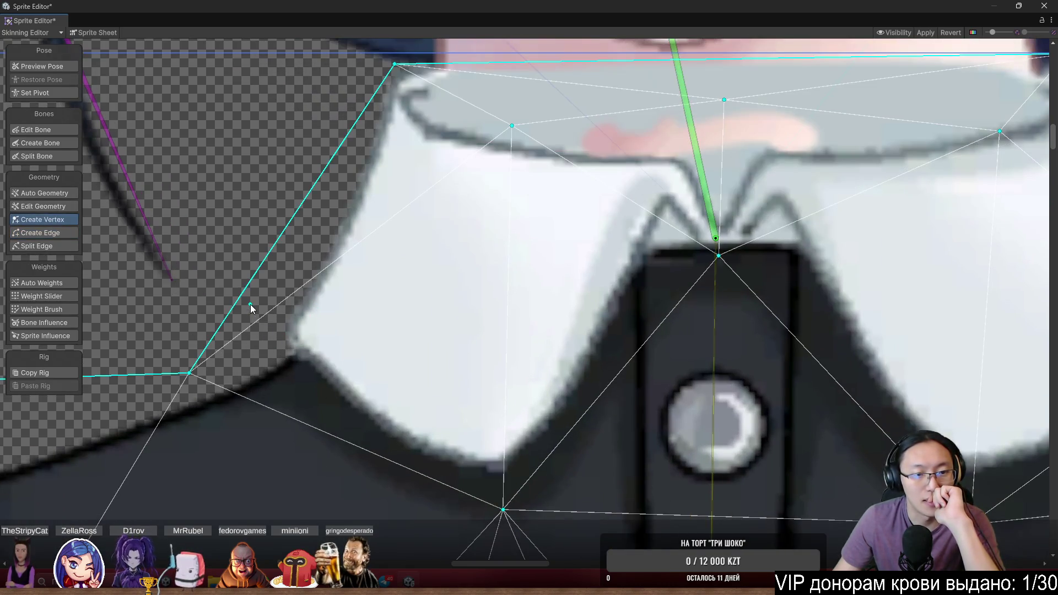
Add vertices at the collar's left tip, along its lower edge and near the inner corner
drag(244, 296, 267, 343)
click(327, 384)
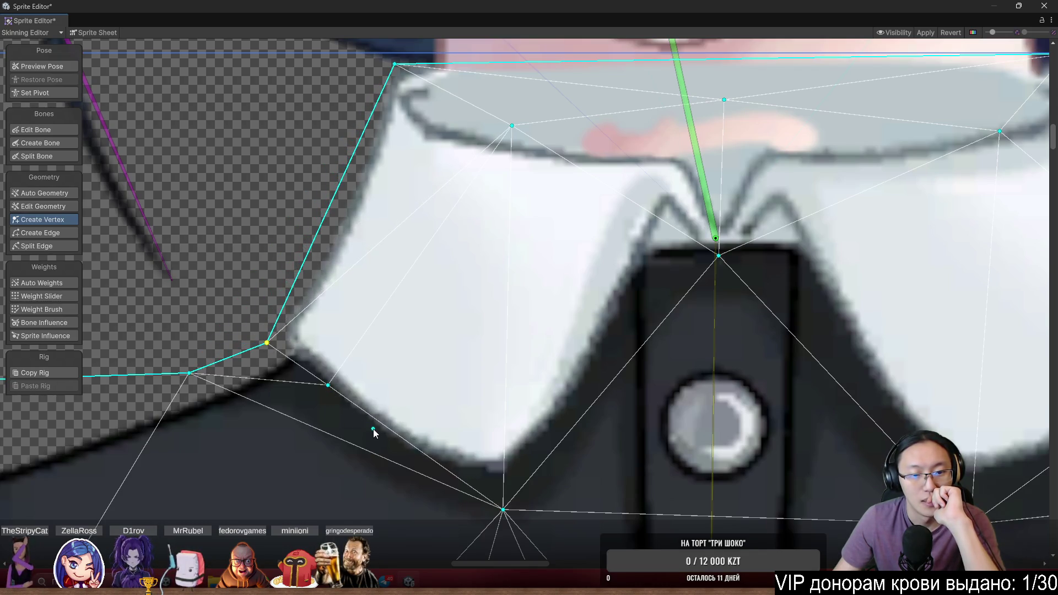
click(375, 430)
click(434, 467)
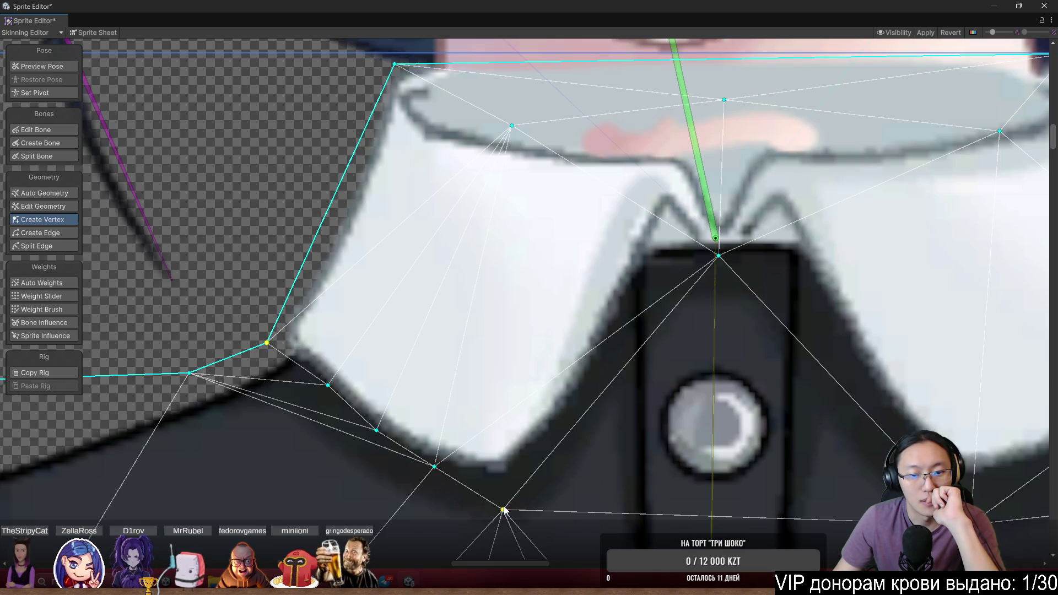
mouse_move(504, 513)
mouse_down()
mouse_move(505, 486)
mouse_move(527, 479)
mouse_up()
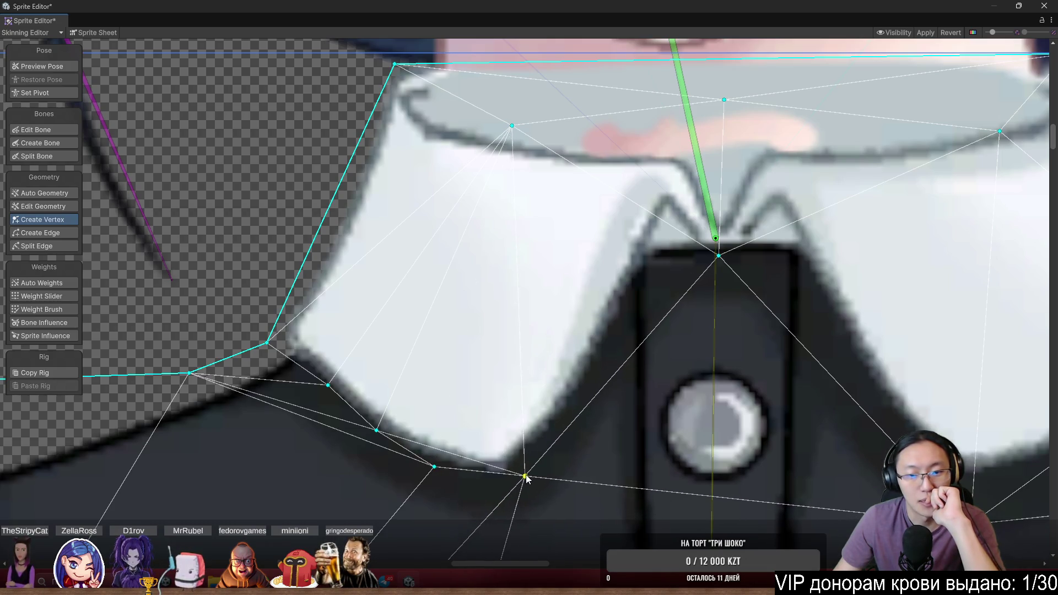
click(594, 391)
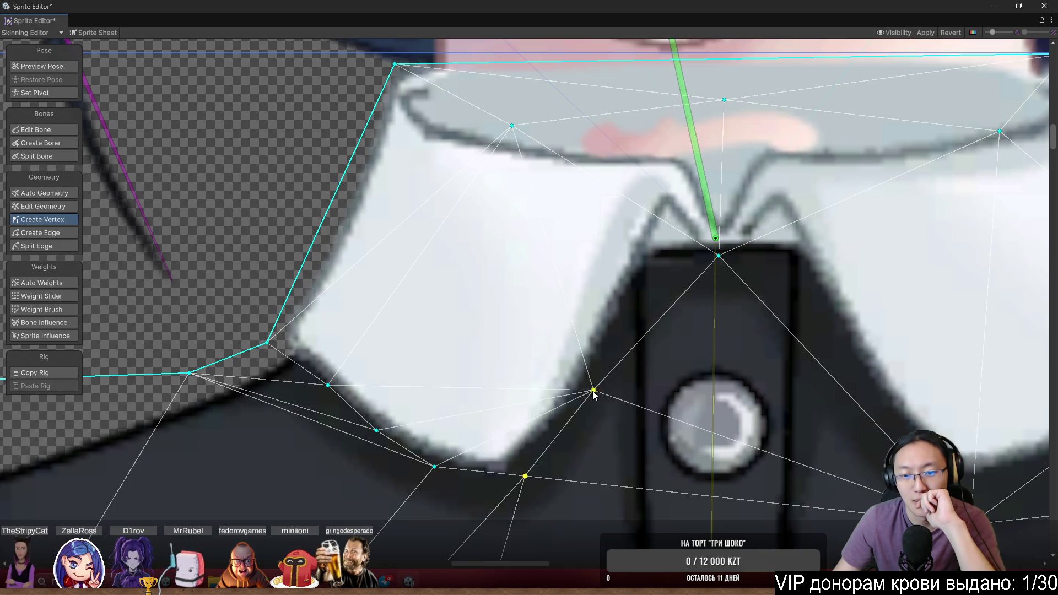
click(642, 293)
Add and adjust vertices along the right collar flap, beneath it and at its outer edge
scroll(640, 303, right, 5)
scroll(640, 302, down, 2)
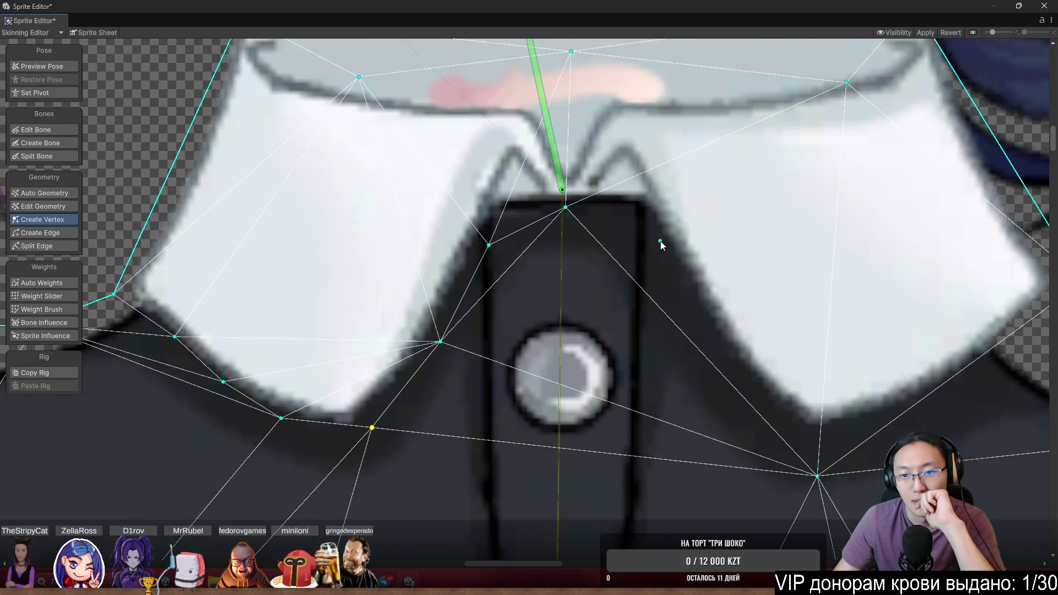
click(652, 236)
click(704, 330)
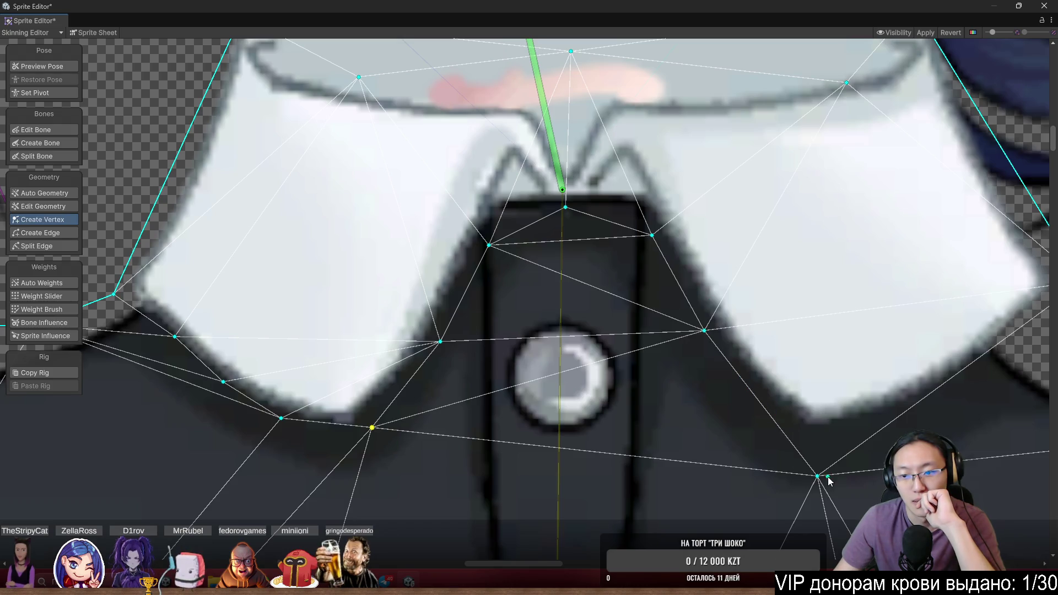
drag(819, 481, 816, 454)
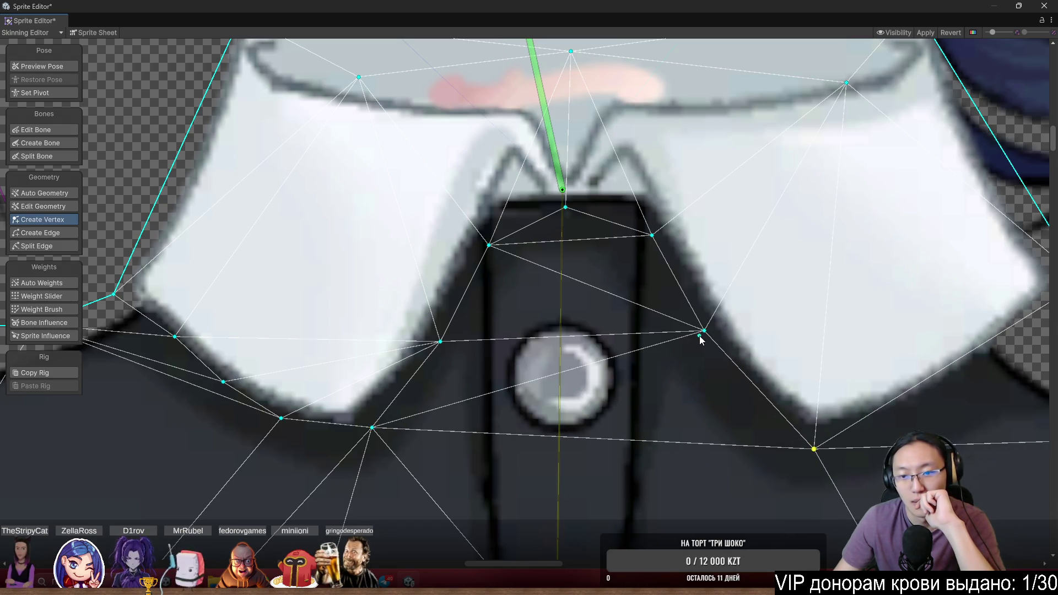
drag(705, 330, 707, 349)
scroll(821, 380, right, 5)
scroll(821, 380, down, 1)
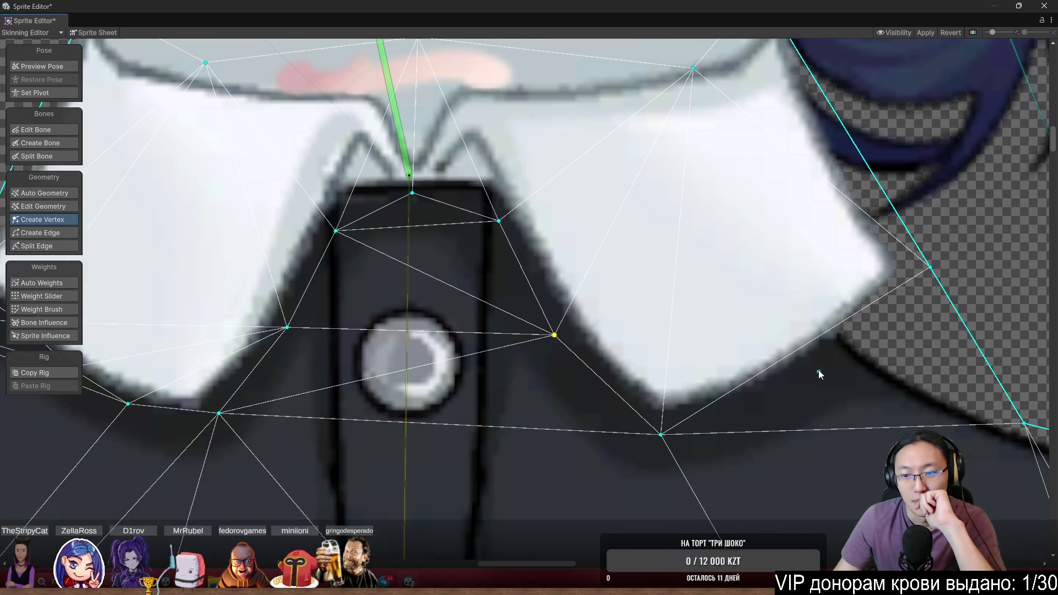
click(761, 391)
click(851, 341)
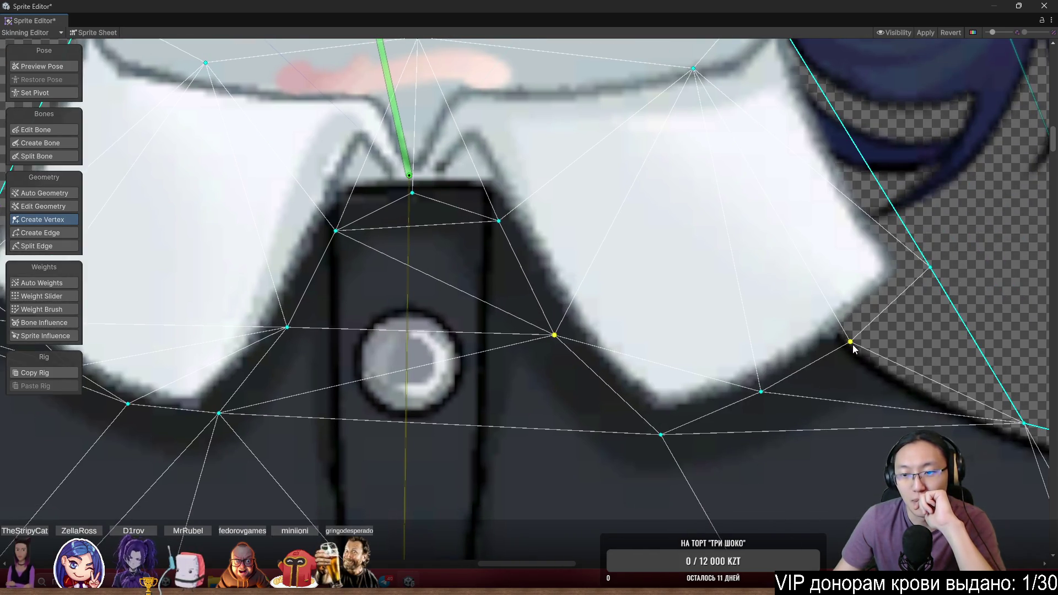
scroll(869, 320, down, 3)
scroll(403, 300, up, 1)
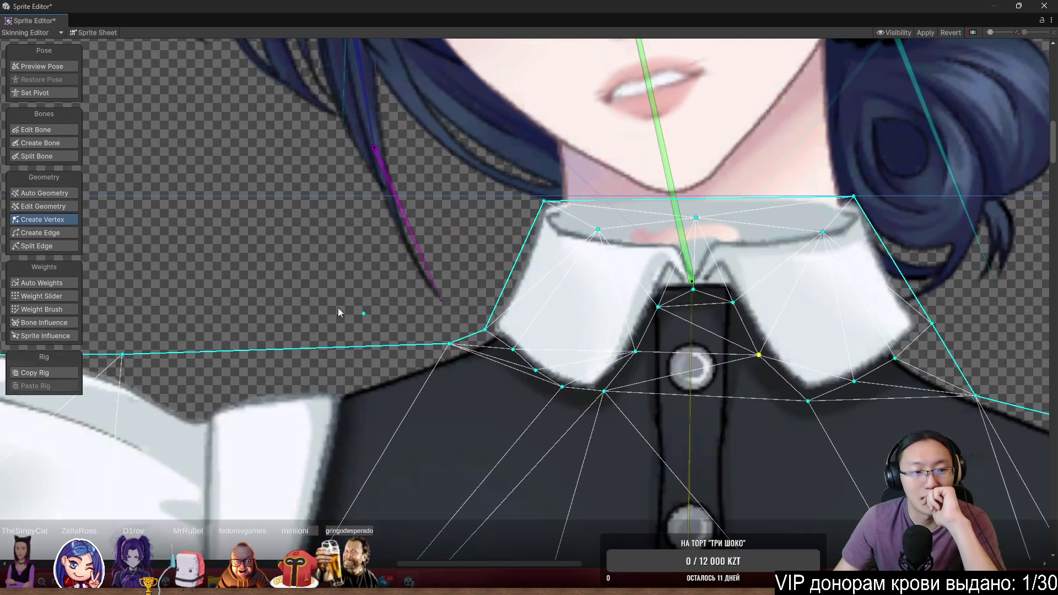
Tilt the neck bone with Weight Brush to test, then paint weight onto the collar's right side
click(62, 313)
scroll(636, 372, down, 2)
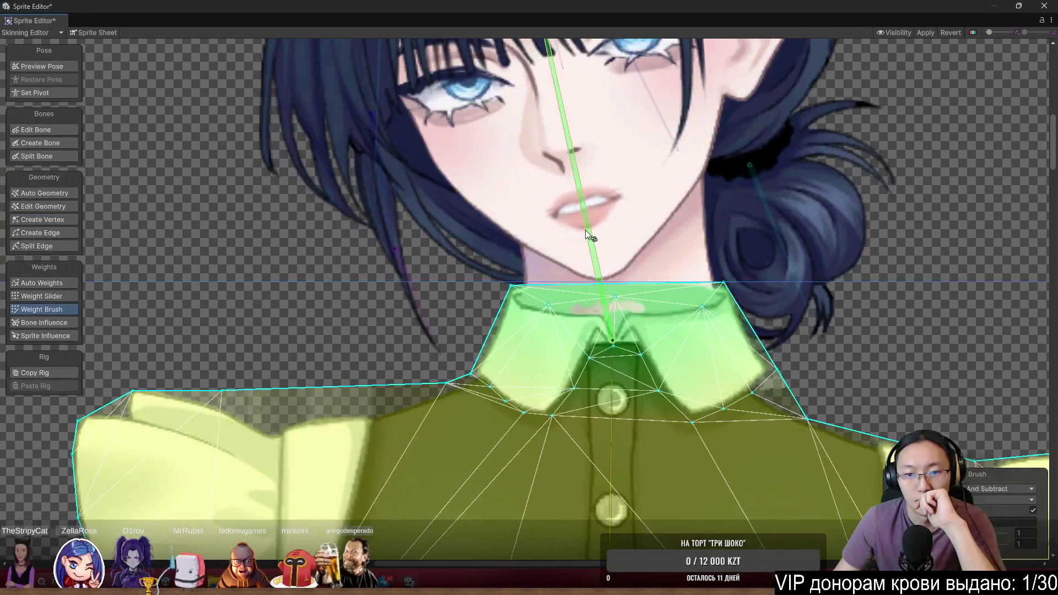
mouse_move(585, 229)
mouse_down()
mouse_move(587, 206)
mouse_move(550, 189)
mouse_up()
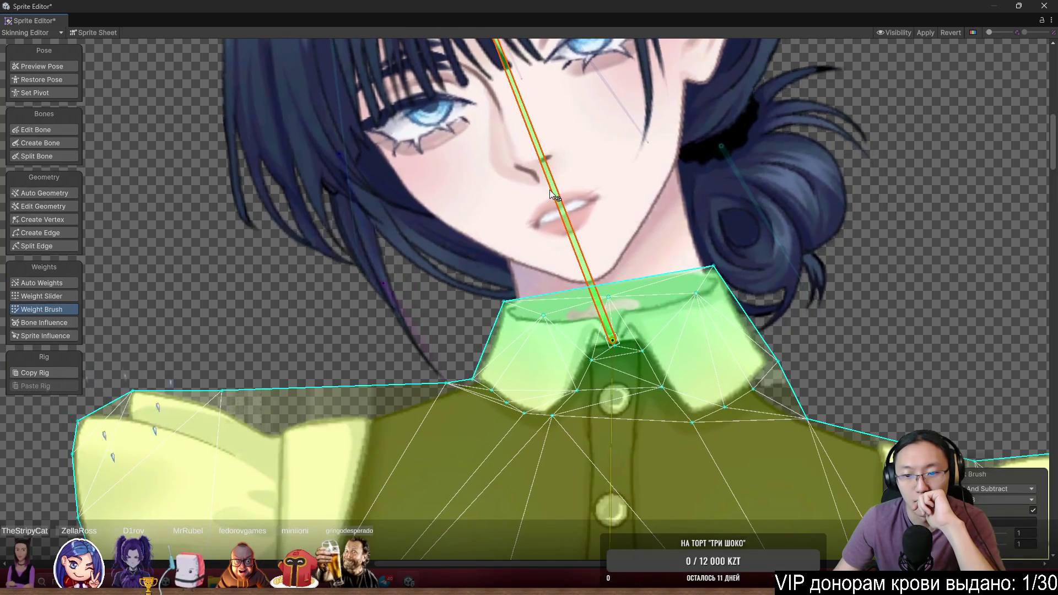
scroll(730, 339, up, 2)
scroll(649, 396, up, 1)
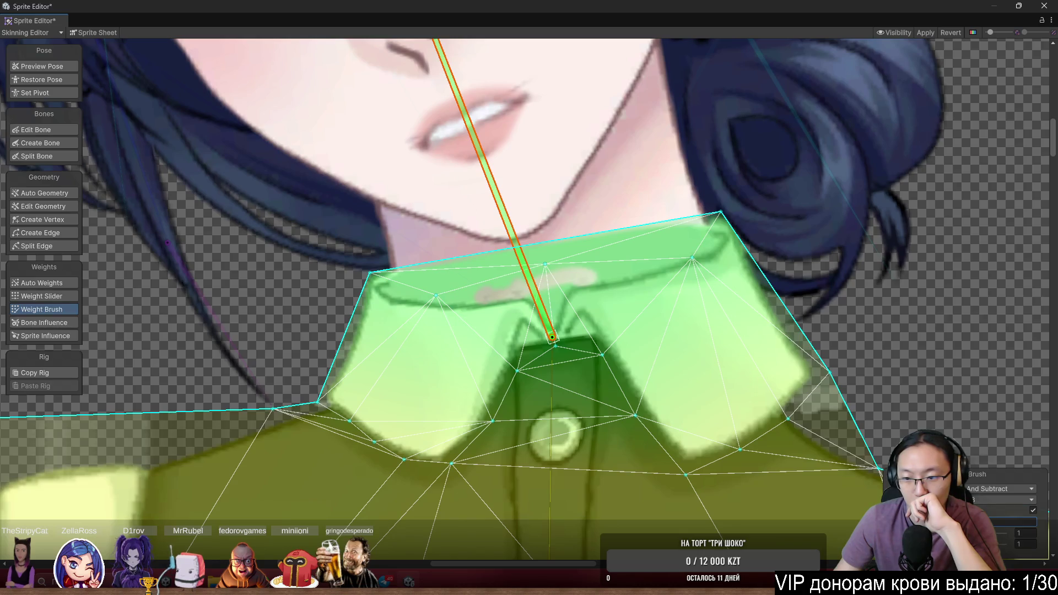
drag(618, 382, 624, 316)
mouse_move(705, 441)
mouse_down()
mouse_move(685, 425)
mouse_move(720, 432)
mouse_move(737, 389)
mouse_up()
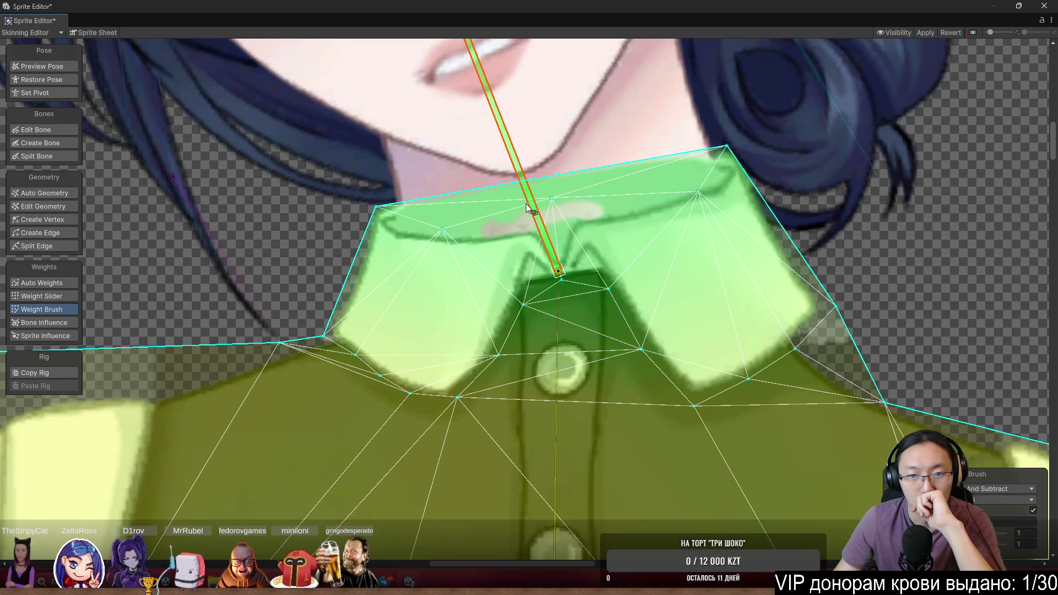
Paint weight along the collar's left and lower edge, tilting the bone to check the deformation
mouse_move(505, 148)
mouse_down()
mouse_move(528, 128)
mouse_move(559, 126)
mouse_up()
scroll(243, 286, up, 3)
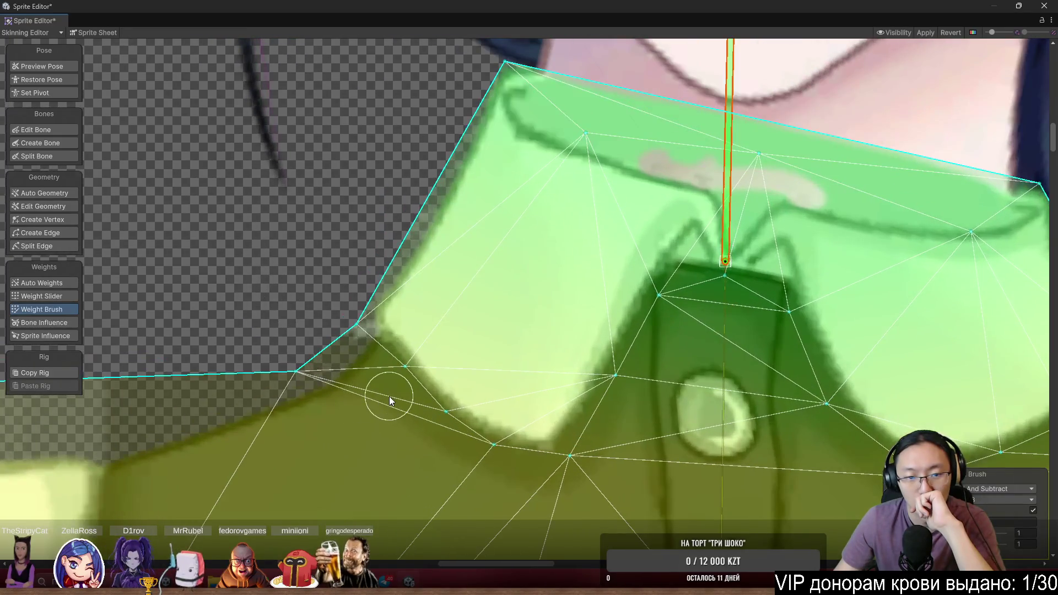
drag(389, 395, 399, 369)
mouse_move(410, 422)
mouse_down()
mouse_move(432, 420)
mouse_move(561, 487)
mouse_up()
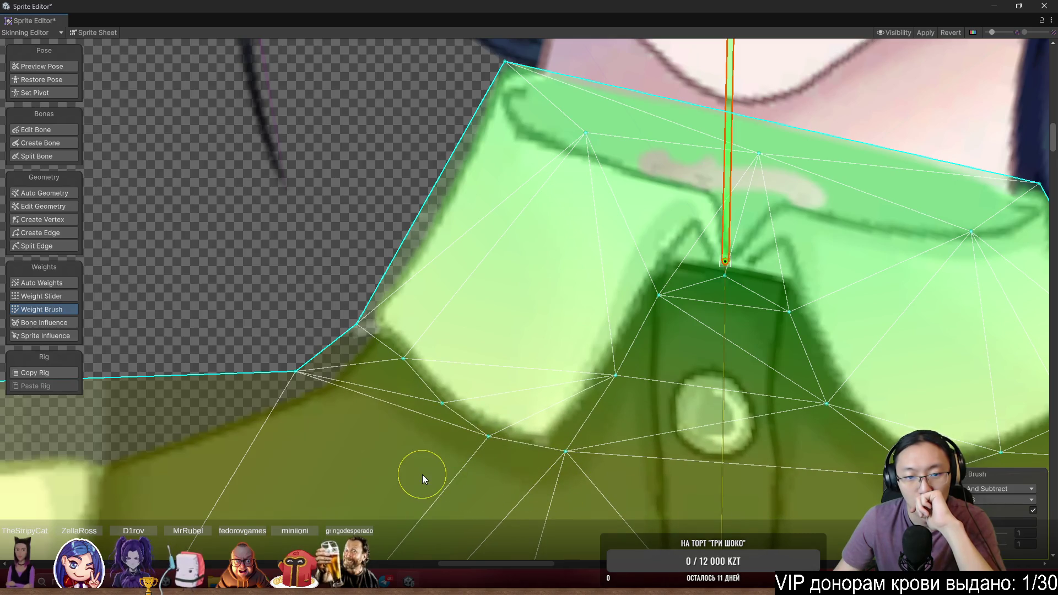
scroll(609, 420, down, 5)
mouse_move(680, 224)
mouse_down()
mouse_move(634, 194)
mouse_move(704, 185)
mouse_move(672, 163)
mouse_up()
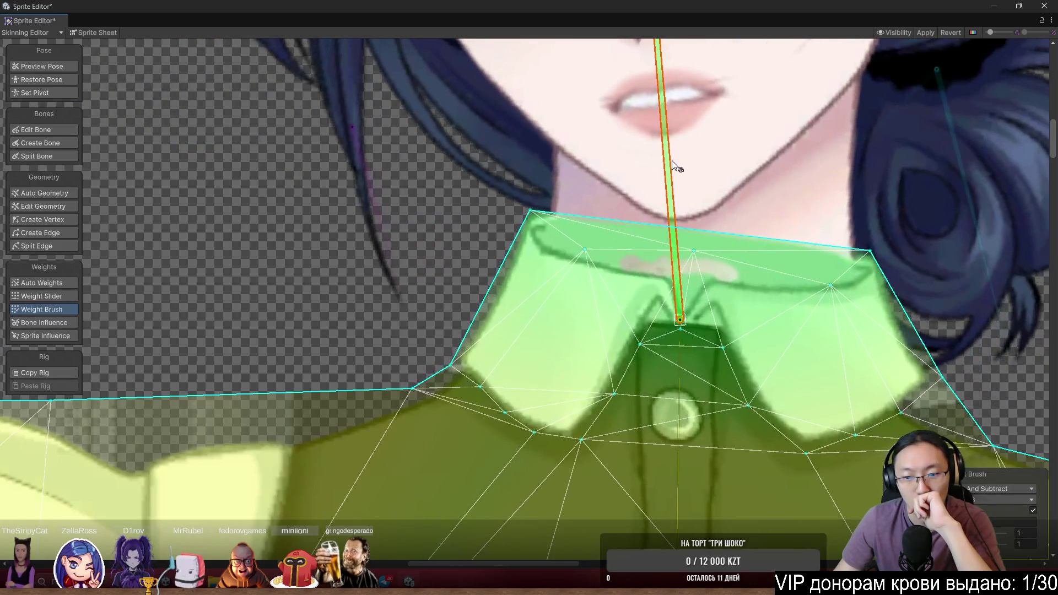
Add vertices near the collar button and along the left collar's lower edge
click(47, 219)
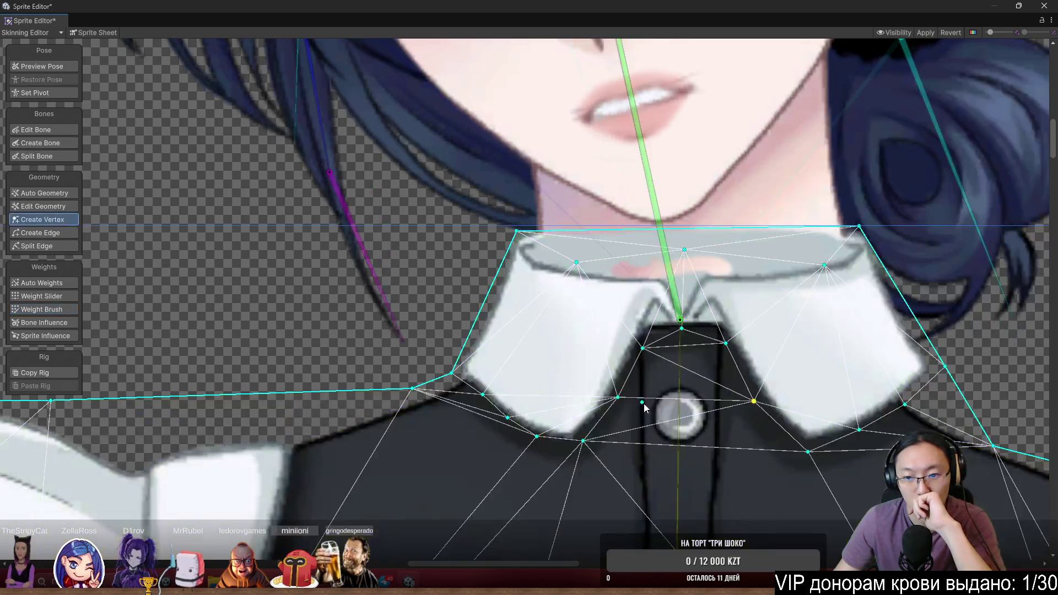
click(681, 418)
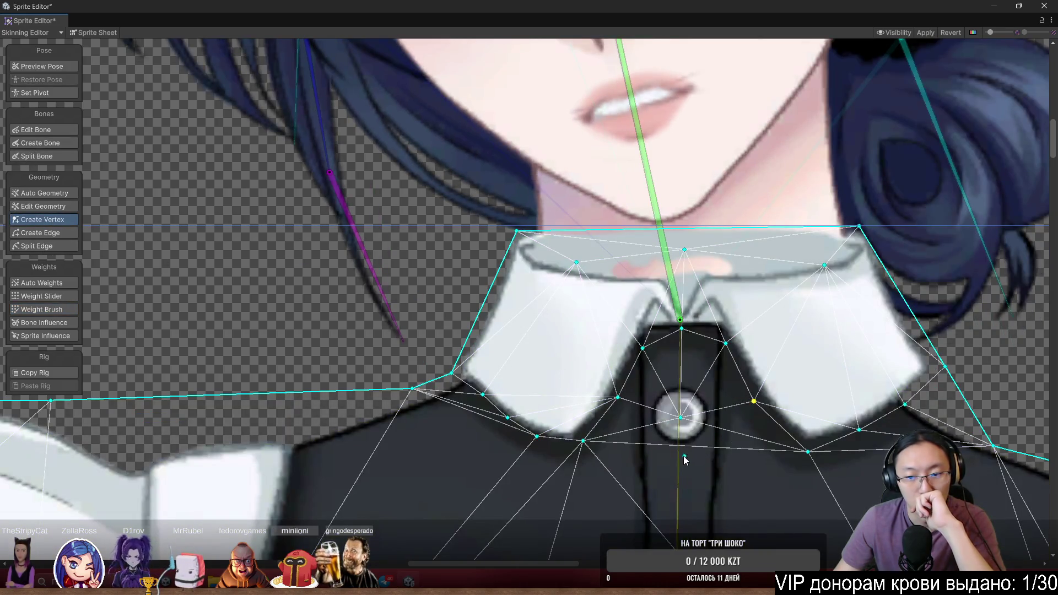
scroll(510, 371, down, 3)
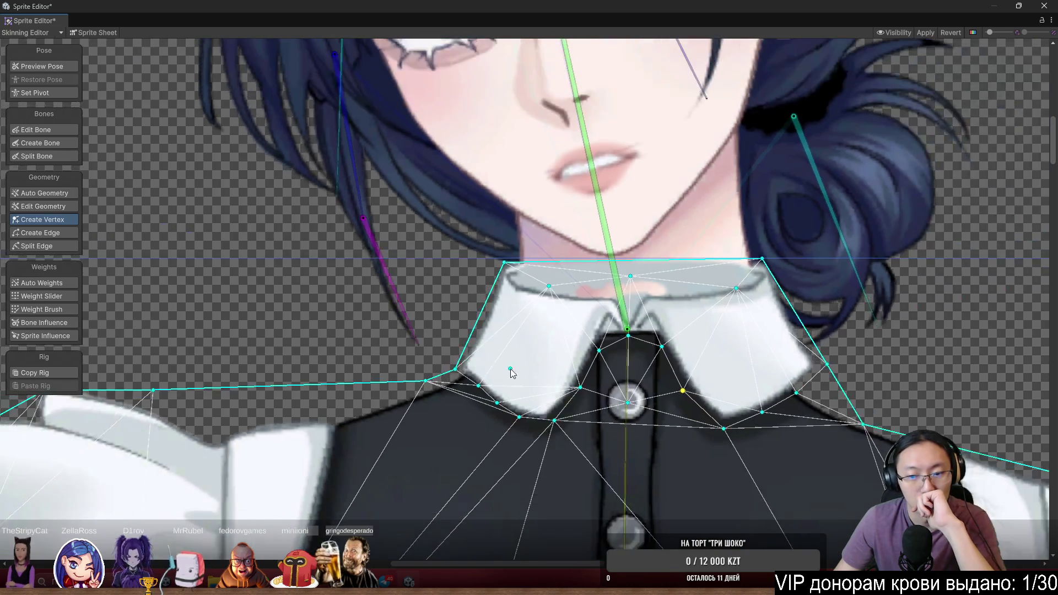
scroll(428, 347, up, 5)
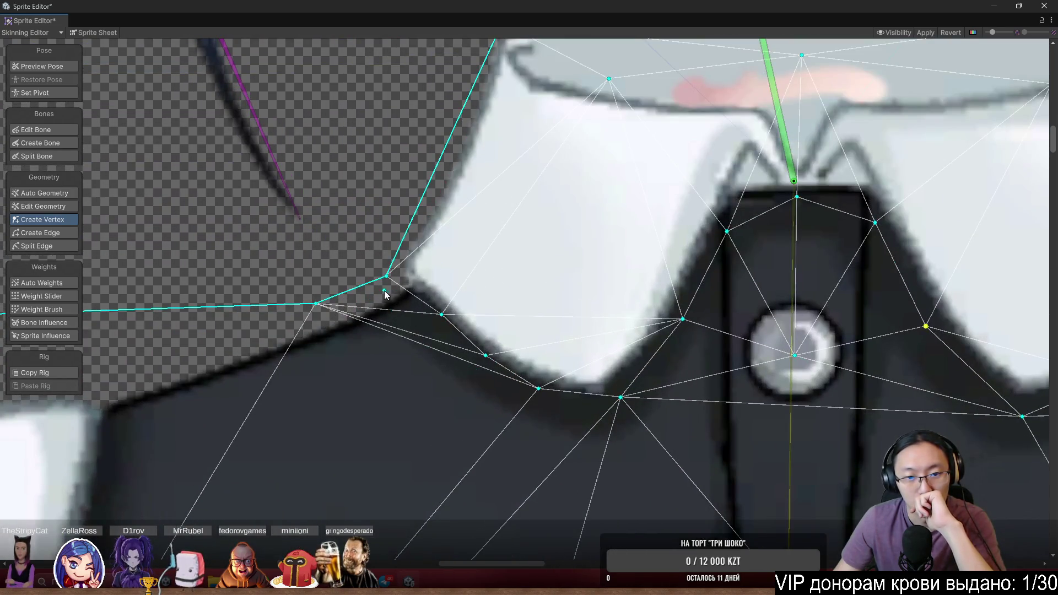
click(409, 313)
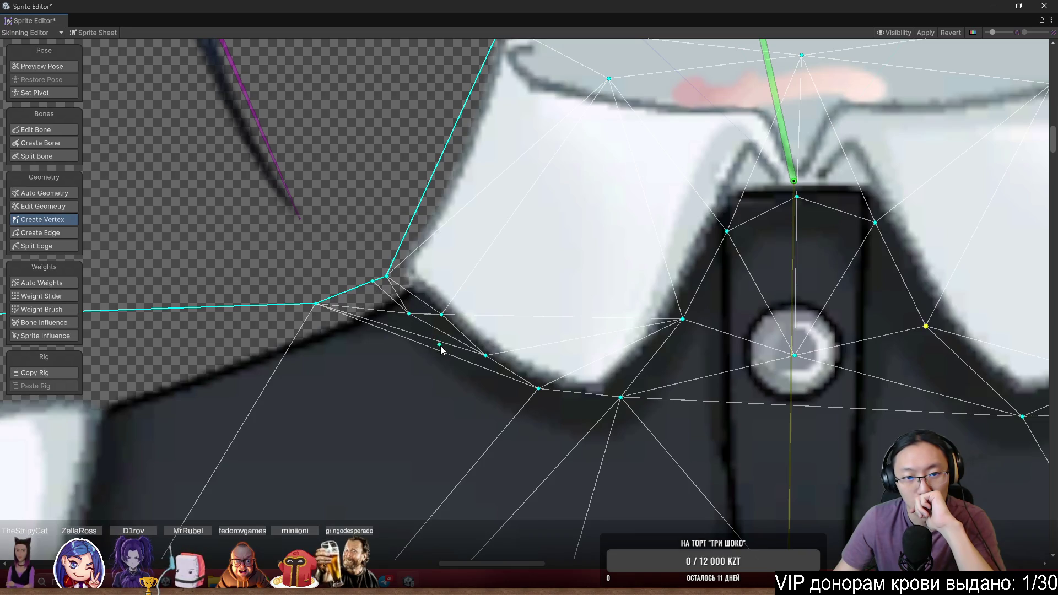
click(446, 349)
click(489, 389)
click(548, 421)
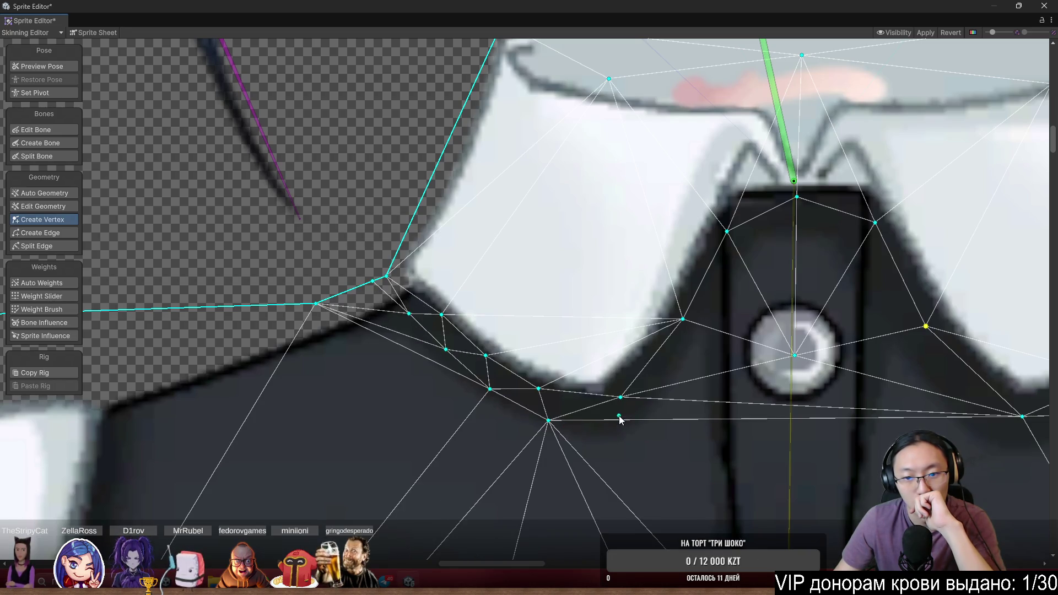
click(619, 416)
Pull the right collar outline point inward and add vertices under the right collar tip and edge
scroll(539, 379, right, 5)
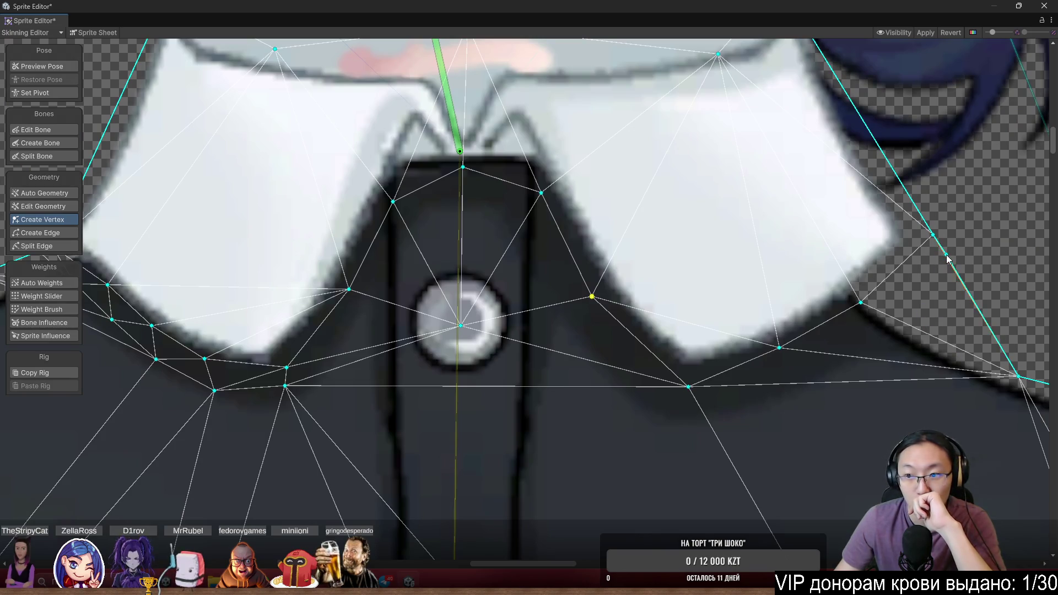
mouse_move(947, 258)
mouse_down()
mouse_move(878, 298)
mouse_move(877, 313)
mouse_up()
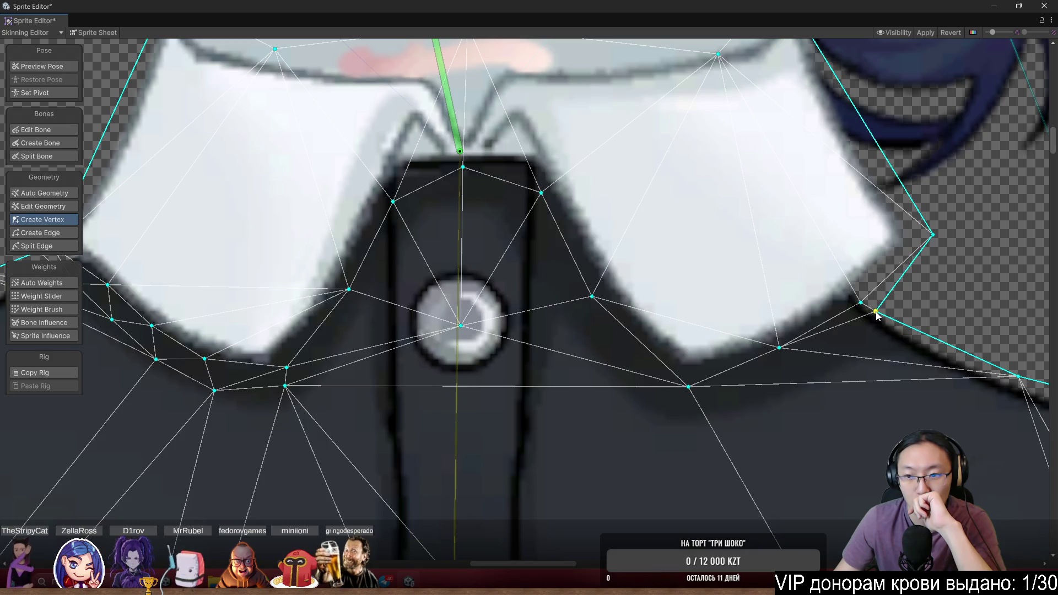
click(827, 338)
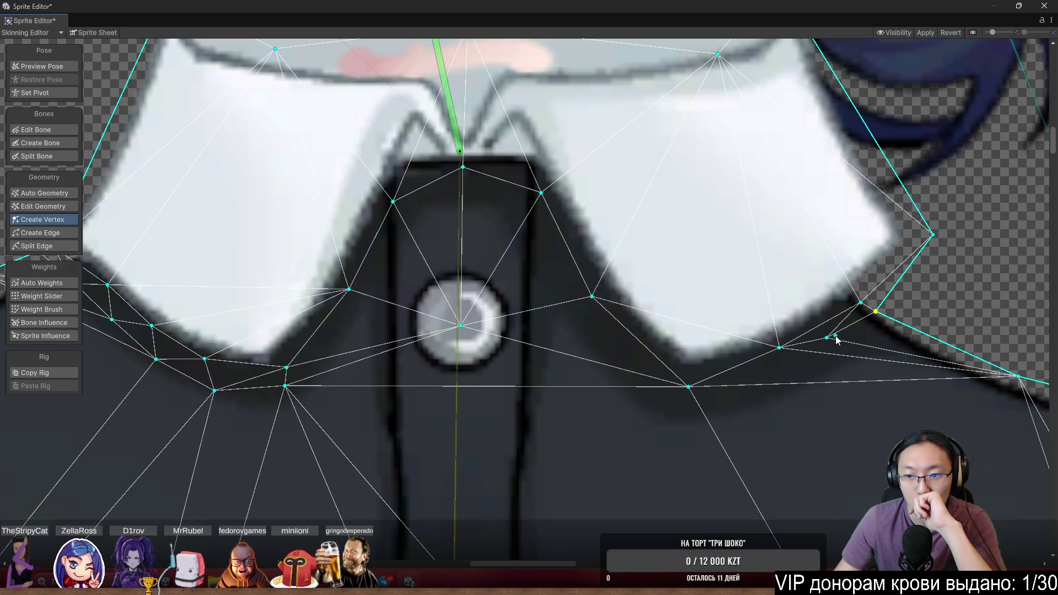
drag(821, 340, 787, 356)
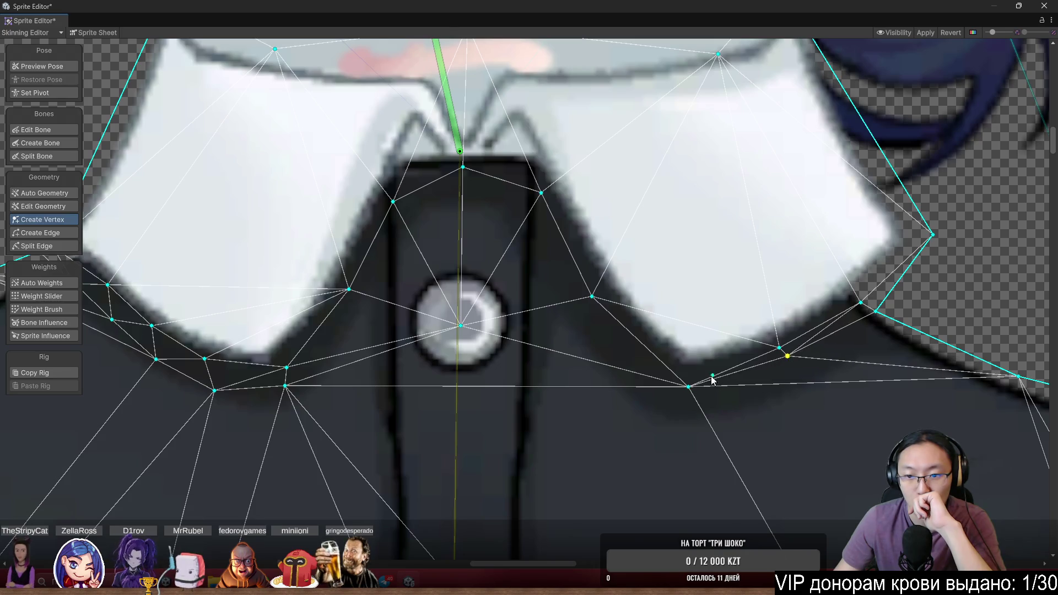
click(689, 405)
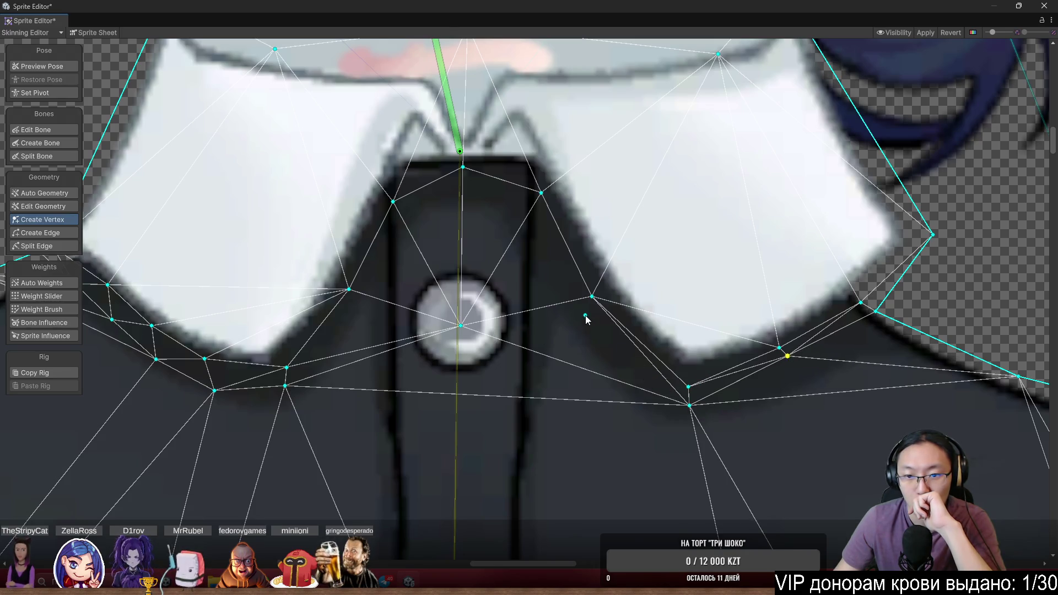
scroll(587, 319, down, 3)
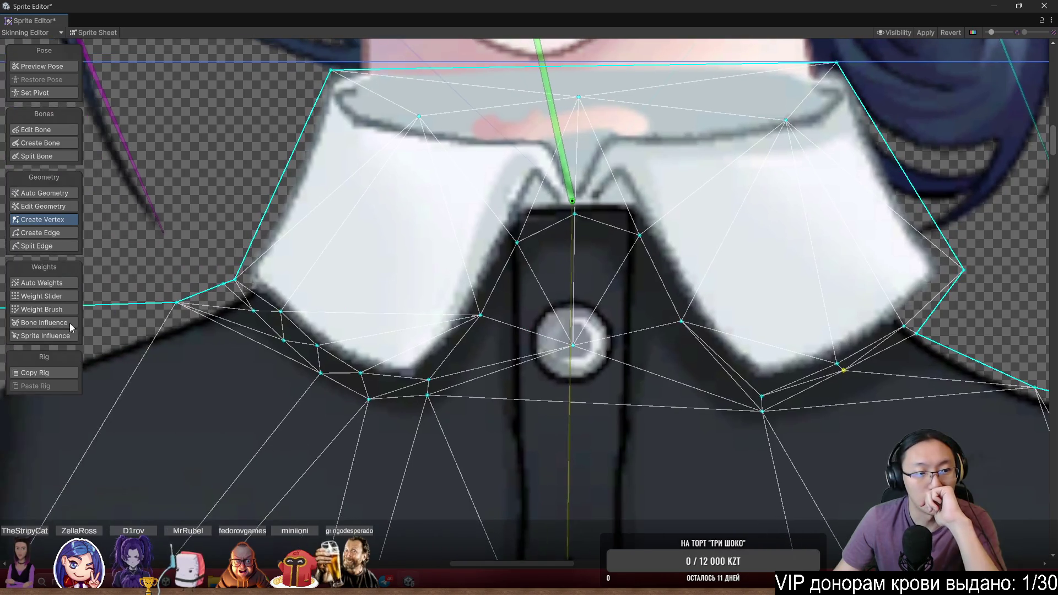
click(44, 310)
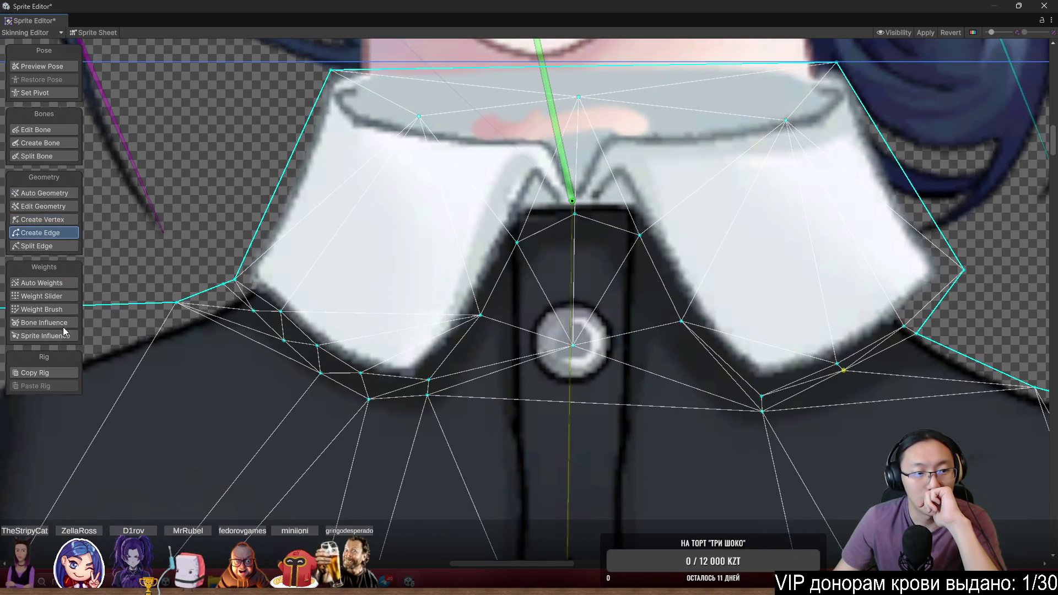
scroll(467, 367, down, 2)
Test-rotate the upper bone, then paint the central bone's weight onto the left collar's lower vertices
click(557, 377)
scroll(557, 377, up, 2)
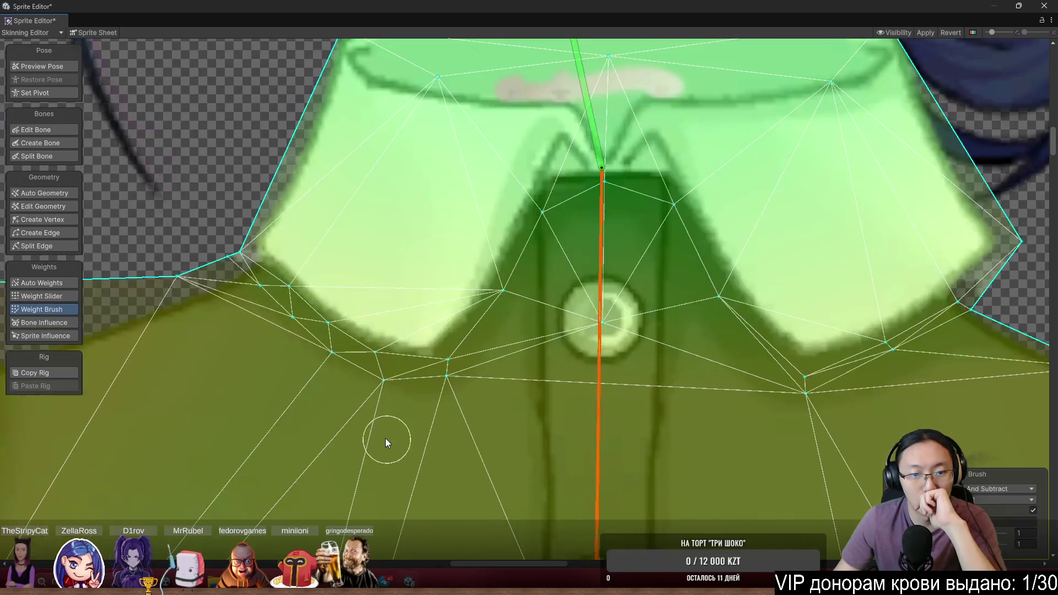
click(591, 132)
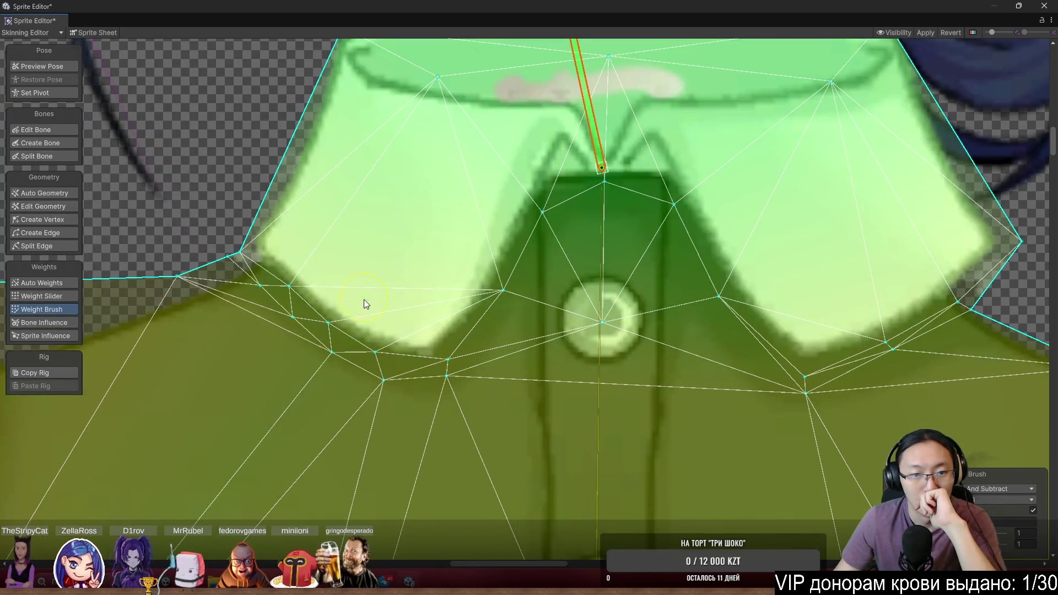
mouse_move(591, 111)
mouse_down()
mouse_move(593, 89)
mouse_move(612, 81)
mouse_up()
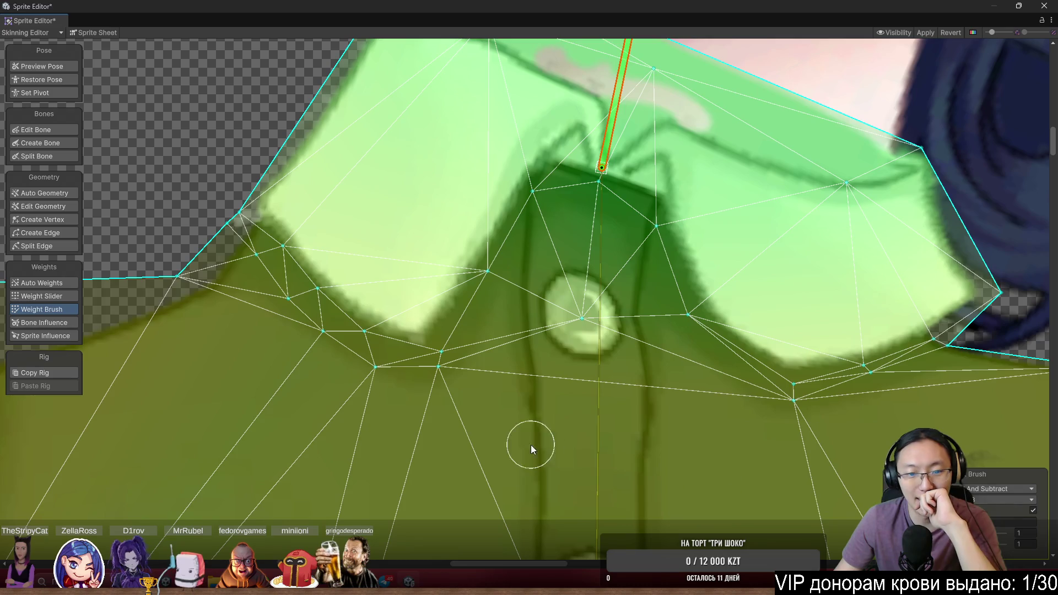
click(588, 421)
mouse_move(441, 427)
mouse_down()
mouse_move(462, 387)
mouse_move(352, 382)
mouse_move(326, 355)
mouse_move(322, 368)
mouse_up()
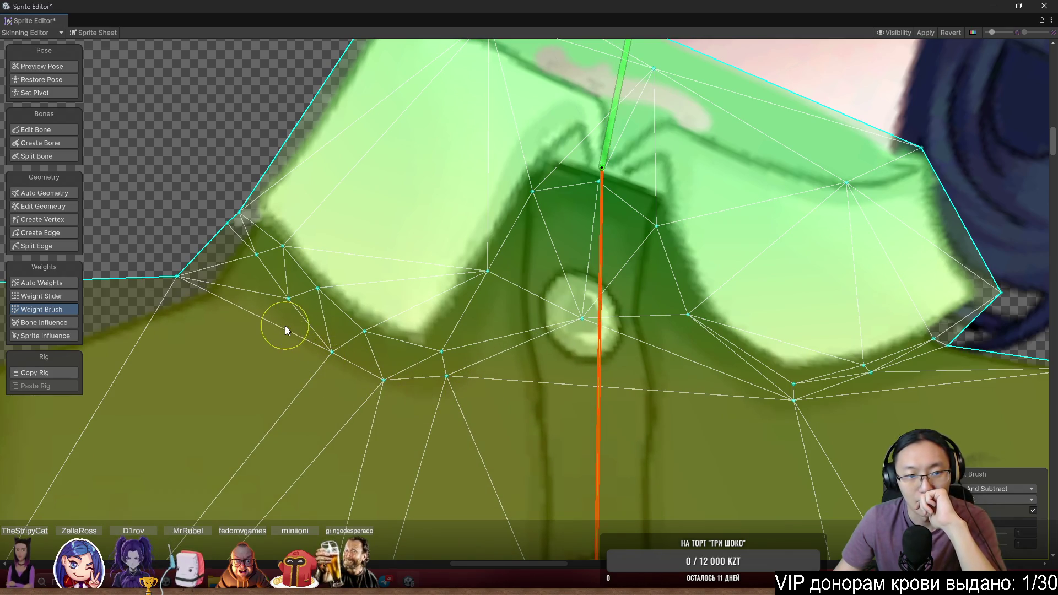
mouse_move(286, 327)
mouse_down()
mouse_move(216, 249)
mouse_move(222, 262)
mouse_up()
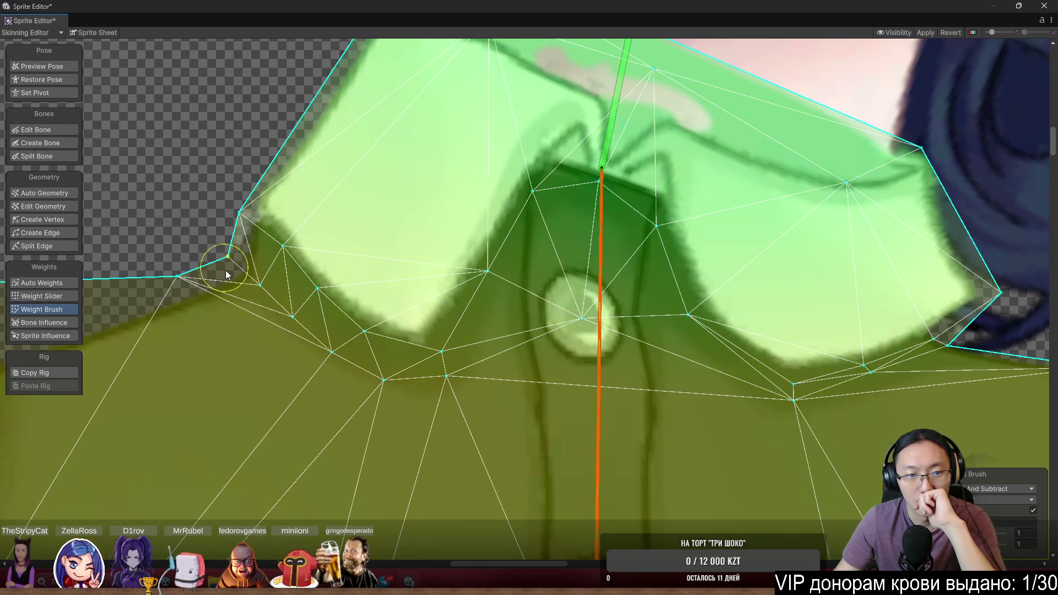
mouse_move(628, 100)
mouse_down()
mouse_move(592, 53)
mouse_move(621, 50)
mouse_up()
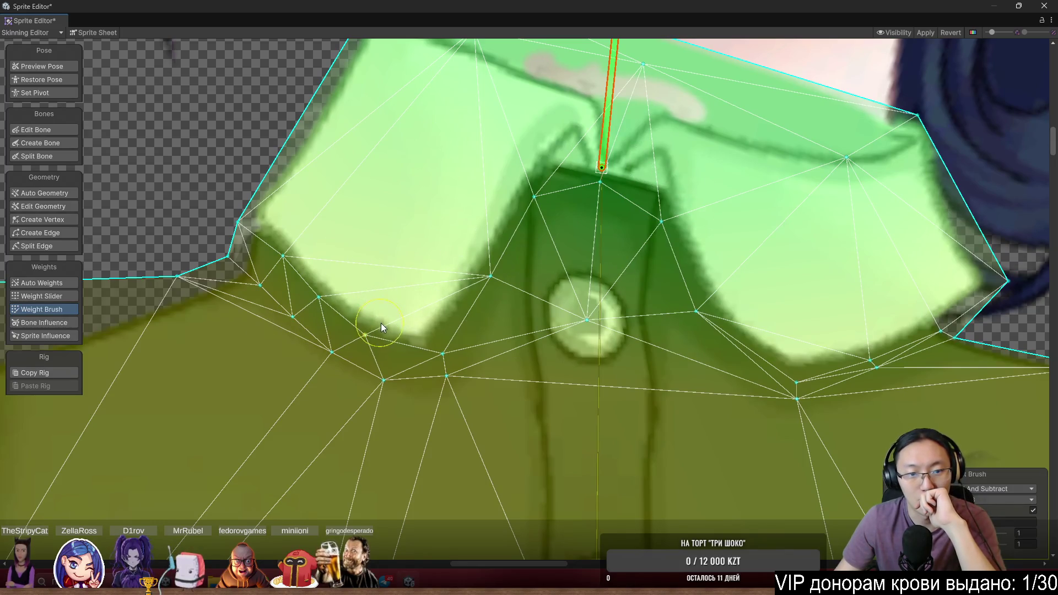
Paint more weight over the left collar area toward the mesh edge and re-test the rotation
mouse_move(391, 328)
mouse_down()
mouse_move(386, 320)
mouse_move(425, 336)
mouse_move(428, 303)
mouse_move(336, 295)
mouse_up()
drag(300, 246, 251, 205)
scroll(643, 226, down, 2)
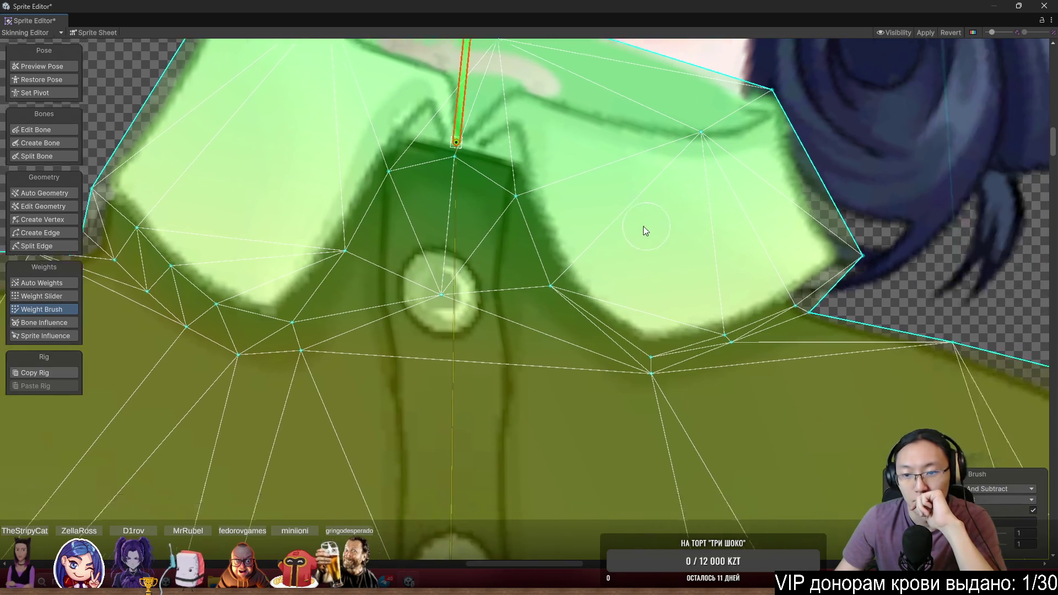
scroll(478, 214, up, 2)
scroll(467, 266, down, 3)
mouse_move(393, 162)
mouse_down()
mouse_move(369, 131)
mouse_move(347, 133)
mouse_up()
scroll(539, 322, up, 2)
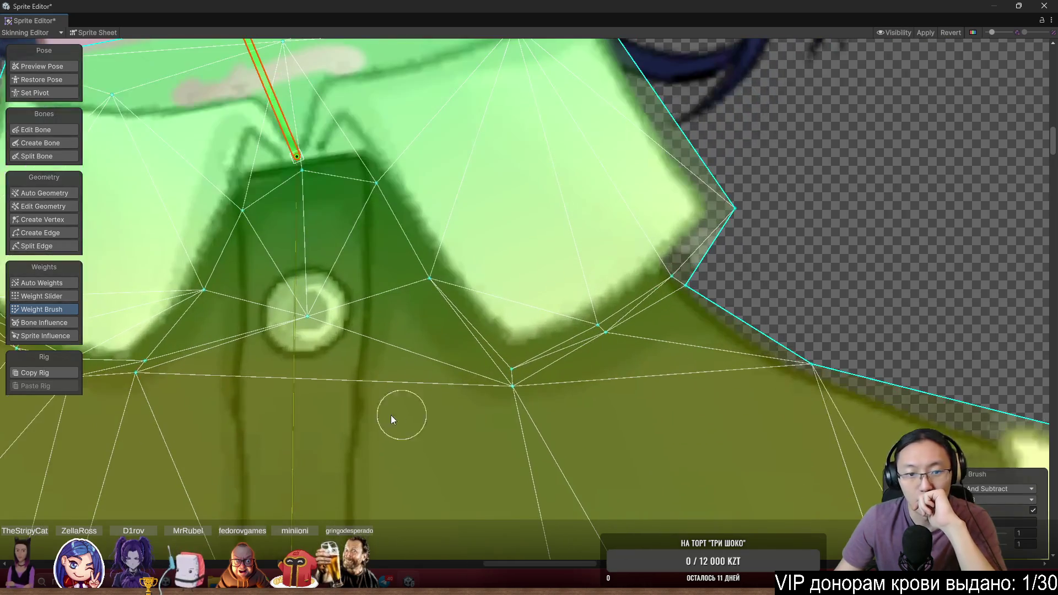
Paint central-bone weight under the right collar and along its outer edge, then swing the upper bone to test
click(297, 400)
scroll(529, 408, up, 2)
mouse_move(541, 400)
mouse_down()
mouse_move(596, 374)
mouse_move(620, 343)
mouse_up()
mouse_move(704, 308)
mouse_down()
mouse_move(730, 276)
mouse_move(710, 297)
mouse_up()
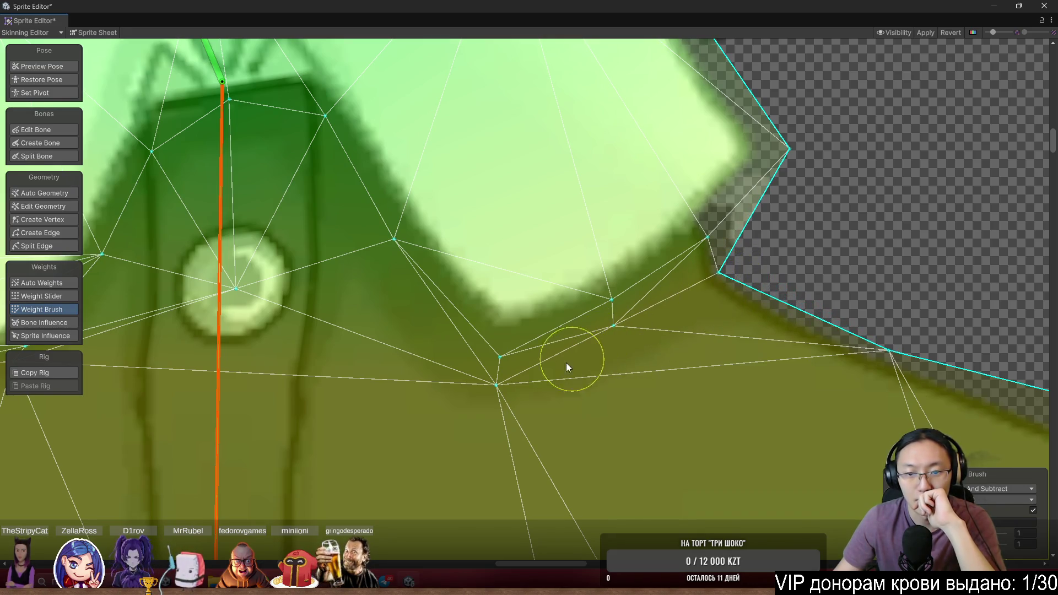
scroll(510, 386, down, 2)
click(323, 152)
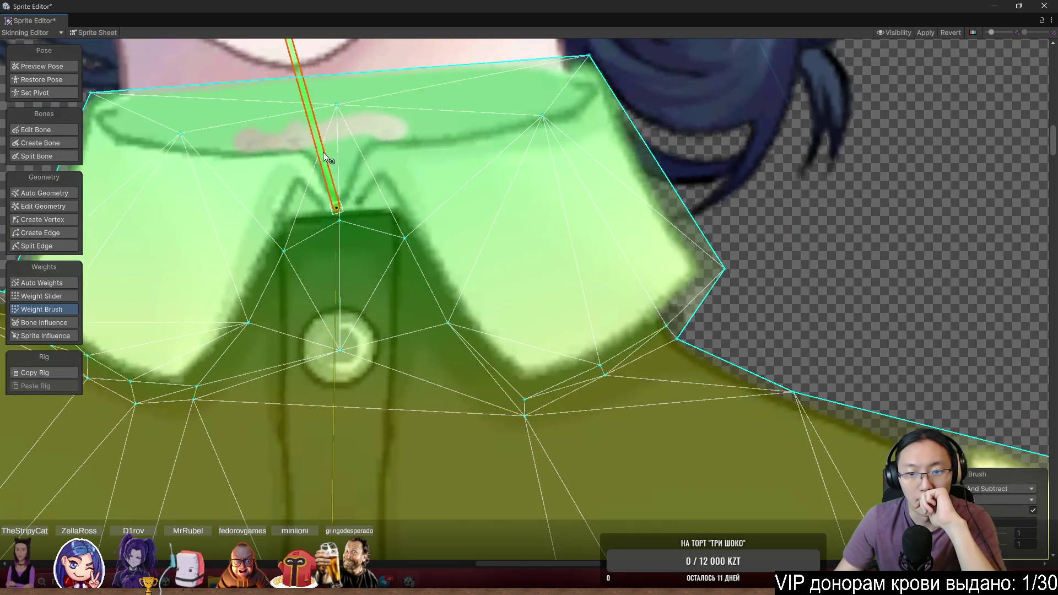
mouse_move(312, 115)
mouse_down()
mouse_move(282, 95)
mouse_move(310, 87)
mouse_move(281, 69)
mouse_up()
drag(311, 396, 359, 263)
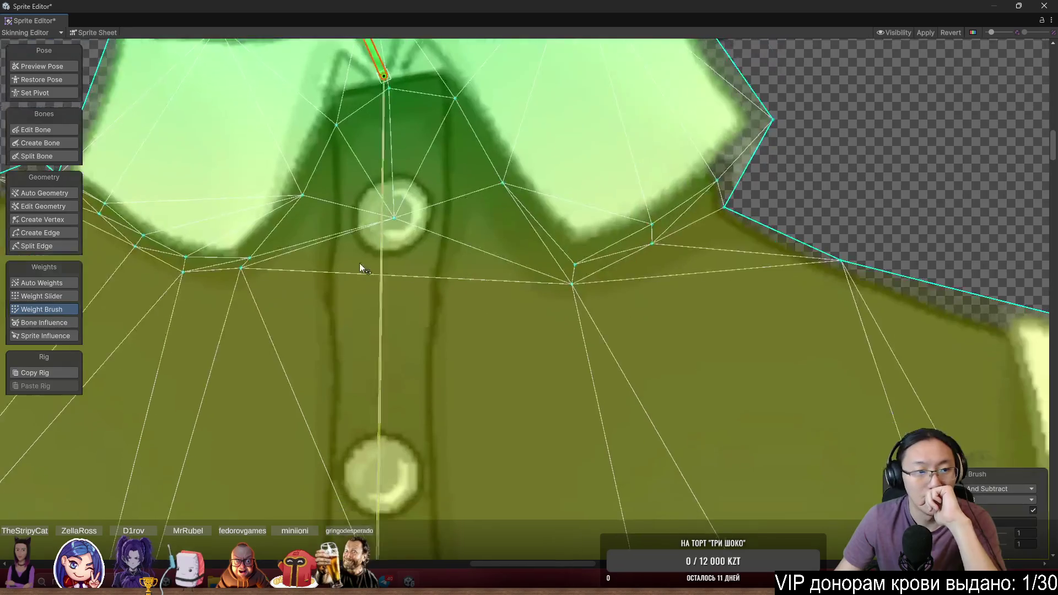
Add a vertex on the shirt below the button and paint weights around it
click(58, 221)
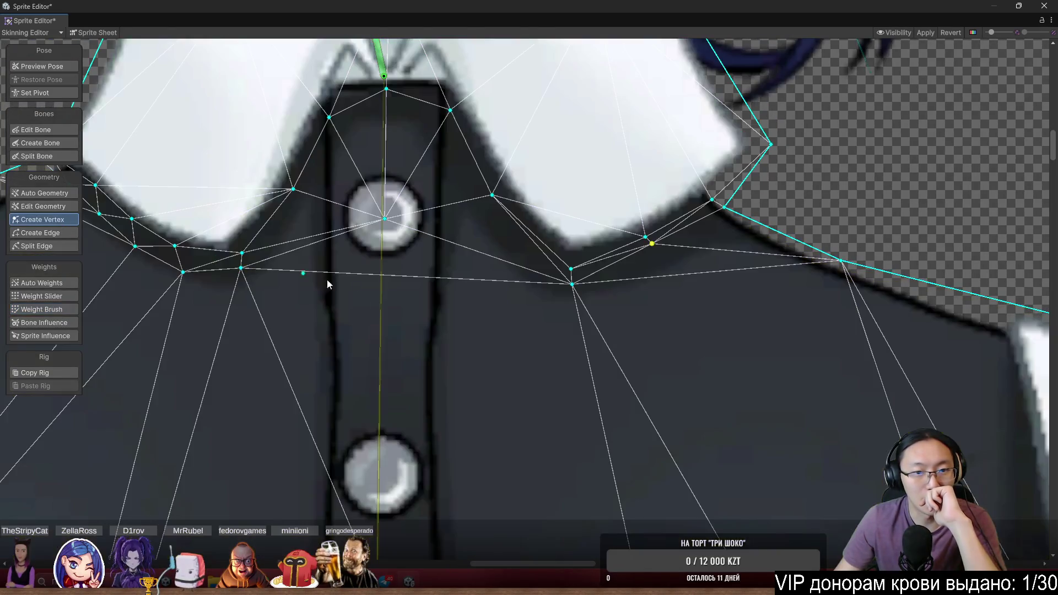
click(382, 314)
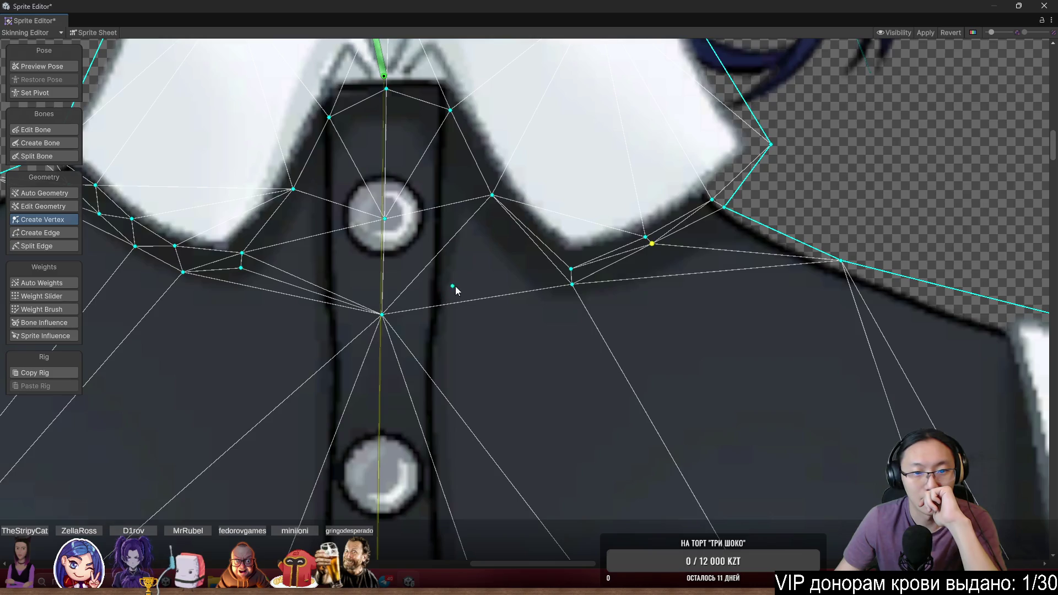
click(56, 312)
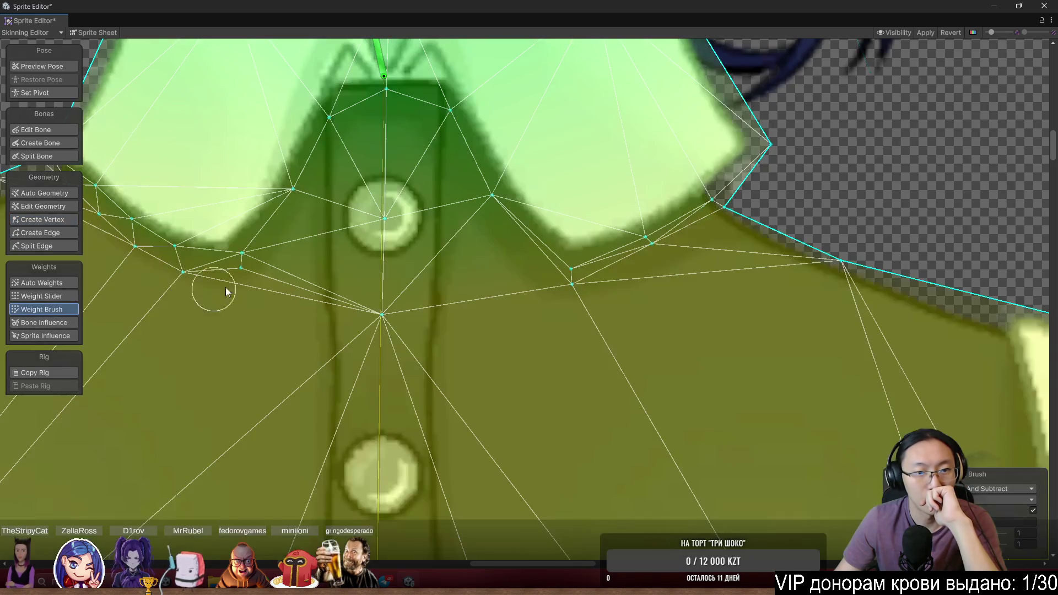
drag(385, 72, 411, 63)
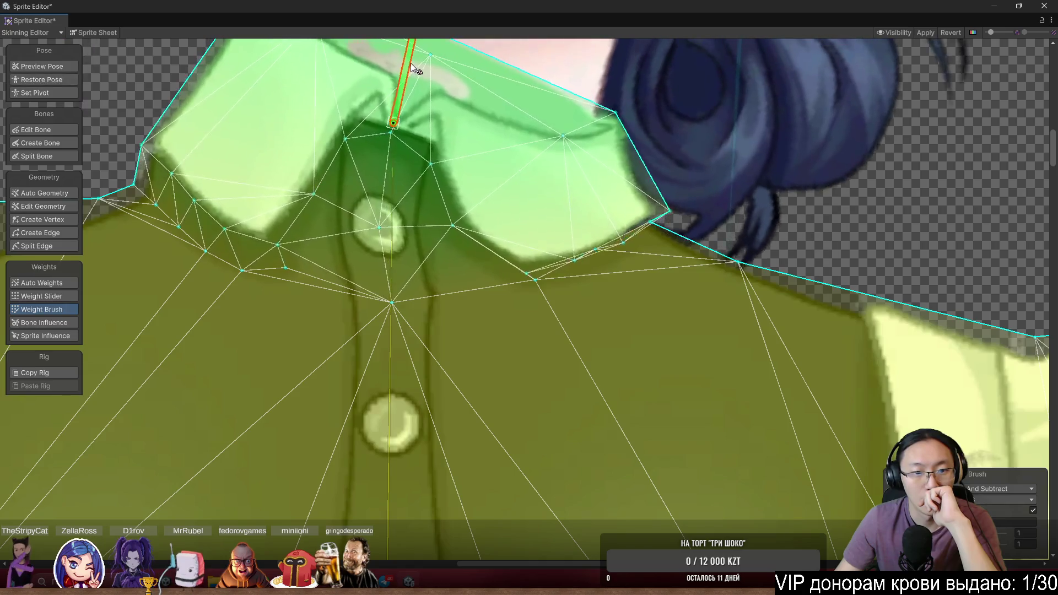
scroll(402, 184, up, 2)
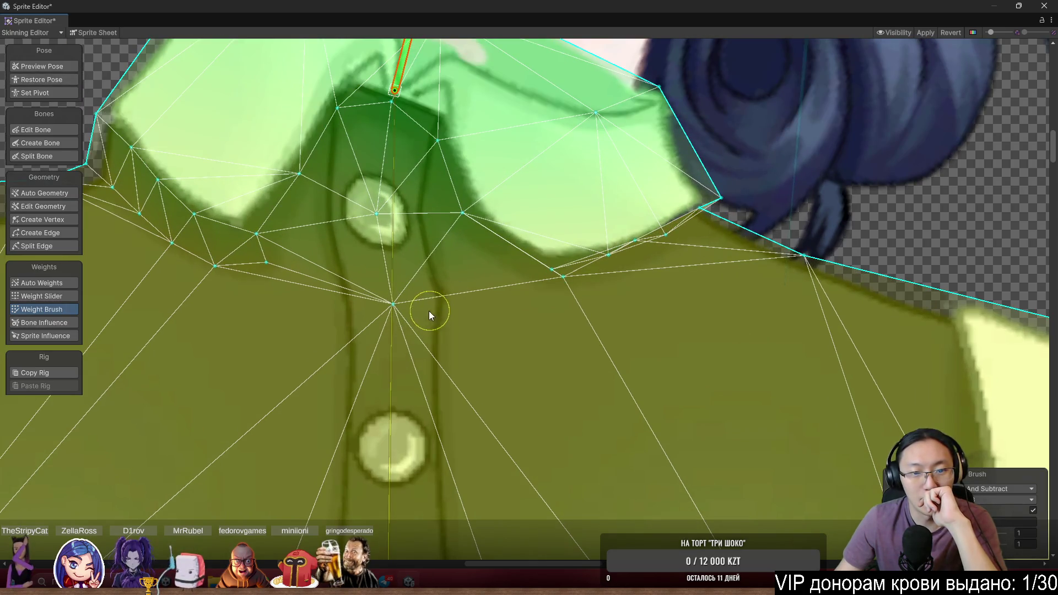
mouse_move(430, 315)
mouse_down()
mouse_move(385, 302)
mouse_move(399, 309)
mouse_up()
scroll(513, 339, down, 2)
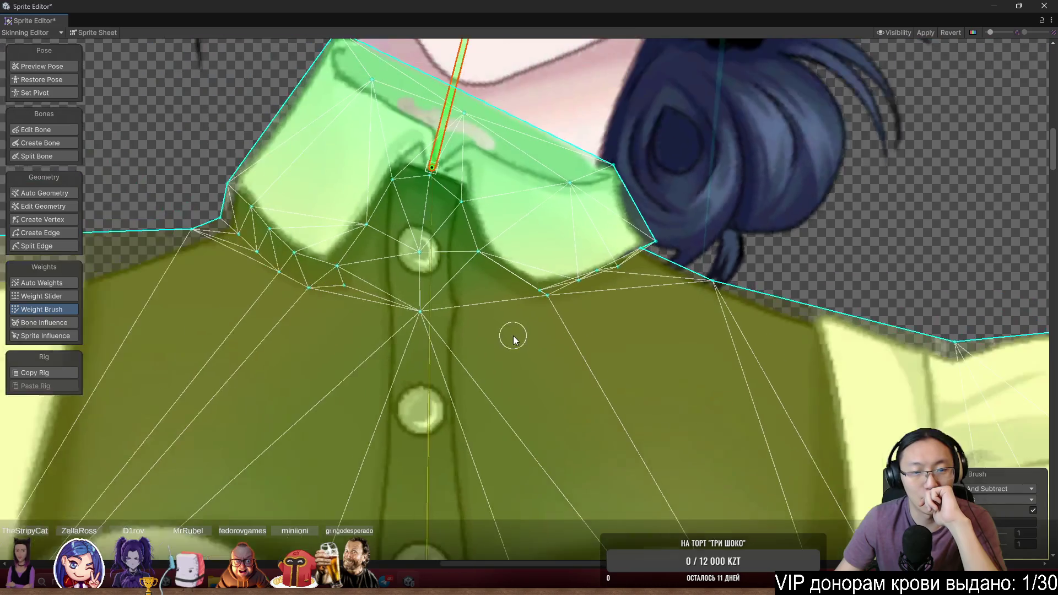
scroll(504, 348, up, 1)
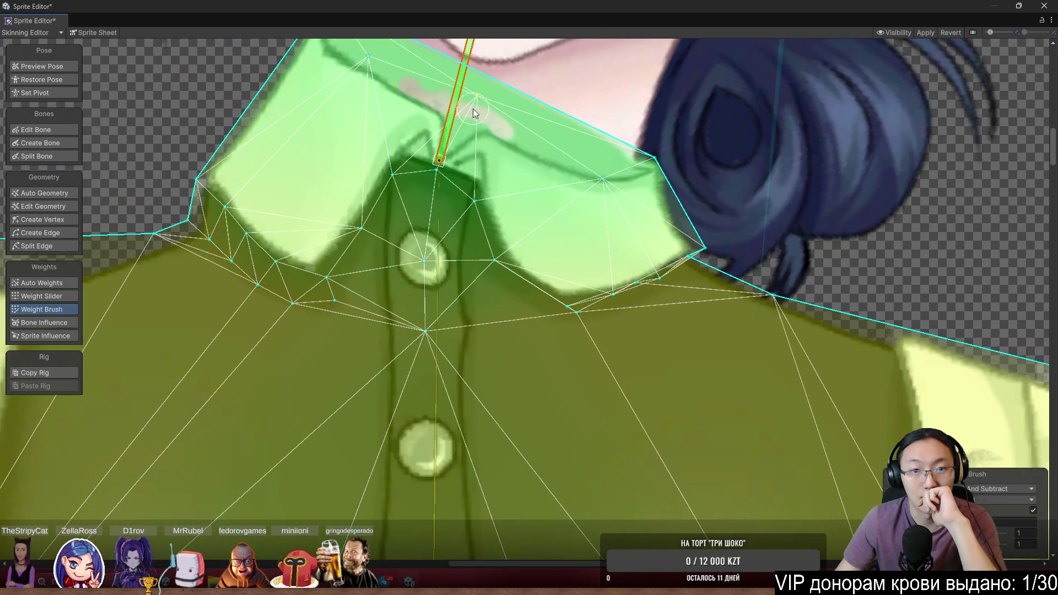
Paint weight on collar vertices near the button and along the right edge, testing with the neck bone
mouse_move(473, 113)
mouse_down()
mouse_move(454, 76)
mouse_move(408, 45)
mouse_move(375, 39)
mouse_move(432, 22)
mouse_move(375, 8)
mouse_move(451, 10)
mouse_move(369, 5)
mouse_up()
scroll(549, 237, up, 2)
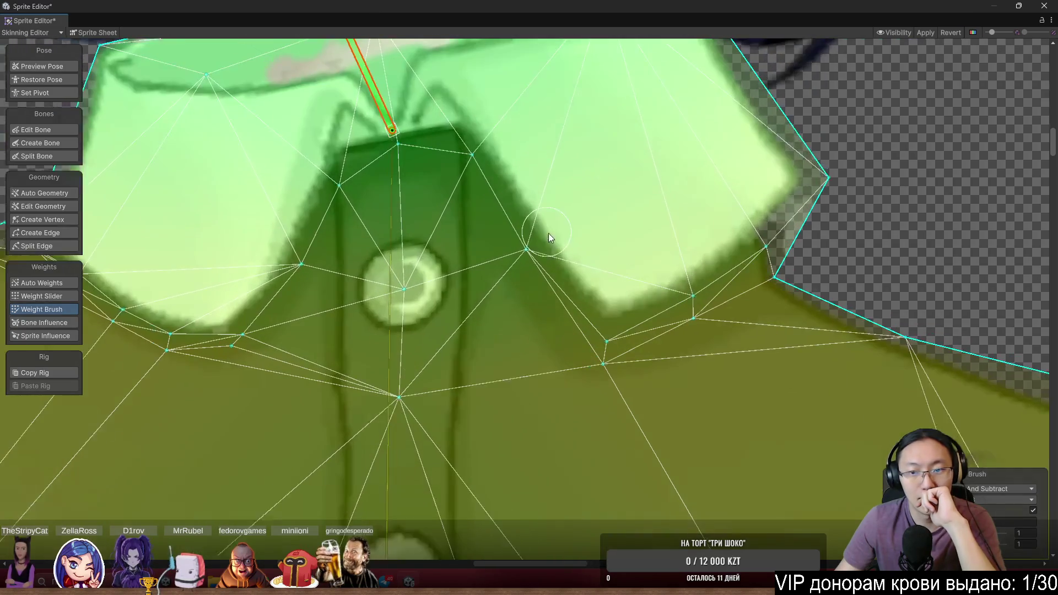
drag(616, 325, 634, 300)
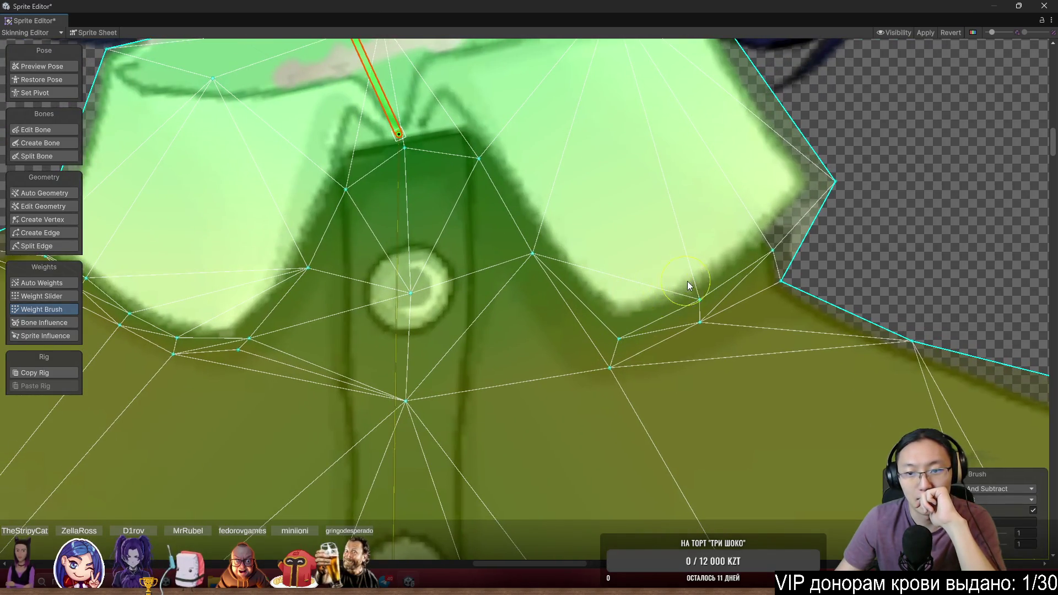
drag(548, 251, 755, 244)
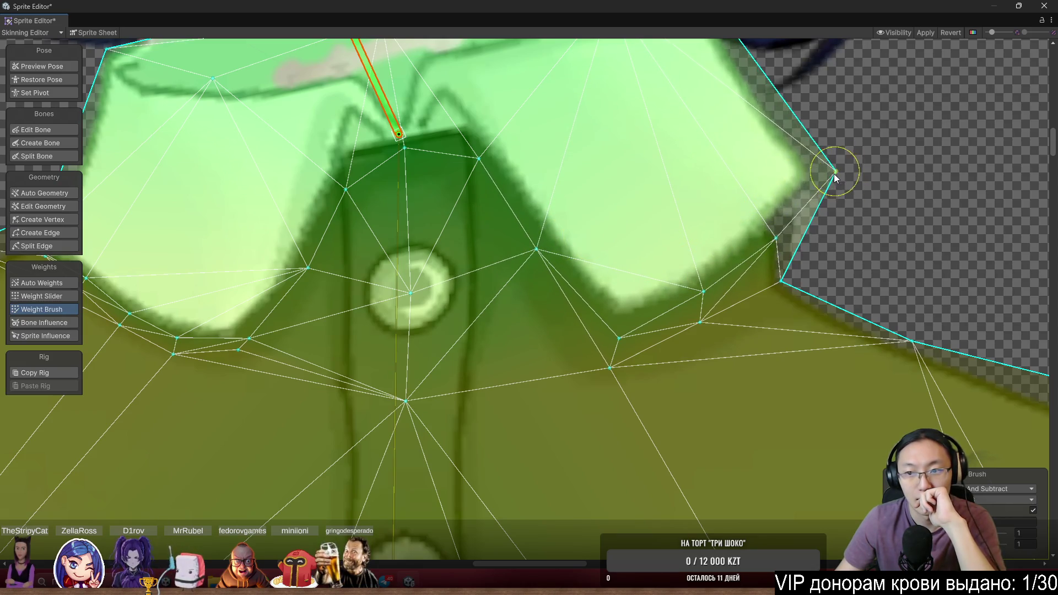
scroll(859, 263, down, 3)
mouse_move(542, 108)
mouse_down()
mouse_move(580, 72)
mouse_move(547, 61)
mouse_move(558, 60)
mouse_up()
scroll(353, 204, down, 5)
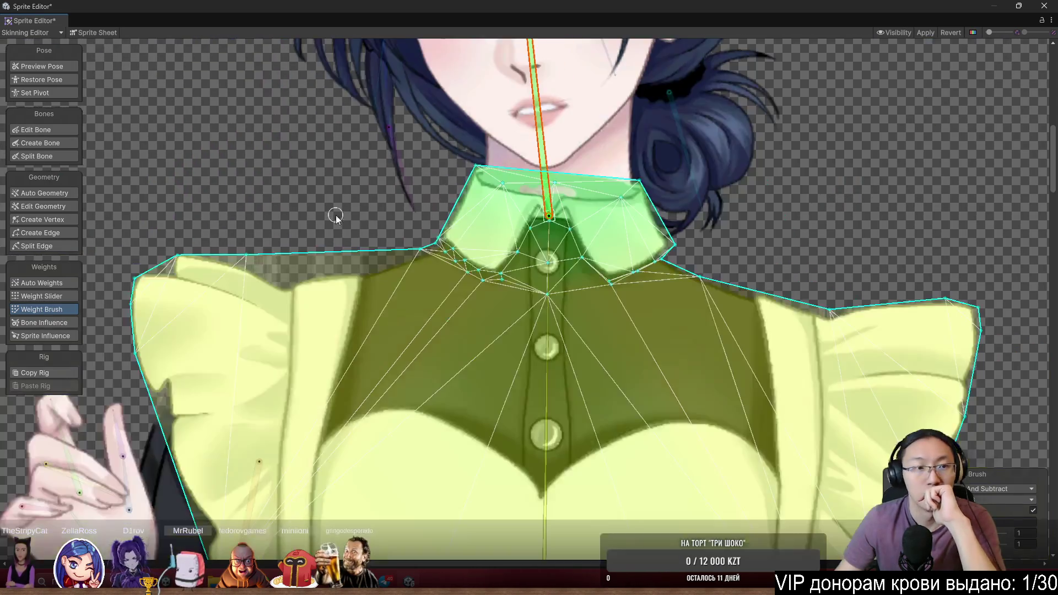
scroll(607, 154, up, 3)
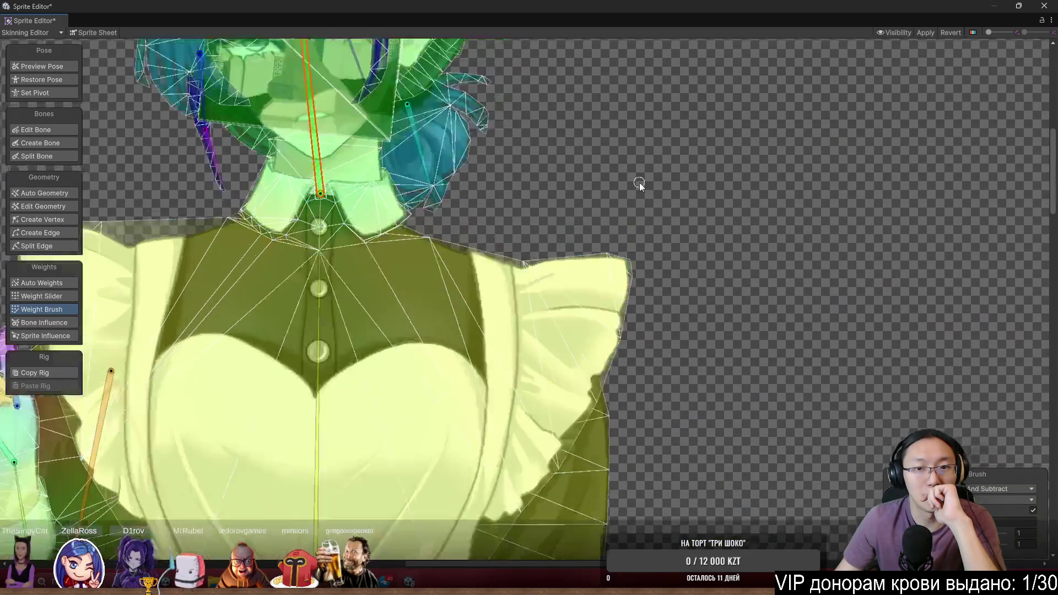
scroll(154, 117, down, 3)
In Preview Pose, tilt the head bone to test the rig, then rotate it back upright
click(44, 66)
scroll(749, 275, up, 2)
scroll(766, 243, up, 1)
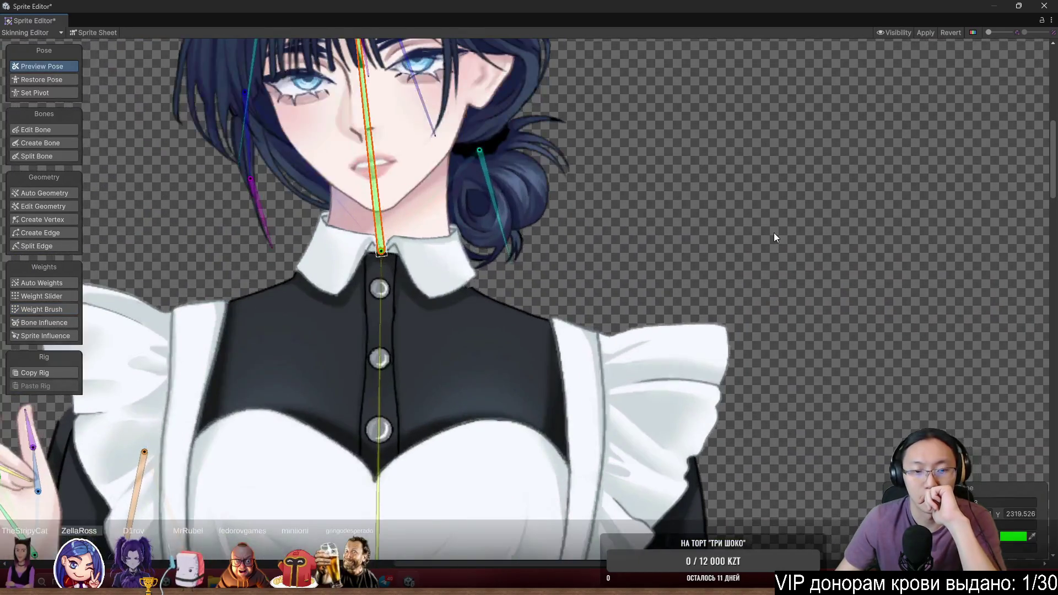
scroll(749, 308, down, 3)
scroll(606, 243, up, 1)
mouse_move(596, 234)
mouse_down()
mouse_move(607, 210)
mouse_move(574, 193)
mouse_move(613, 193)
mouse_move(553, 144)
mouse_move(600, 140)
mouse_move(578, 132)
mouse_move(603, 128)
mouse_move(574, 123)
mouse_move(587, 119)
mouse_up()
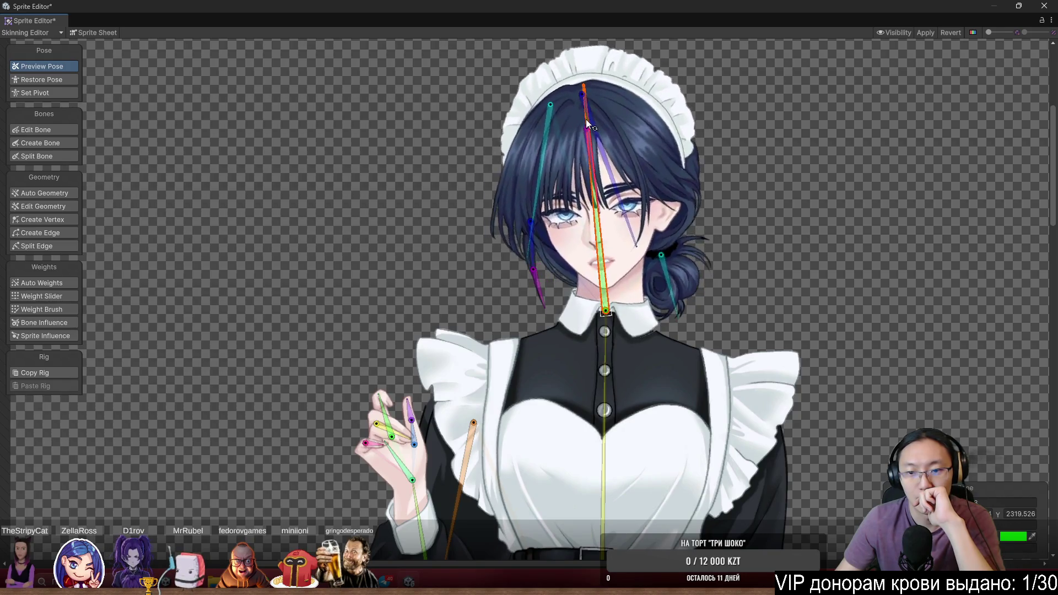
scroll(584, 293, up, 10)
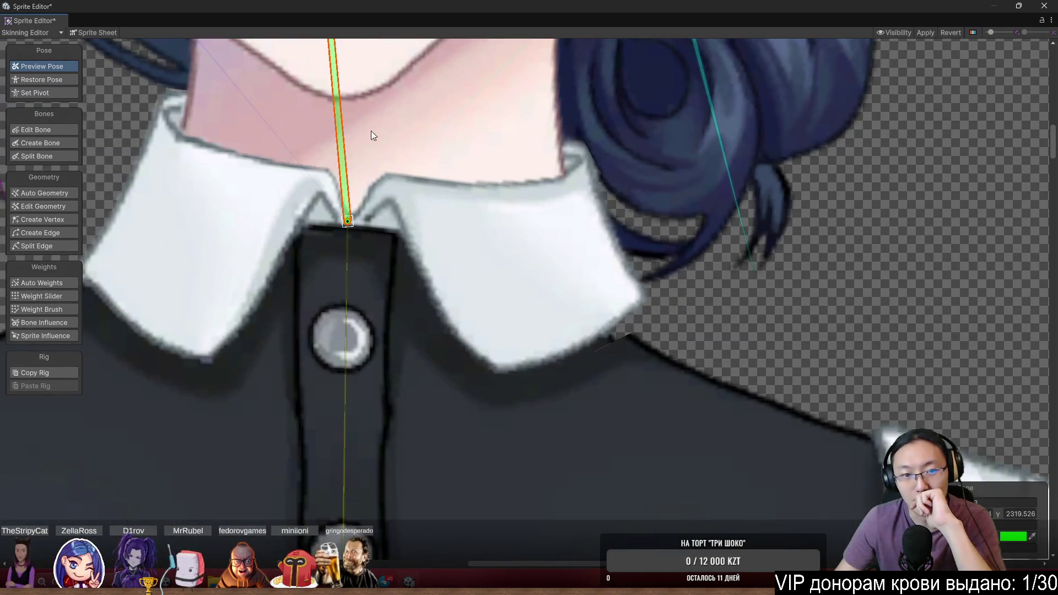
mouse_move(329, 131)
mouse_down()
mouse_move(348, 133)
mouse_move(349, 120)
mouse_move(317, 81)
mouse_up()
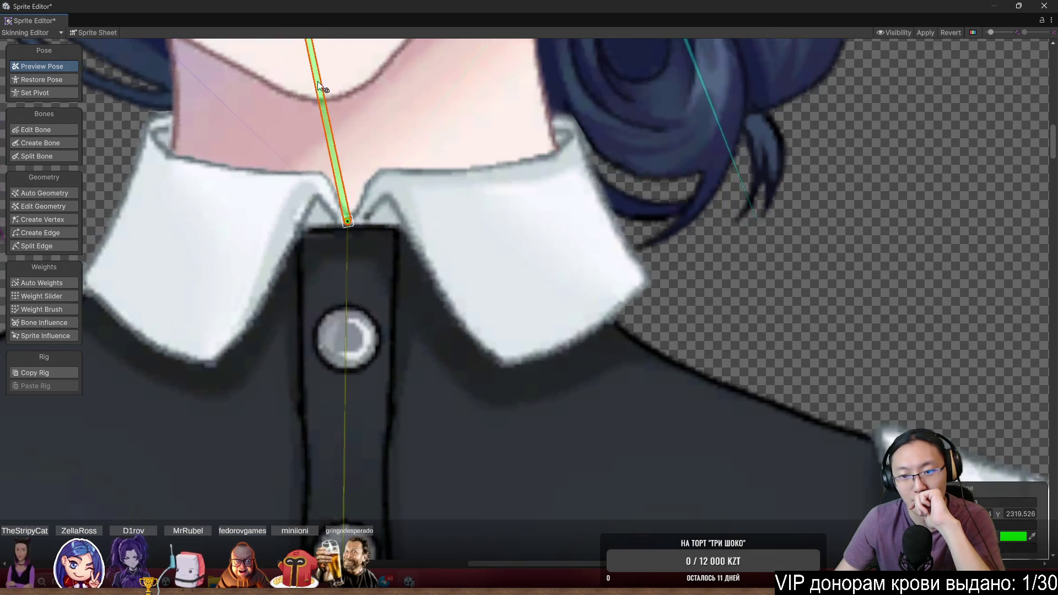
Select the collar and shirt sprite and paint weights onto the collar mesh with the Weight Brush
click(613, 397)
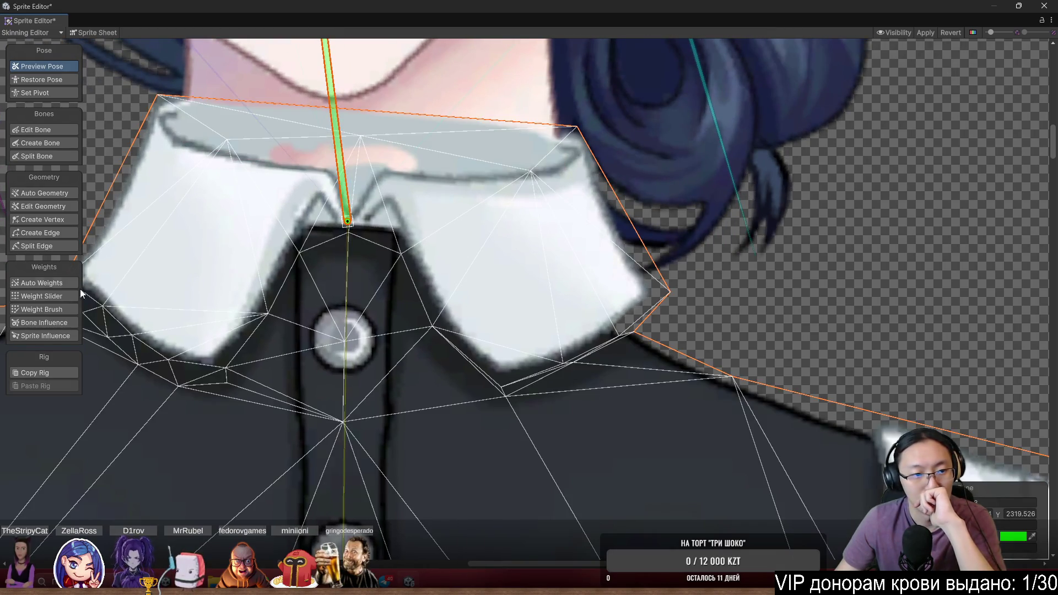
click(45, 309)
scroll(529, 305, up, 2)
mouse_move(279, 117)
mouse_down()
mouse_move(287, 89)
mouse_move(227, 65)
mouse_move(258, 56)
mouse_move(232, 45)
mouse_move(246, 40)
mouse_up()
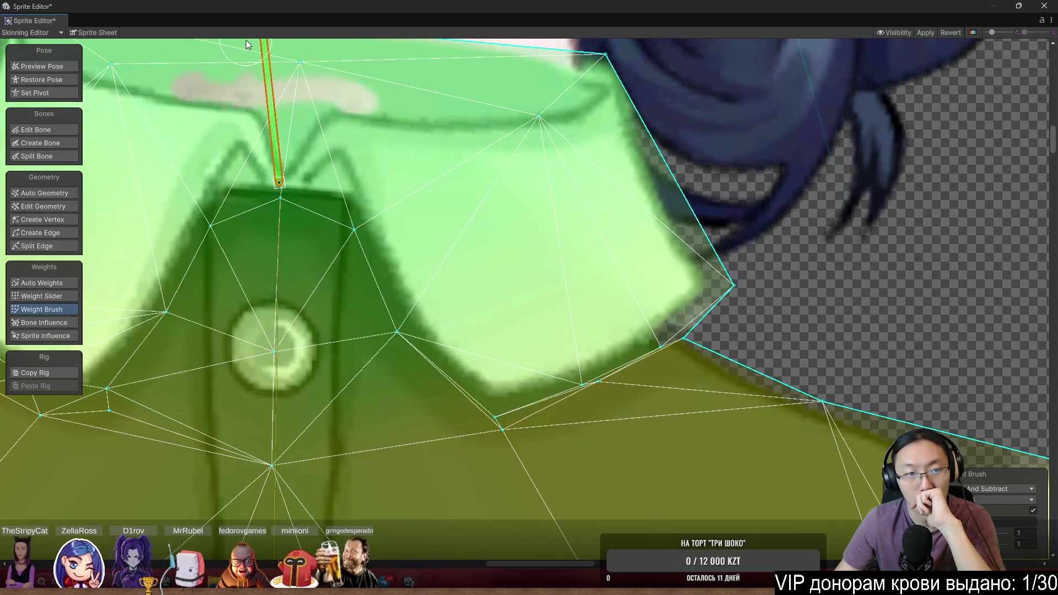
Toggle Preview Pose, pick the Weight Brush and turn the neck bone to see the collar bend
click(45, 65)
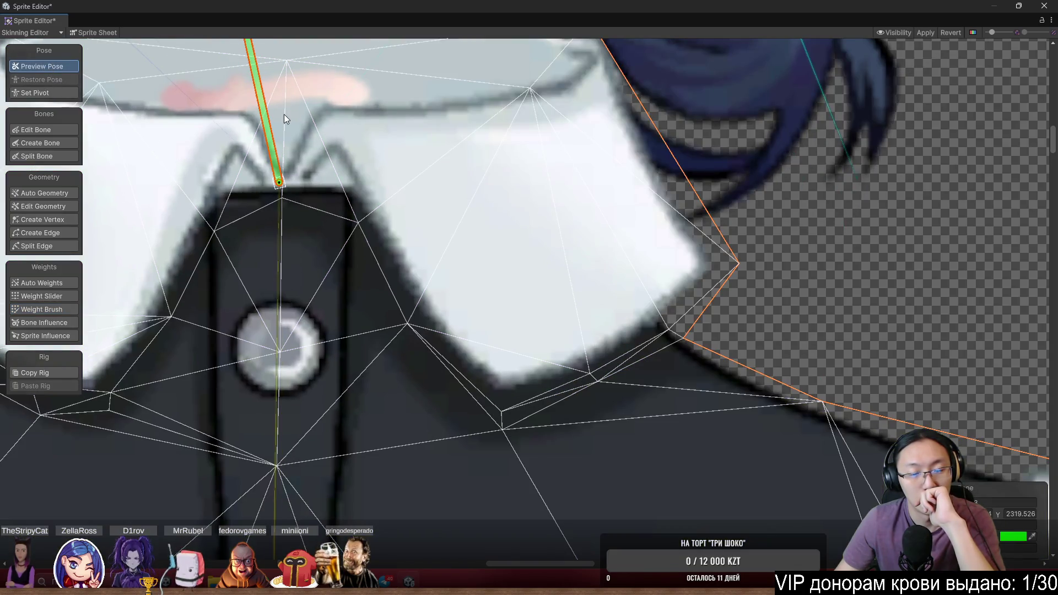
scroll(283, 114, down, 5)
scroll(309, 190, up, 4)
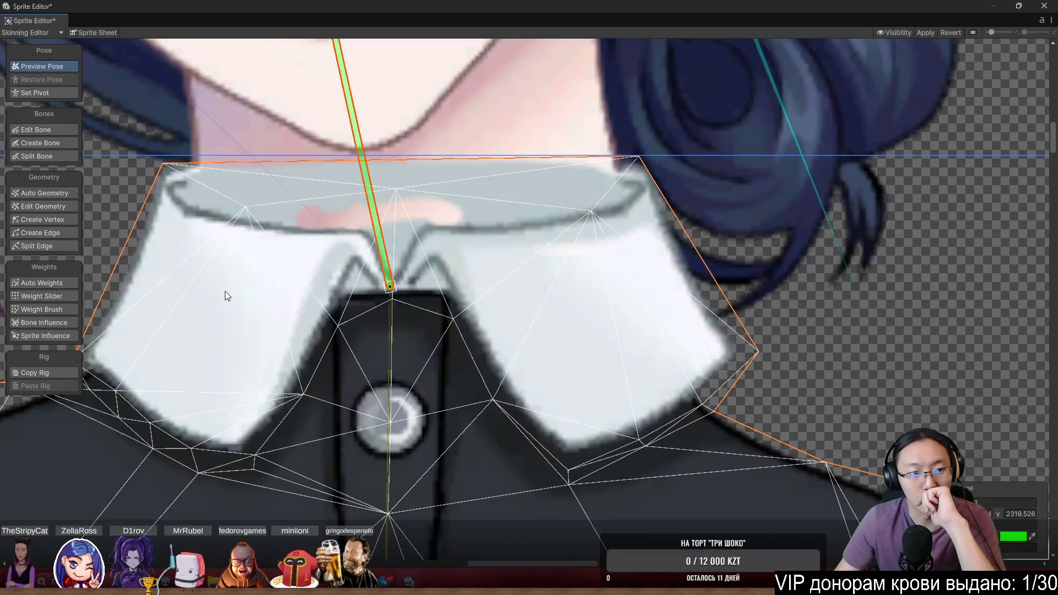
click(42, 309)
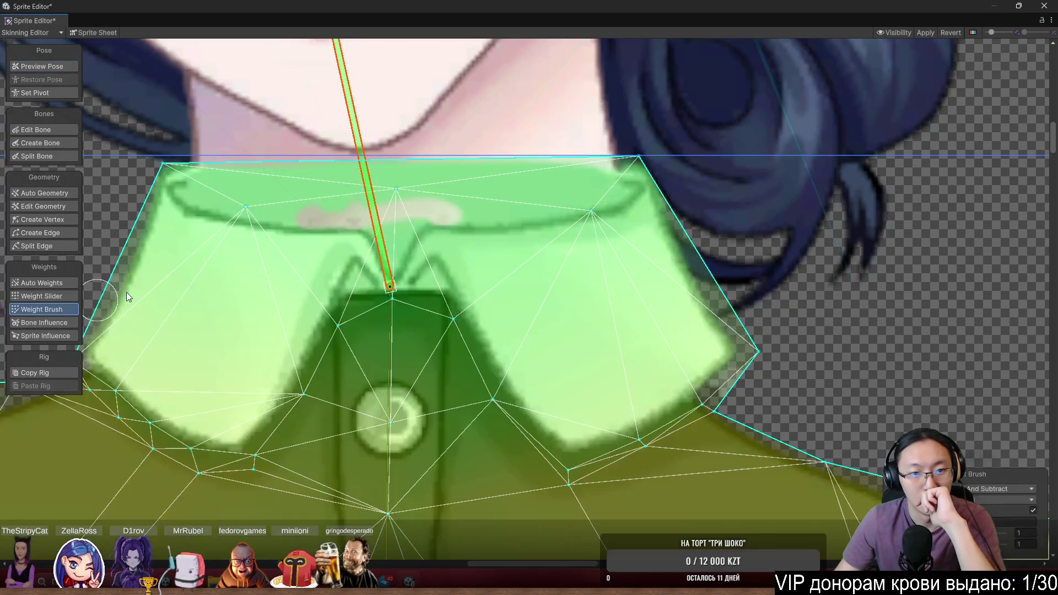
drag(356, 127, 392, 124)
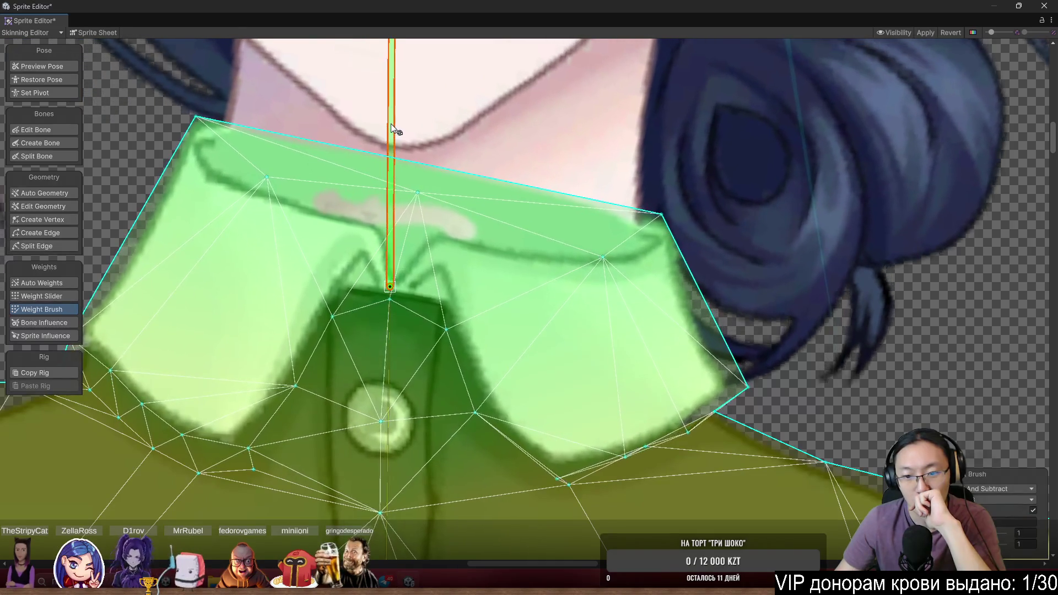
Paint weights below the right collar tip, along its lower edge and at its outer corner
scroll(488, 227, up, 2)
scroll(588, 406, up, 2)
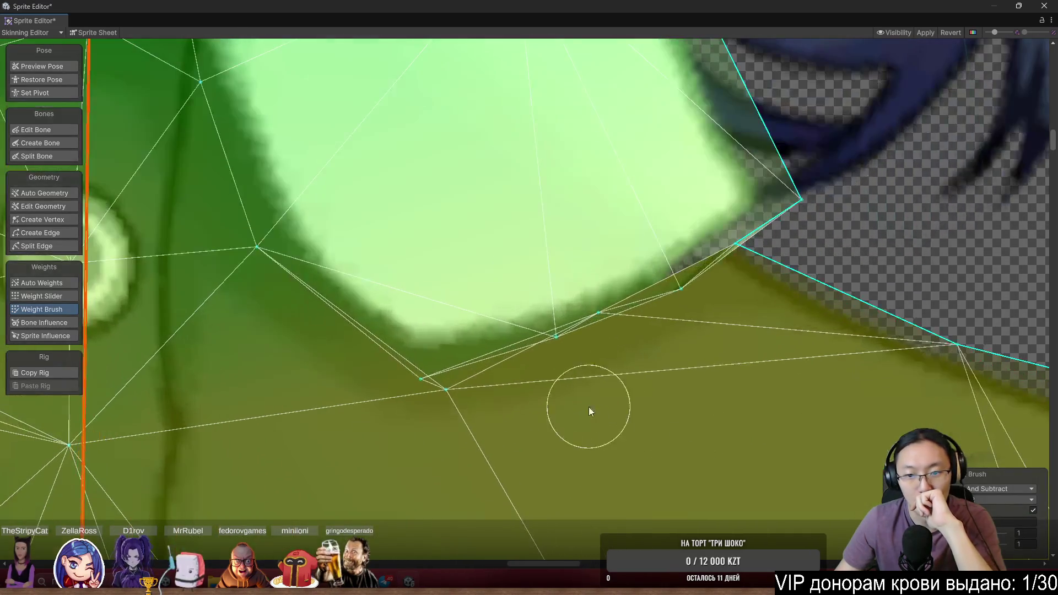
mouse_move(588, 407)
mouse_down()
mouse_move(548, 375)
mouse_move(545, 330)
mouse_move(537, 328)
mouse_up()
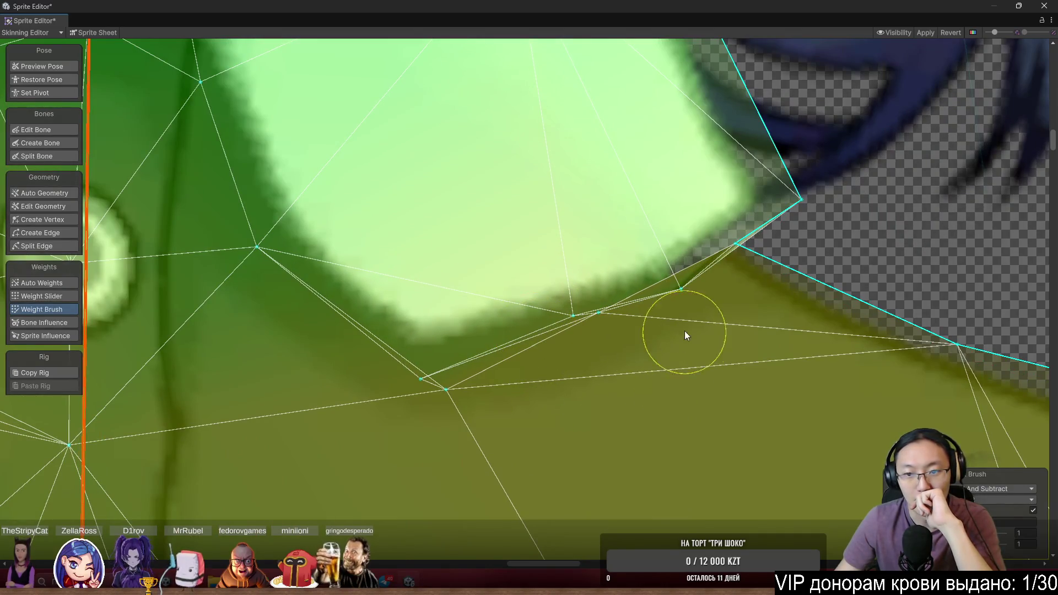
mouse_move(684, 335)
mouse_down()
mouse_move(682, 292)
mouse_move(916, 327)
mouse_up()
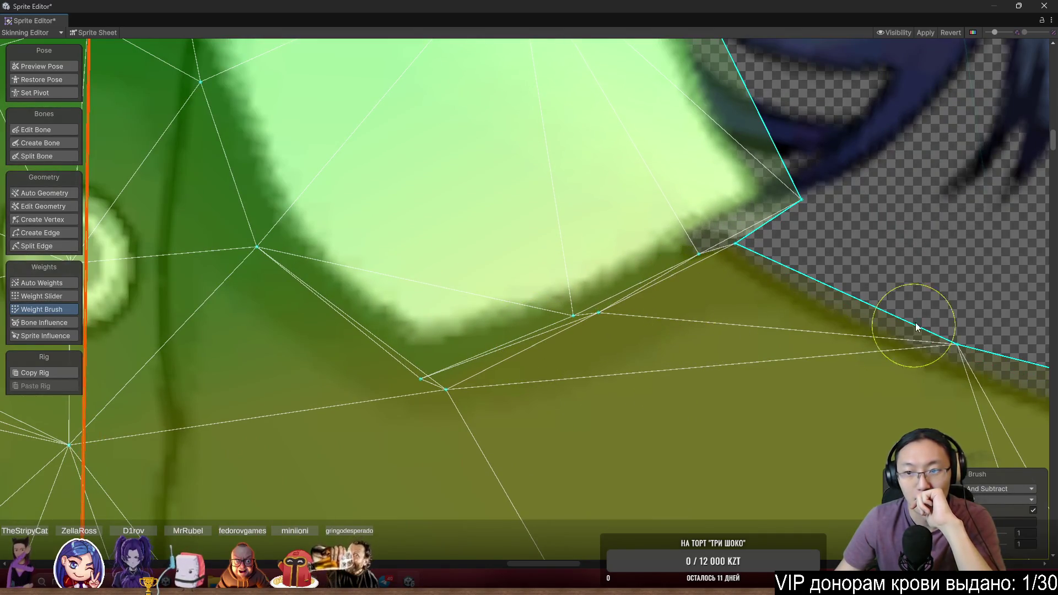
drag(835, 215, 846, 233)
Swing the neck bone left and back to test the collar, then return to pose preview
scroll(824, 279, down, 2)
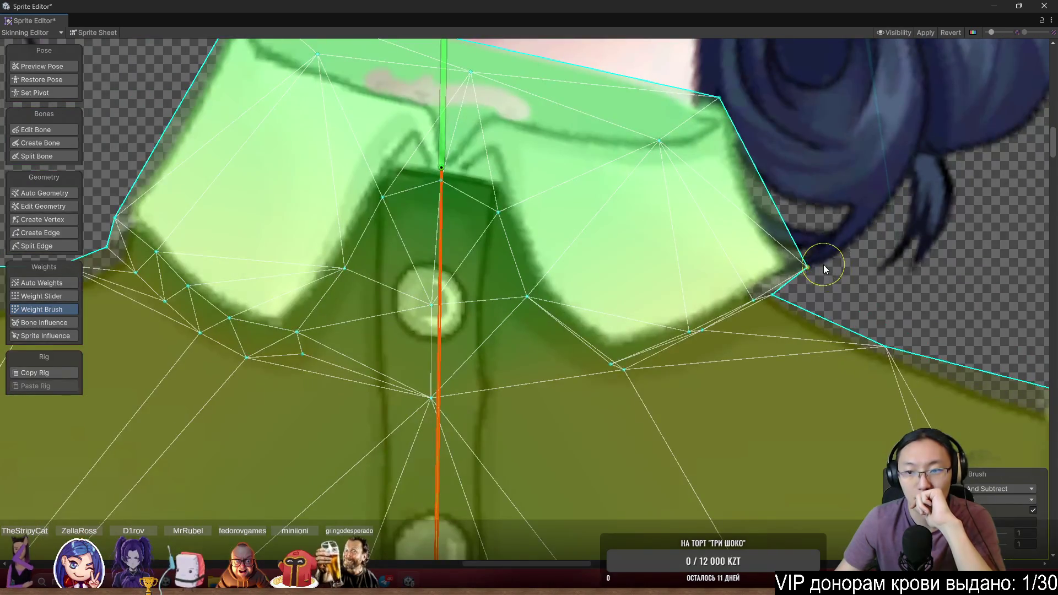
scroll(795, 405, down, 4)
scroll(731, 326, up, 3)
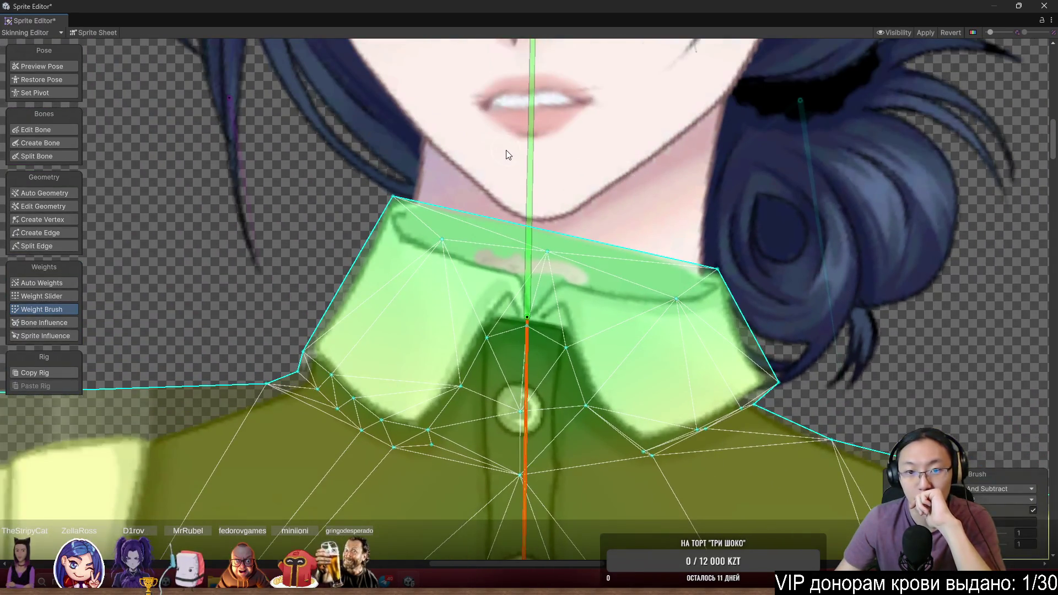
mouse_move(530, 135)
mouse_down()
mouse_move(457, 119)
mouse_move(535, 105)
mouse_move(469, 88)
mouse_move(416, 97)
mouse_up()
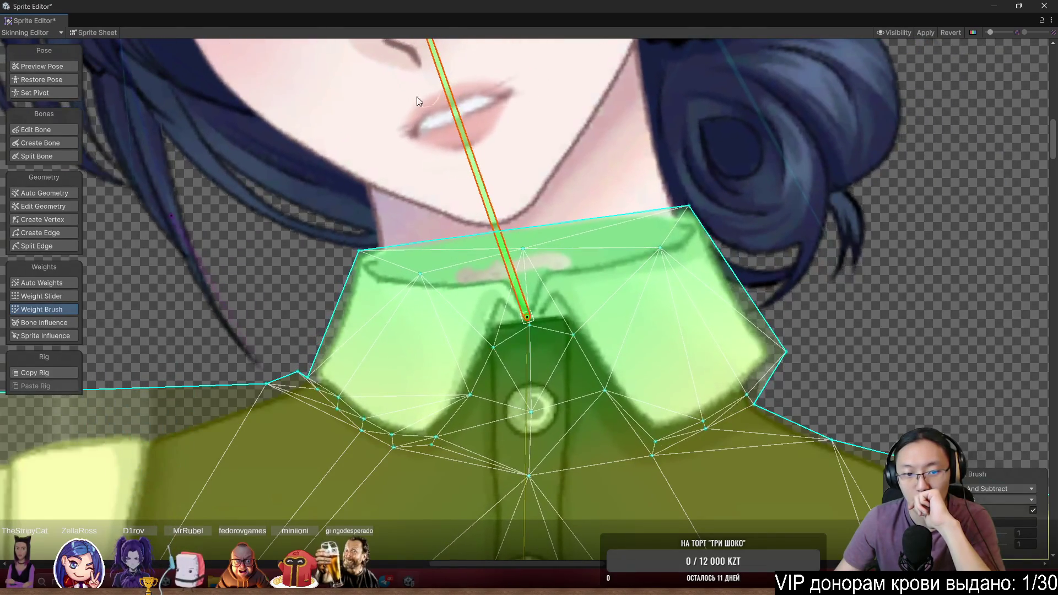
scroll(656, 252, up, 2)
scroll(568, 145, down, 3)
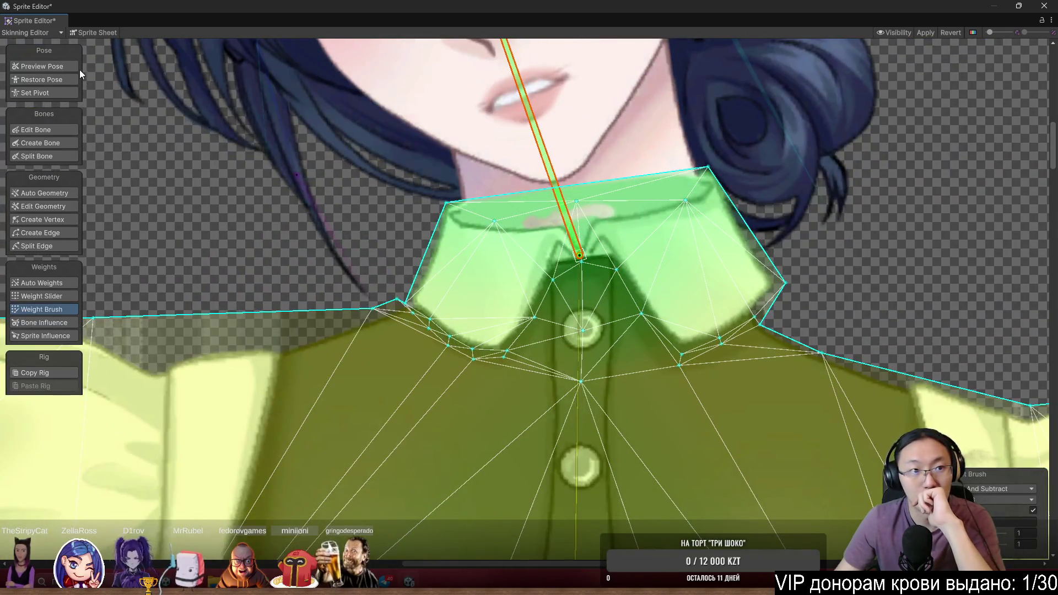
click(71, 66)
scroll(733, 287, down, 3)
Tilt the head bone and rotate the hair bun bone to check the bun's deformation
scroll(616, 210, up, 1)
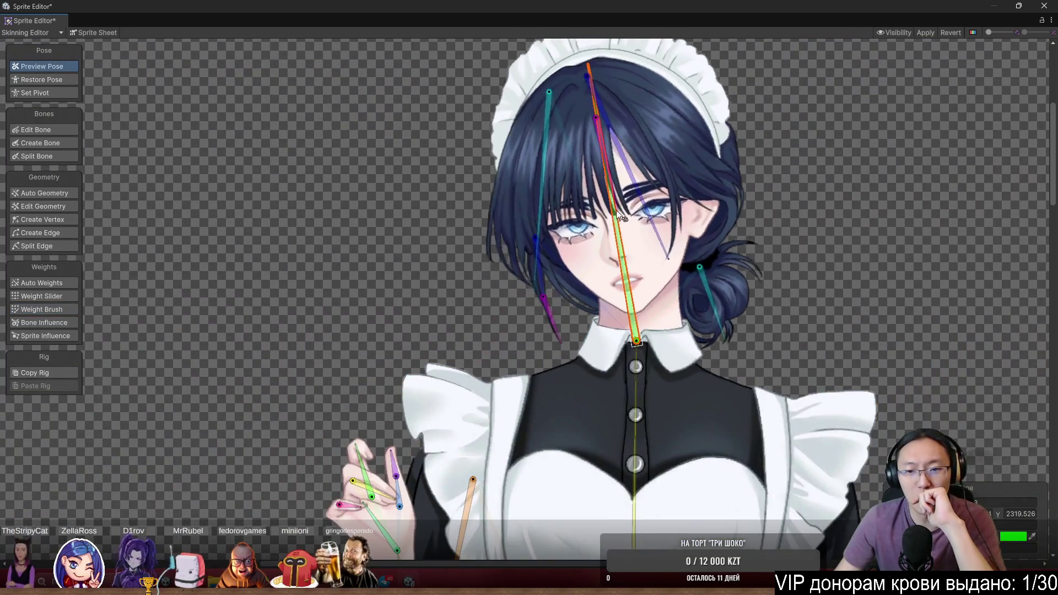
mouse_move(616, 210)
mouse_down()
mouse_move(597, 166)
mouse_move(614, 118)
mouse_up()
scroll(747, 265, up, 1)
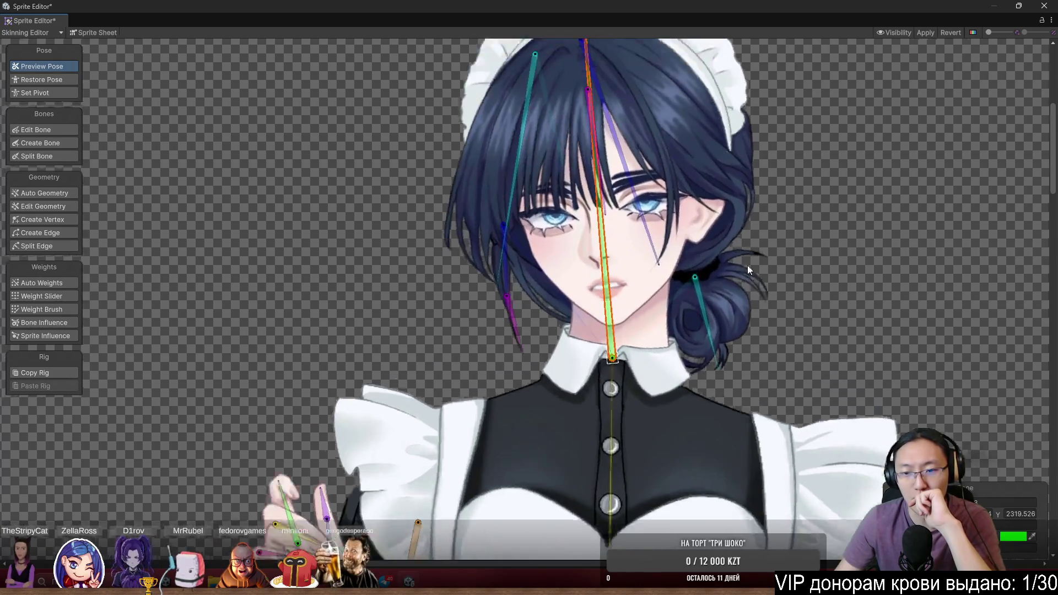
scroll(748, 266, up, 2)
mouse_move(700, 353)
mouse_down()
mouse_move(714, 405)
mouse_move(696, 385)
mouse_up()
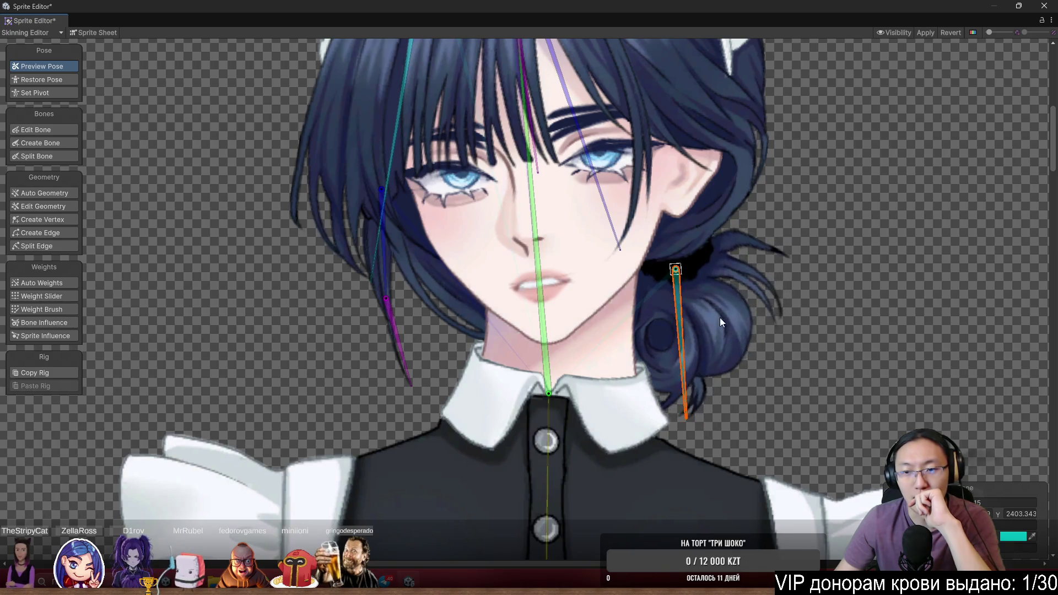
scroll(726, 298, up, 1)
Select the hair bun sprite and show its weights with the Weight Brush
click(733, 282)
click(61, 312)
scroll(792, 293, up, 2)
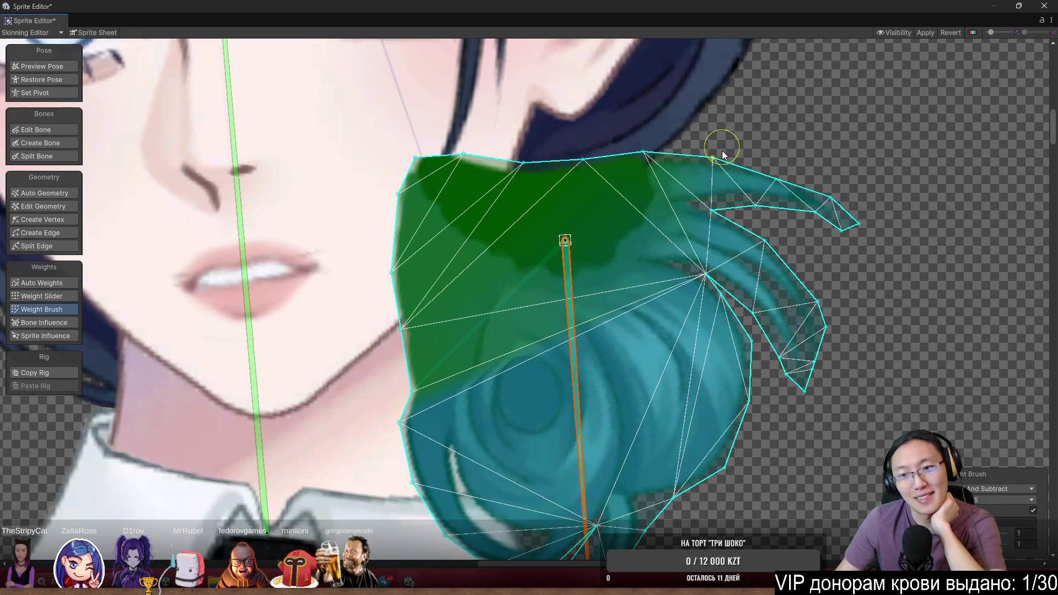
Rotate the hair-bun bone to test how the bun deforms
scroll(575, 355, down, 2)
mouse_move(576, 355)
mouse_down()
mouse_move(624, 439)
mouse_move(607, 461)
mouse_up()
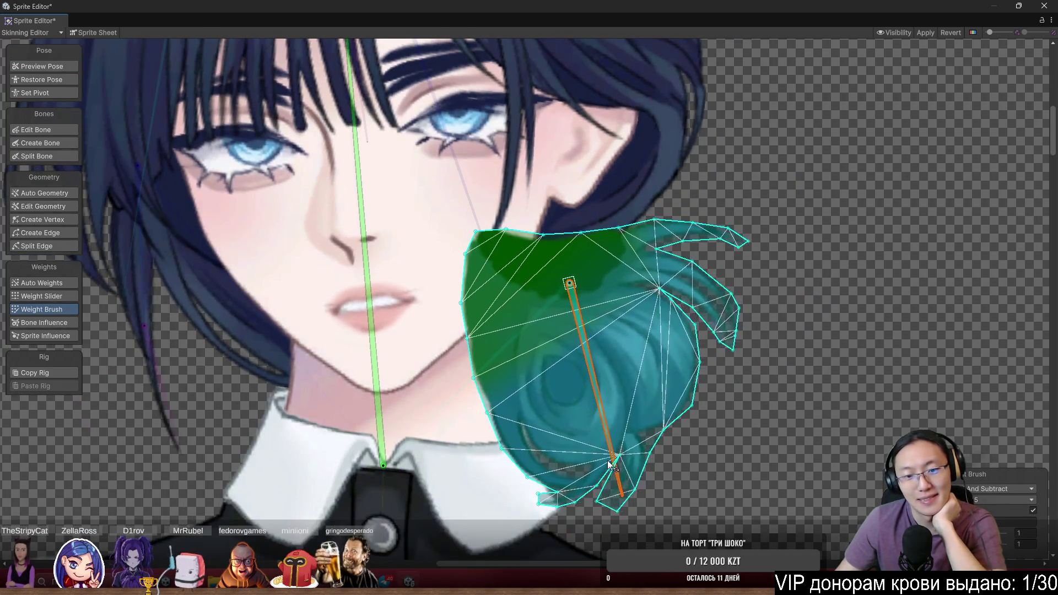
scroll(568, 414, down, 3)
scroll(478, 391, up, 3)
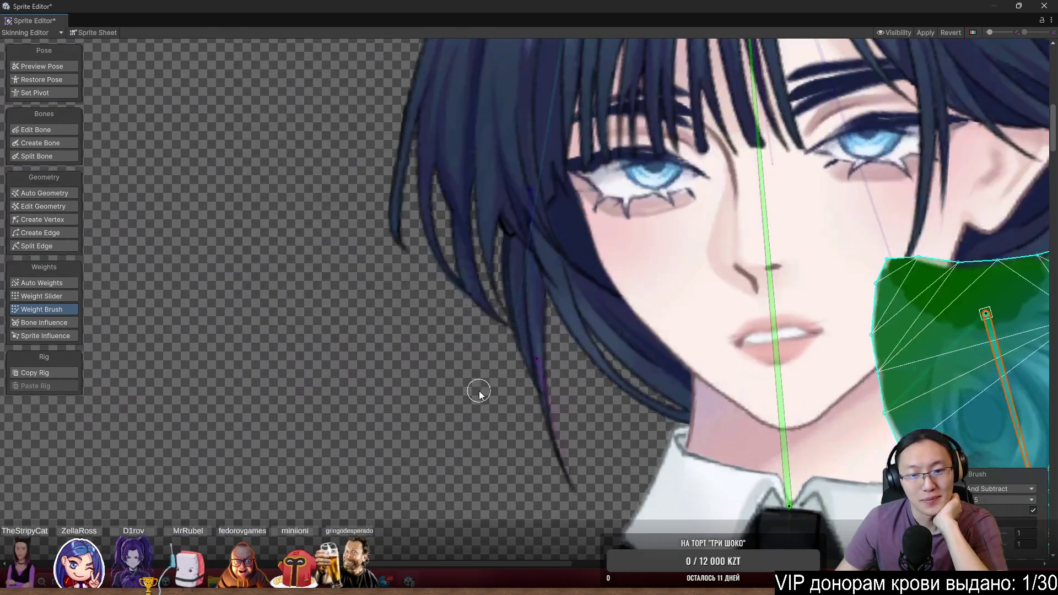
Select the long side hair strand sprite and paint weights along its lower part
click(539, 424)
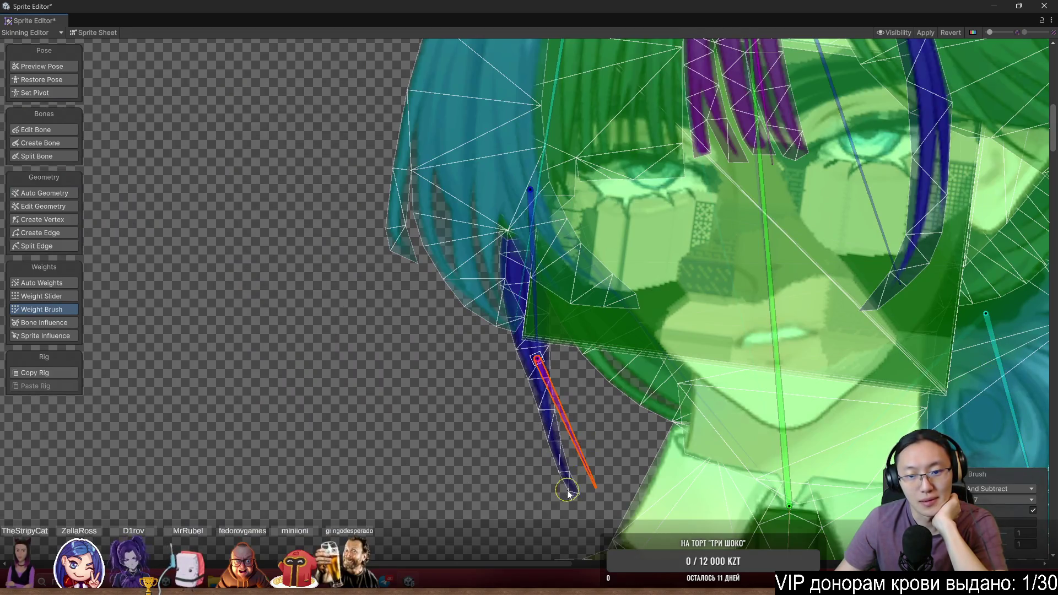
click(561, 464)
scroll(561, 474, up, 1)
drag(568, 491, 565, 399)
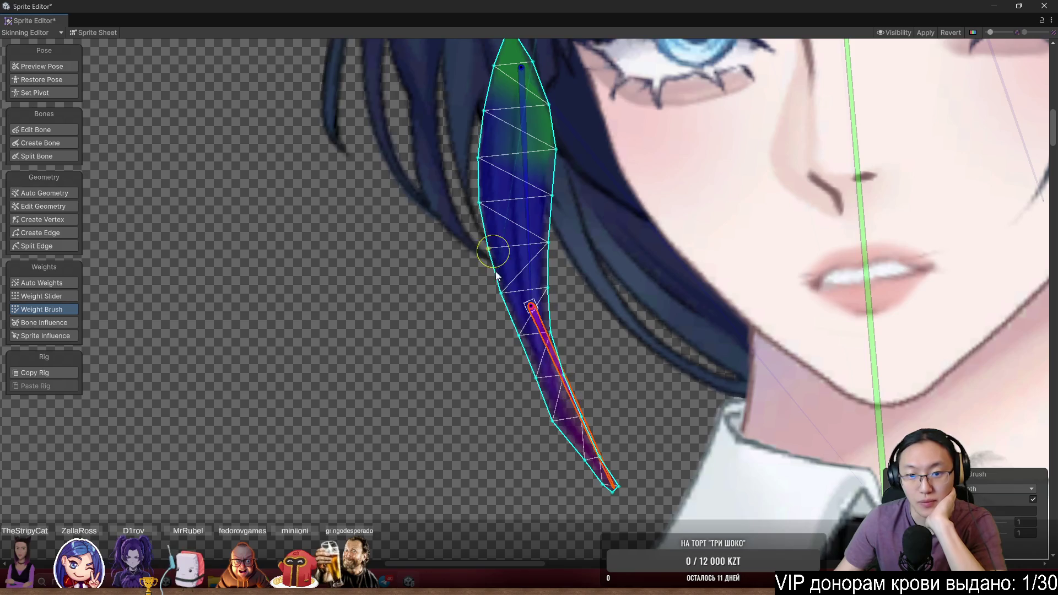
Swing the strand's lower bone and rotate its upper bone to test the new weights
drag(562, 380, 622, 391)
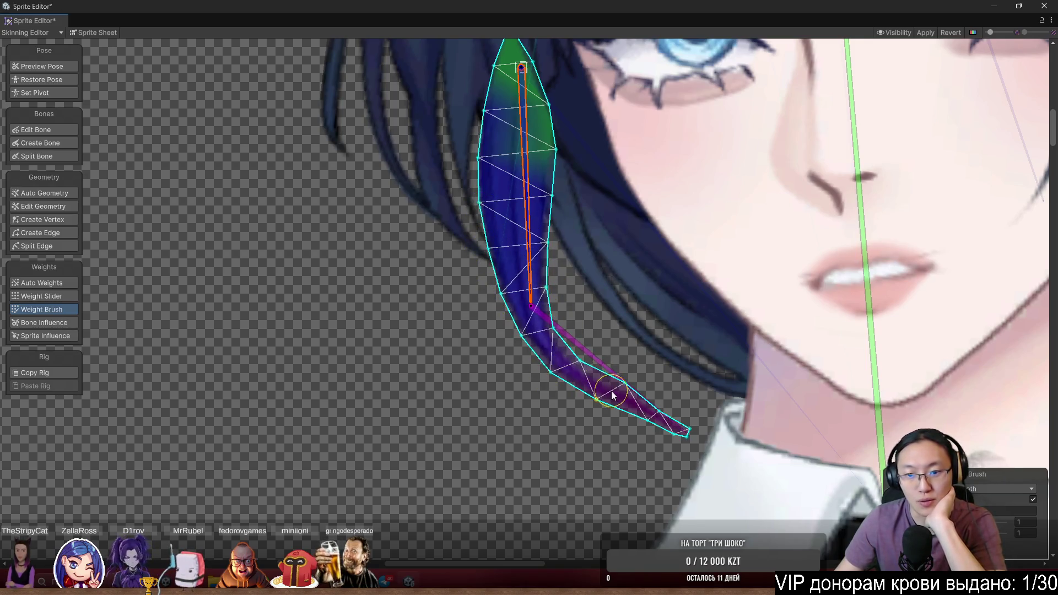
drag(593, 394, 592, 392)
mouse_move(529, 300)
mouse_down()
mouse_move(497, 302)
mouse_move(482, 325)
mouse_move(561, 358)
mouse_move(548, 373)
mouse_move(613, 345)
mouse_move(596, 394)
mouse_up()
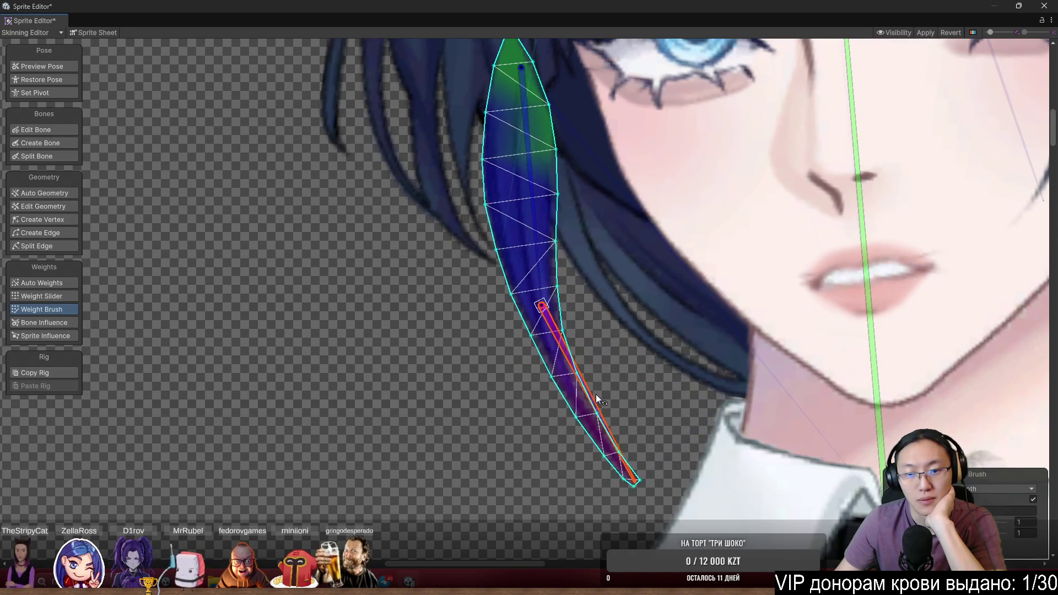
scroll(596, 395, down, 5)
scroll(356, 211, up, 4)
scroll(356, 210, down, 4)
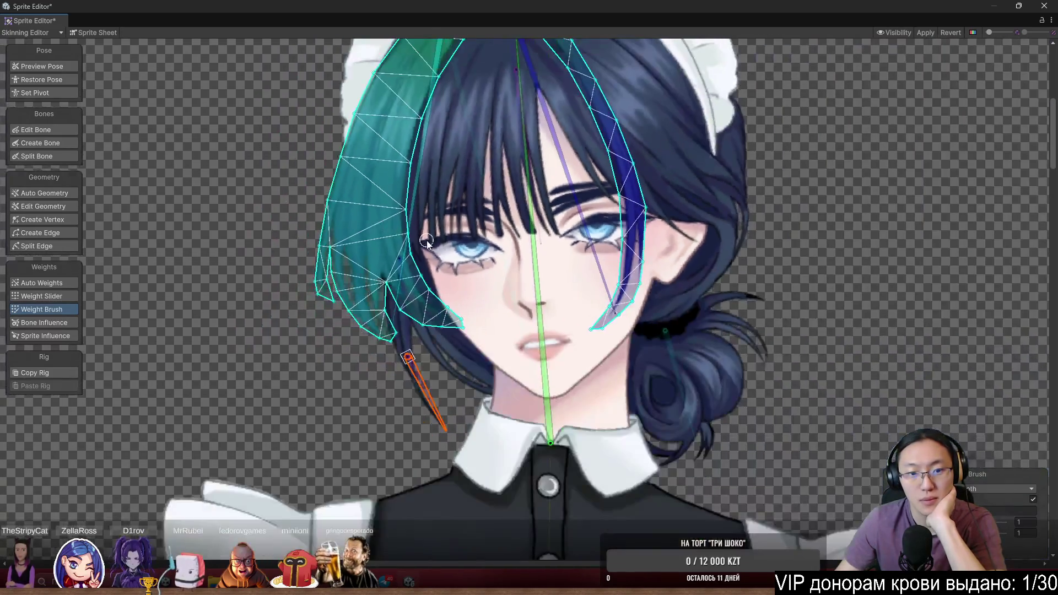
Rotate the left and right front hair bones to check the hair meshes follow
scroll(551, 232, up, 1)
scroll(584, 229, down, 1)
scroll(537, 320, up, 1)
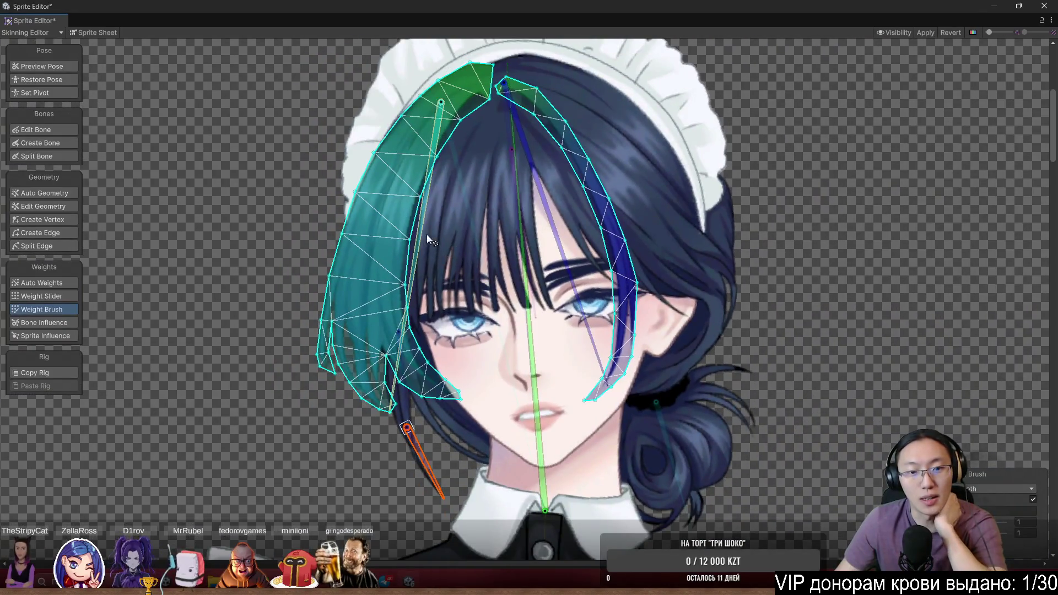
mouse_move(421, 222)
mouse_down()
mouse_move(436, 289)
mouse_move(471, 317)
mouse_move(428, 345)
mouse_up()
drag(587, 304, 533, 265)
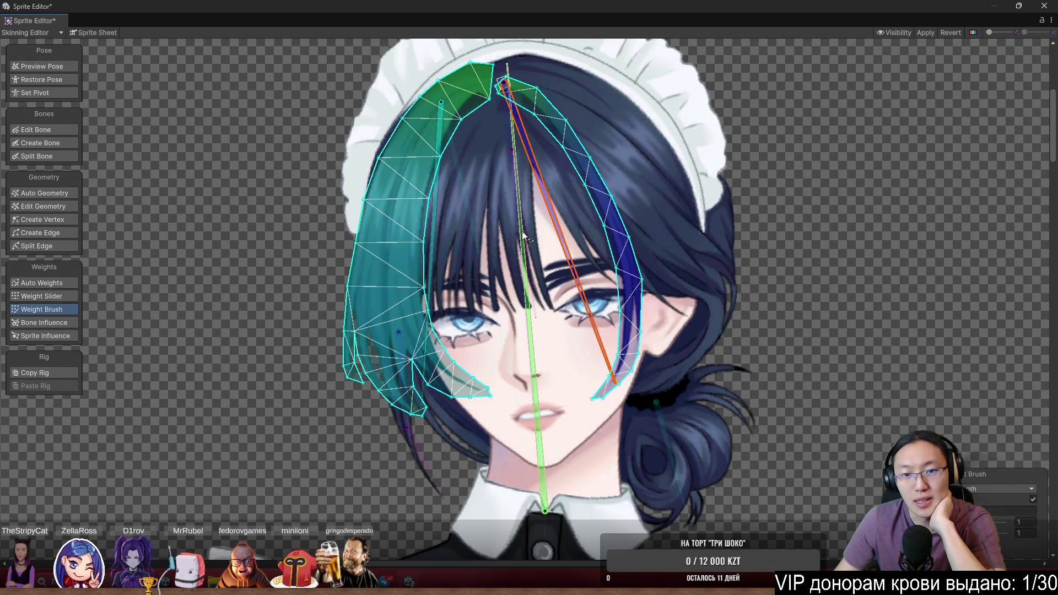
Deselect the hair to display every sprite's weights, including the dress skirt
scroll(543, 290, down, 3)
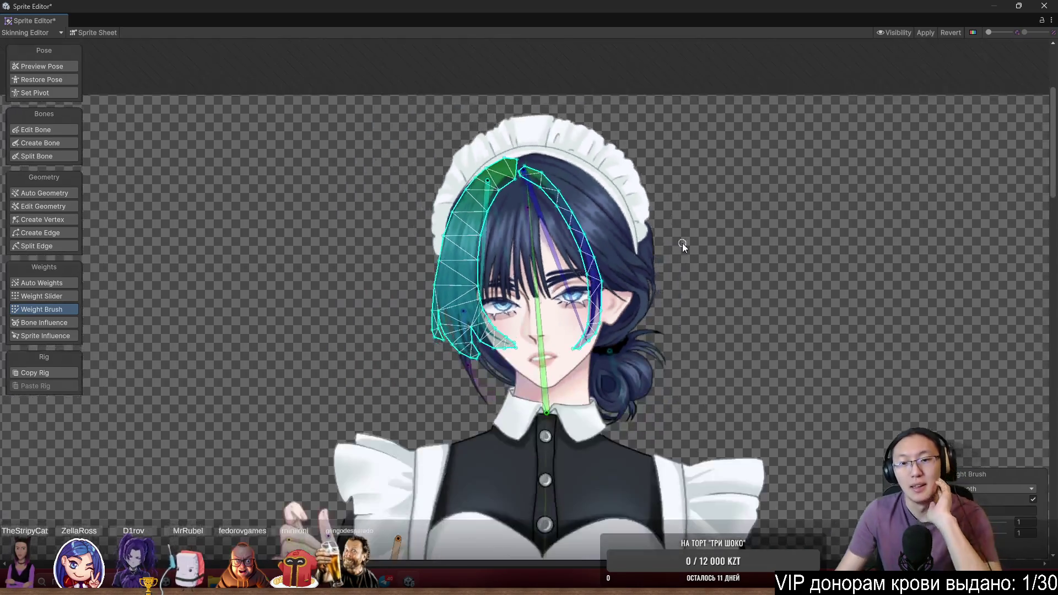
click(725, 230)
scroll(725, 230, down, 3)
scroll(773, 160, up, 4)
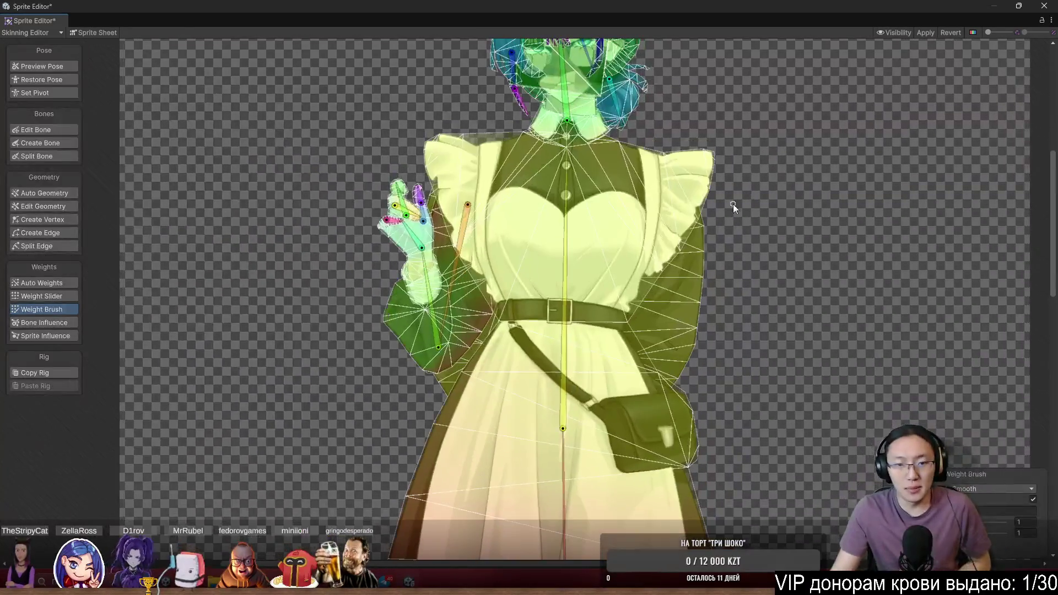
scroll(793, 205, down, 4)
Bring the neck and shoulders into view and bend the upper body with the spine bone
scroll(760, 220, up, 3)
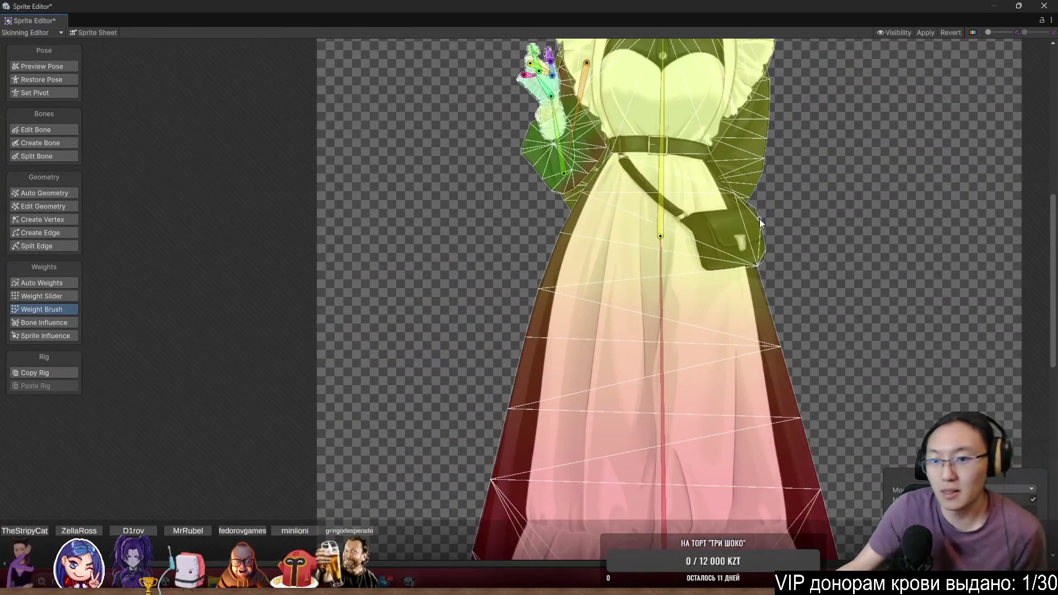
drag(665, 381, 642, 477)
mouse_move(638, 265)
mouse_down()
mouse_move(650, 234)
mouse_move(603, 155)
mouse_move(618, 144)
mouse_up()
scroll(730, 144, down, 1)
scroll(555, 182, down, 2)
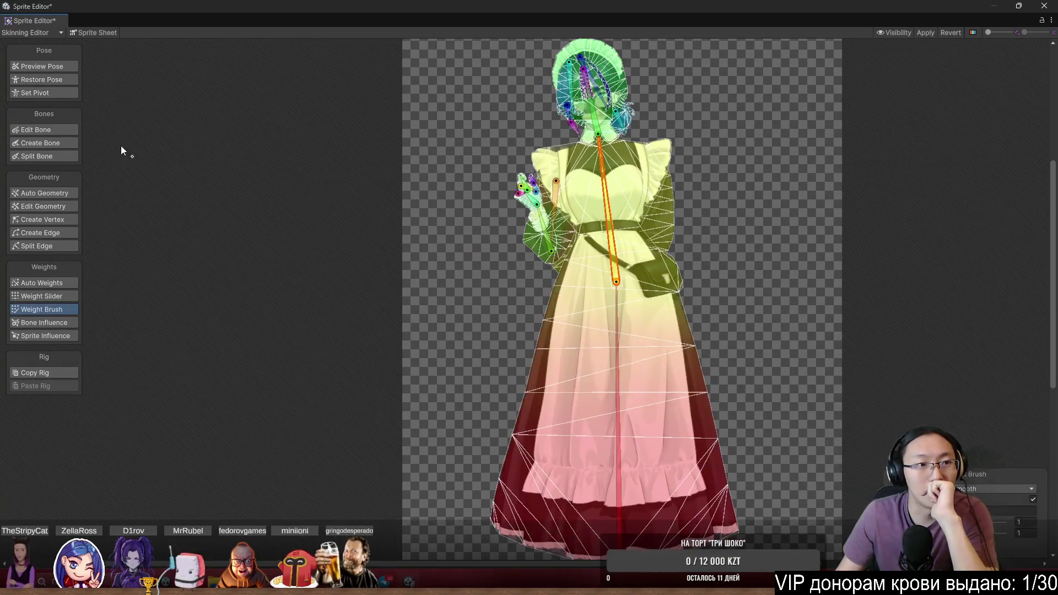
Enter pose preview, rock the head bone to check it, then switch to the Twitch browser window
click(55, 68)
scroll(653, 131, up, 3)
scroll(673, 258, up, 3)
scroll(601, 309, up, 2)
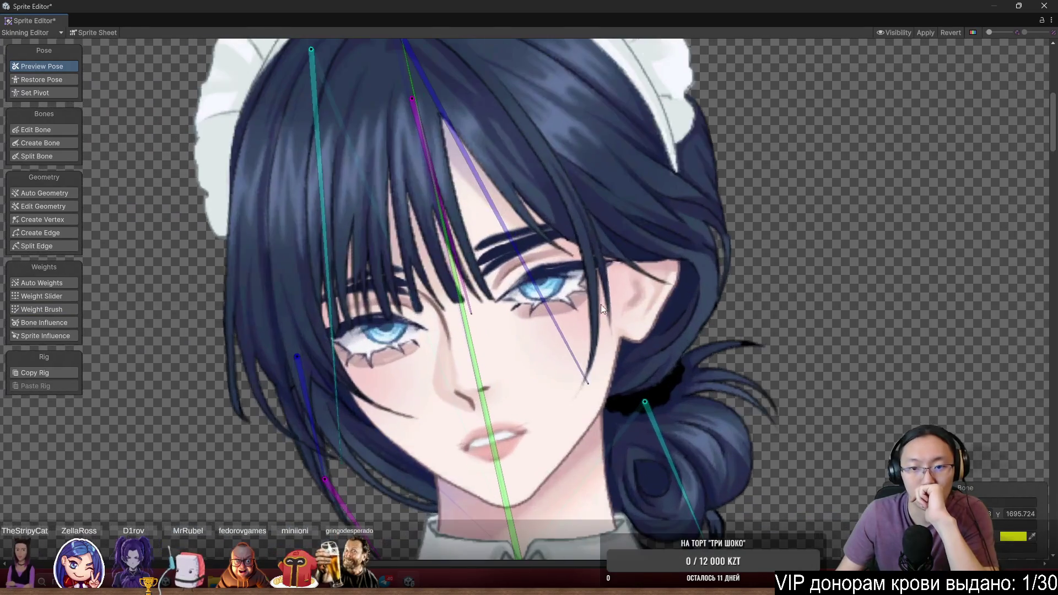
mouse_move(564, 343)
mouse_down()
mouse_move(612, 366)
mouse_move(562, 413)
mouse_move(586, 375)
mouse_up()
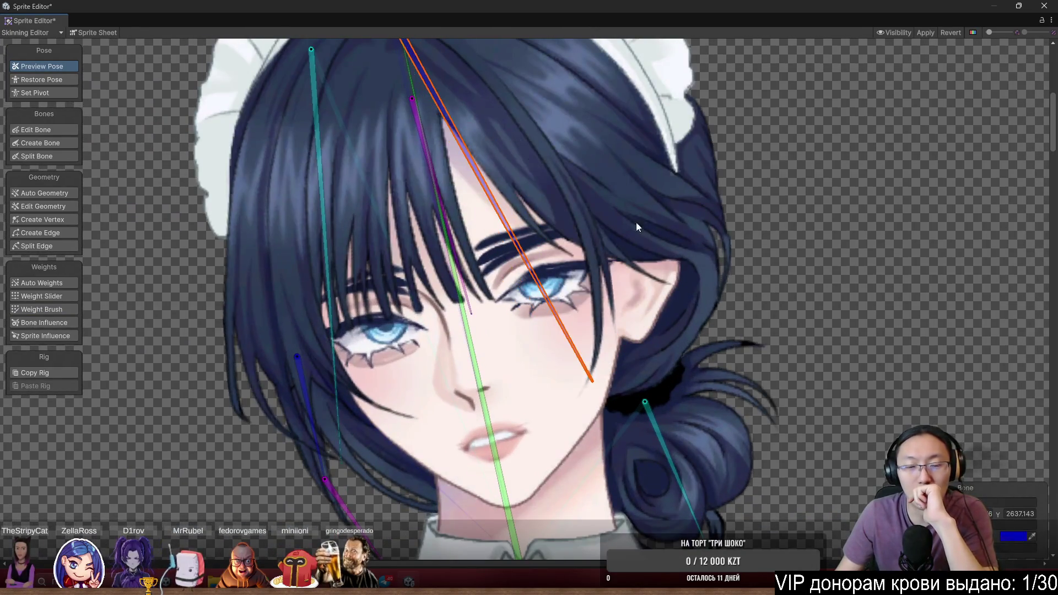
scroll(636, 223, down, 2)
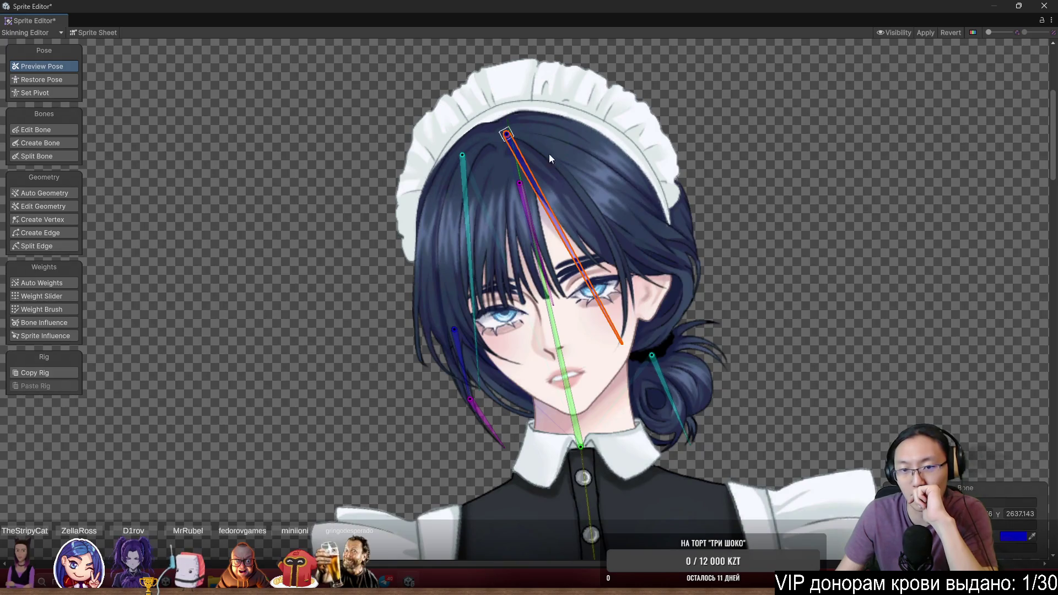
scroll(627, 201, down, 2)
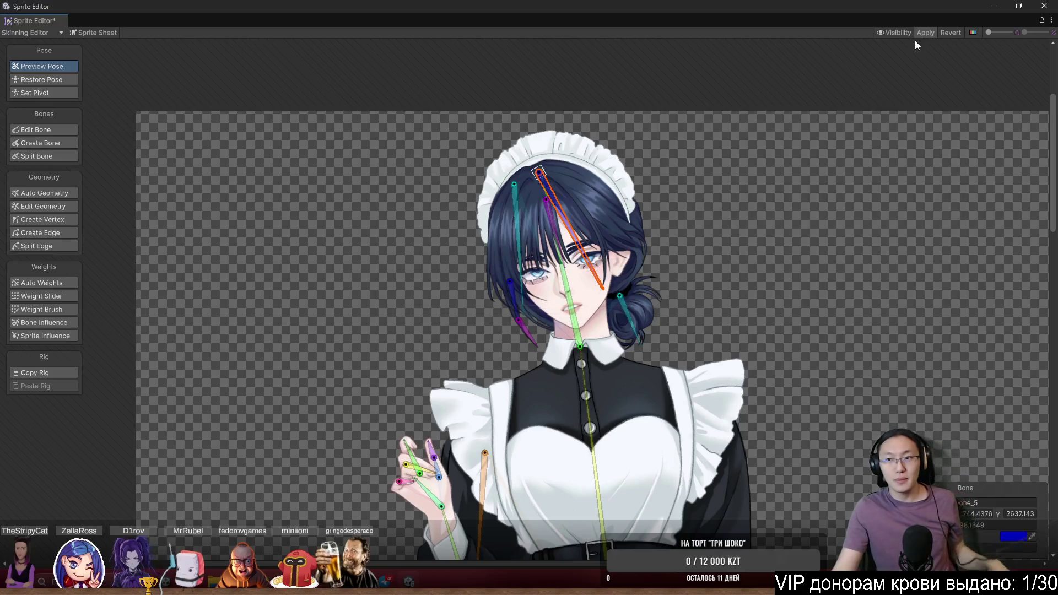
key(alt+Tab)
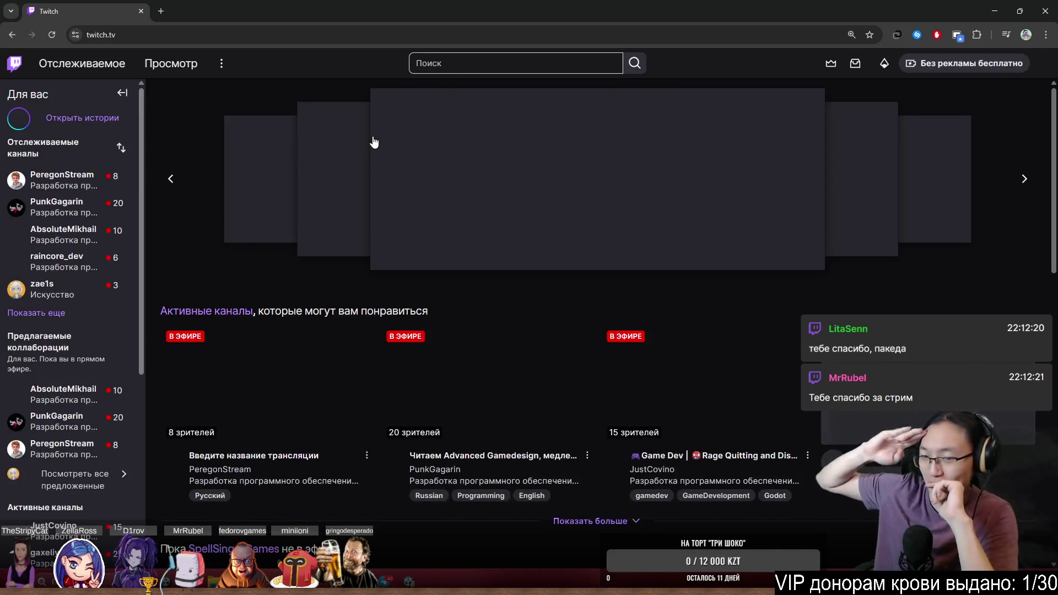
Expand the followed channels list and open the Twitch browse directory
mouse_move(86, 229)
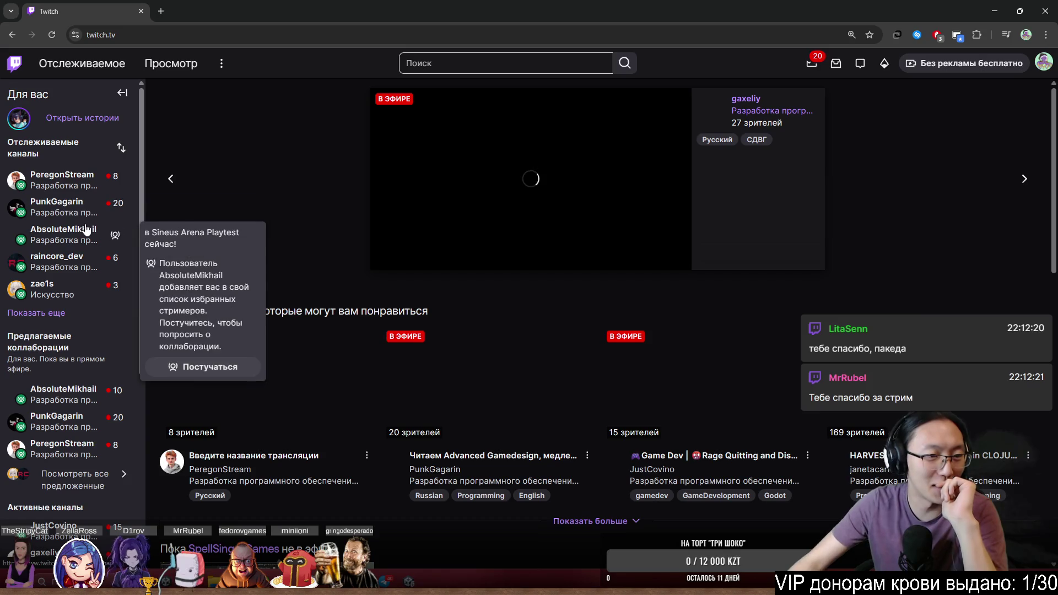
click(36, 313)
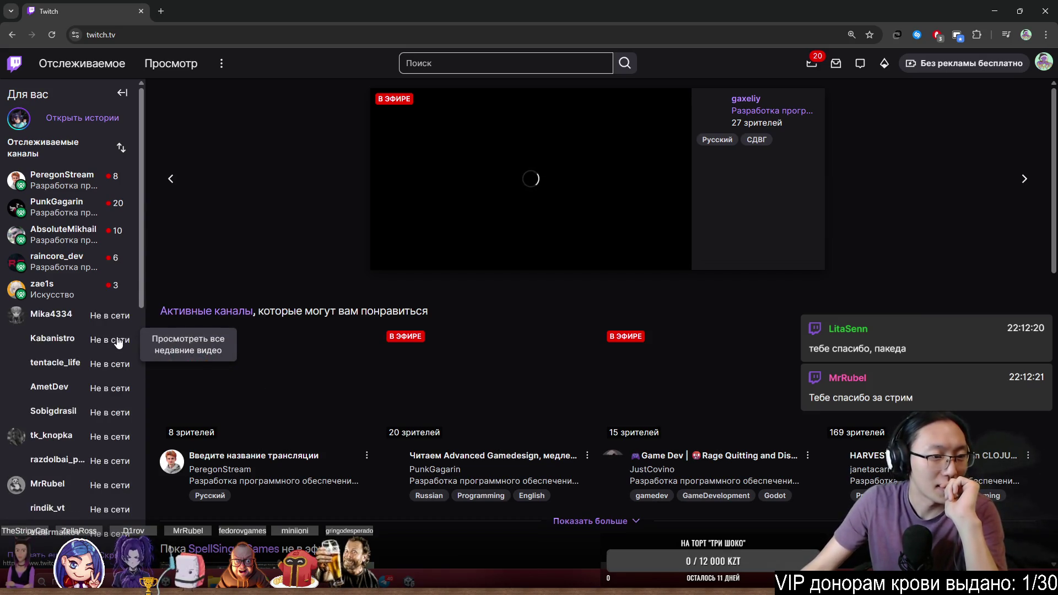
mouse_move(110, 263)
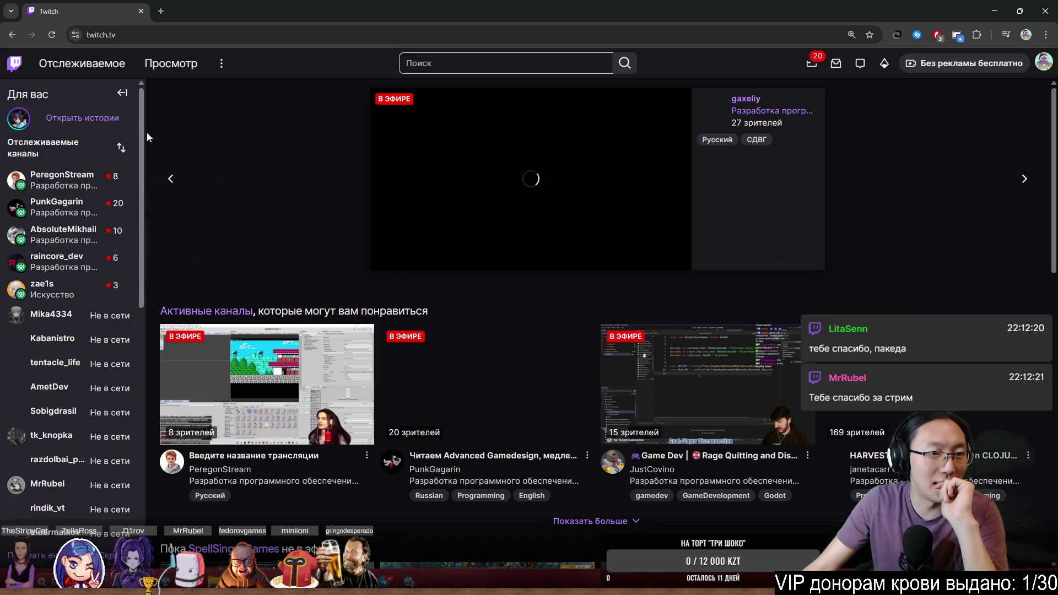
click(176, 65)
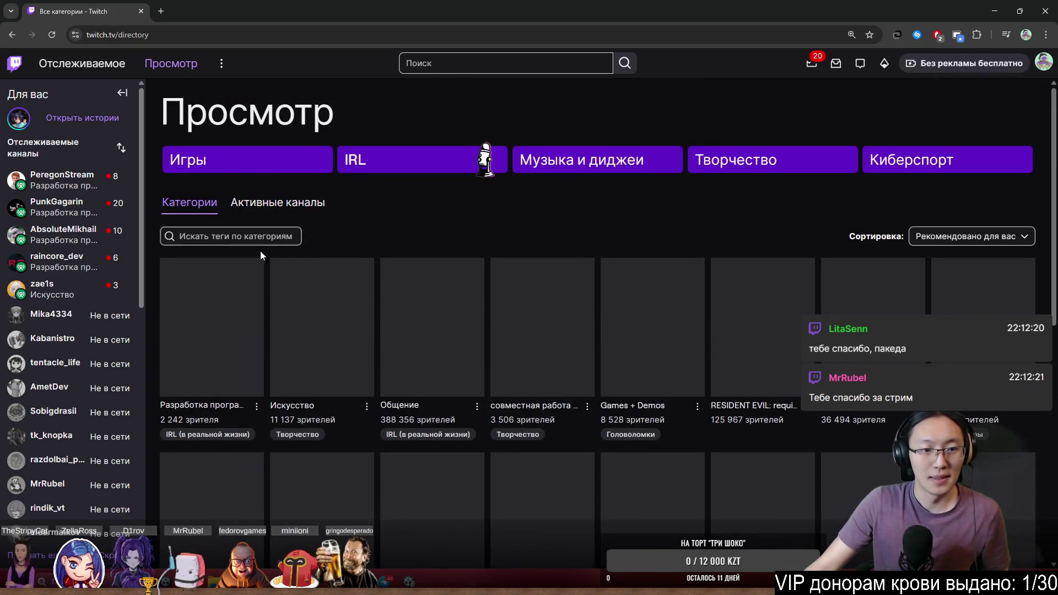
Browse the reloaded Software and Game Development category and switch to the Sineus Arena Playtest tab
click(246, 312)
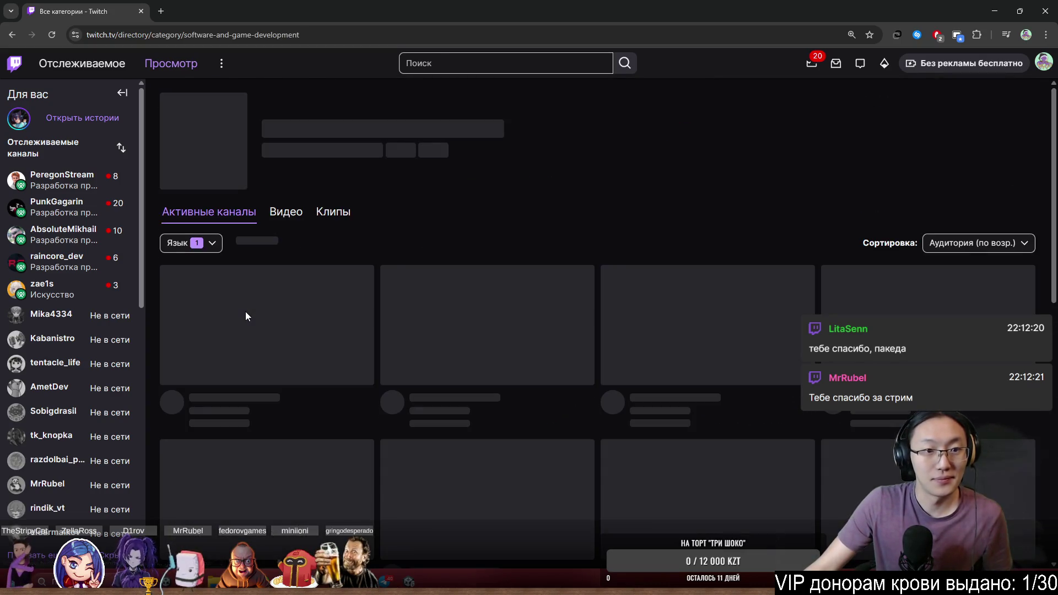
scroll(622, 350, down, 10)
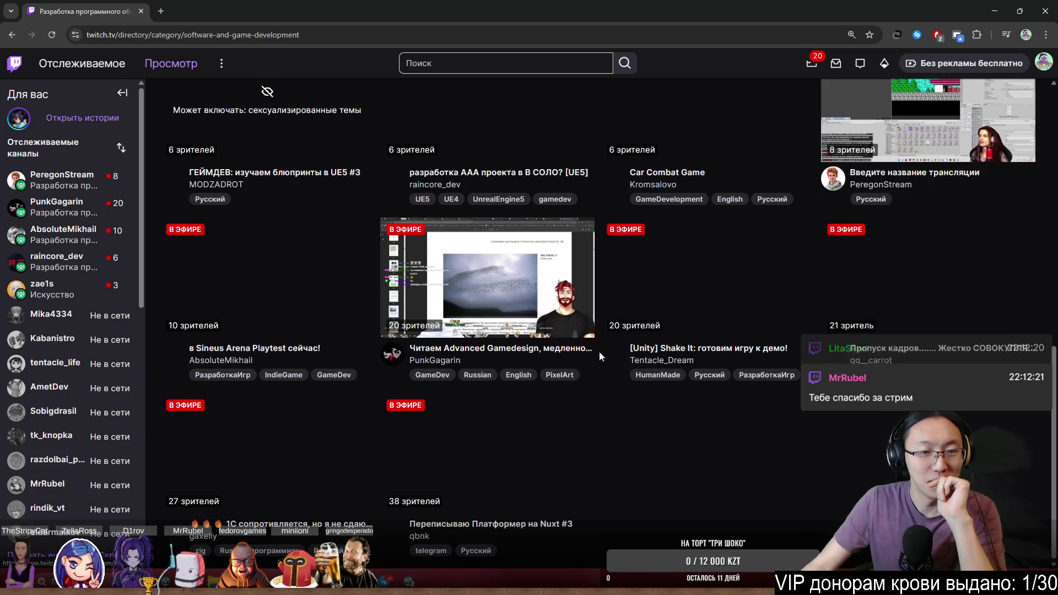
scroll(600, 351, up, 10)
key(F5)
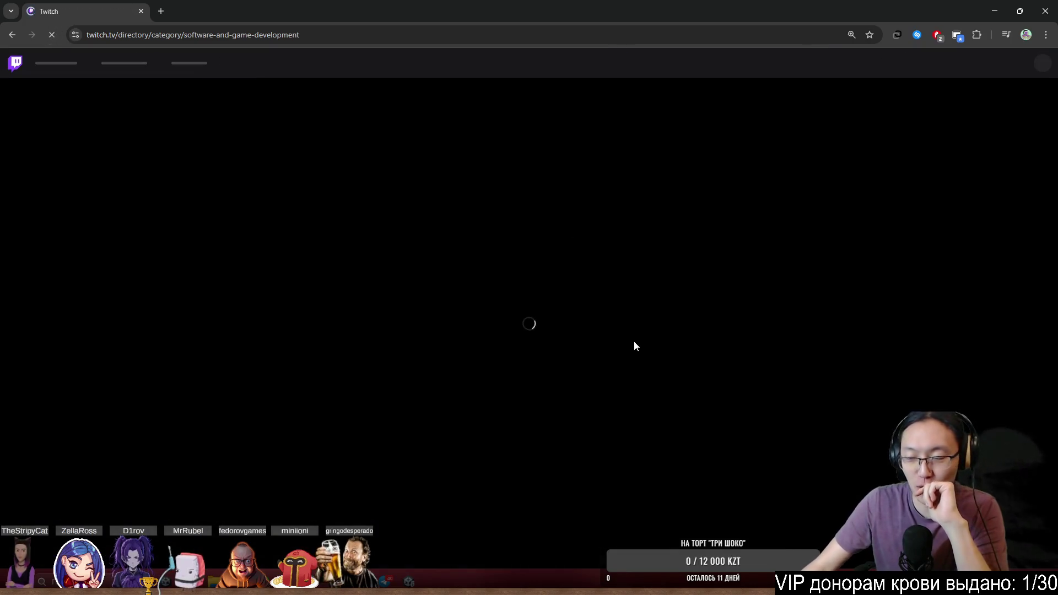
scroll(414, 345, down, 3)
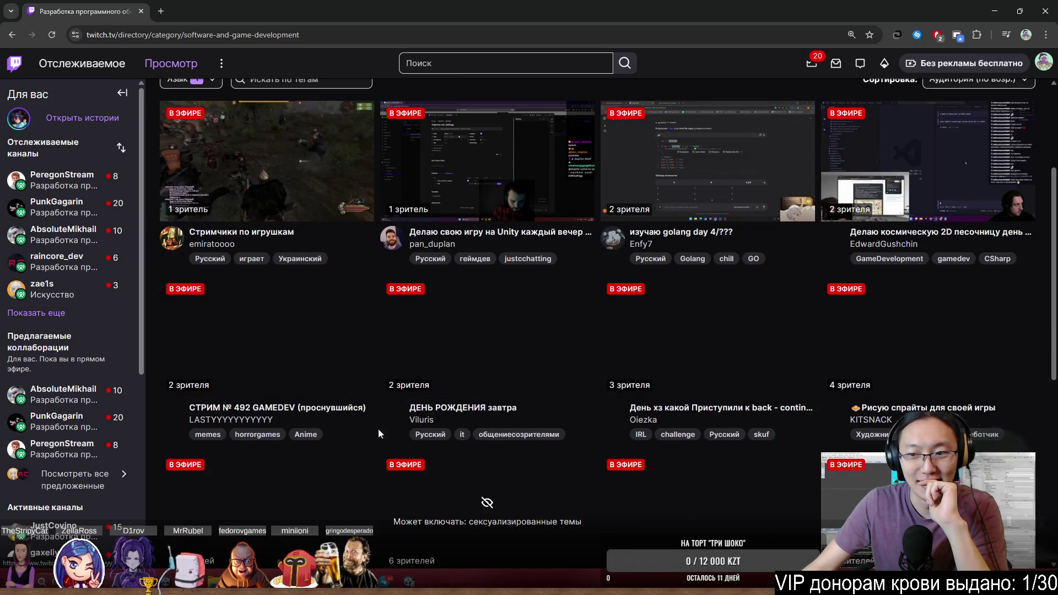
scroll(479, 430, down, 2)
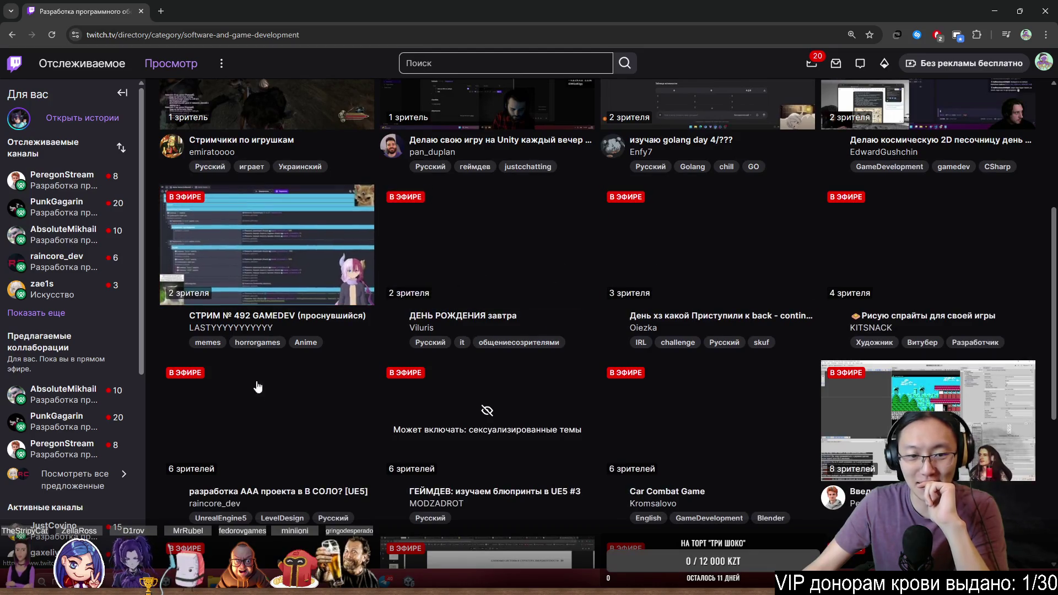
scroll(551, 424, down, 4)
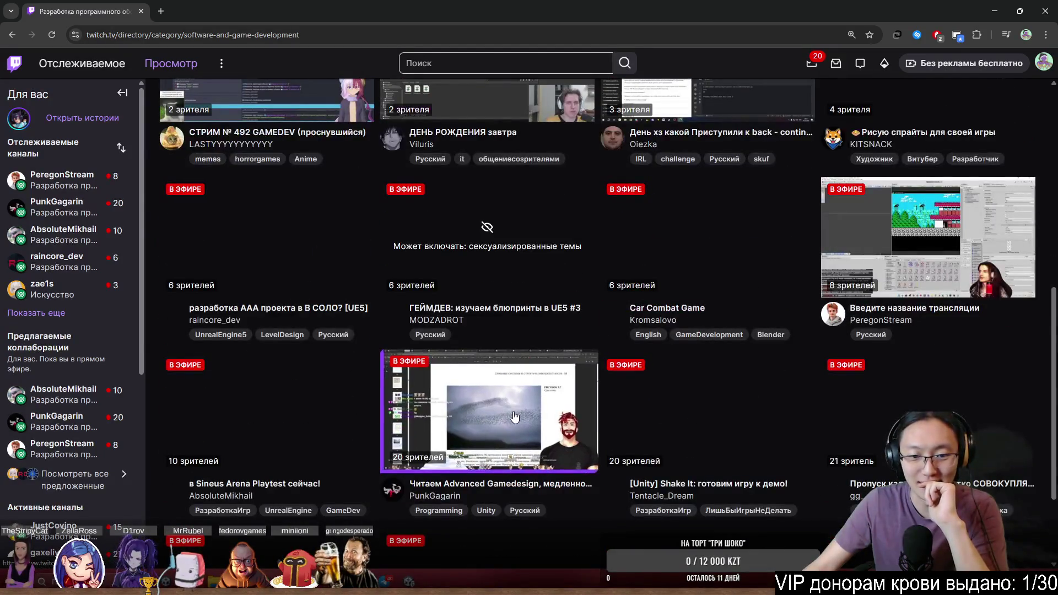
scroll(502, 436, down, 3)
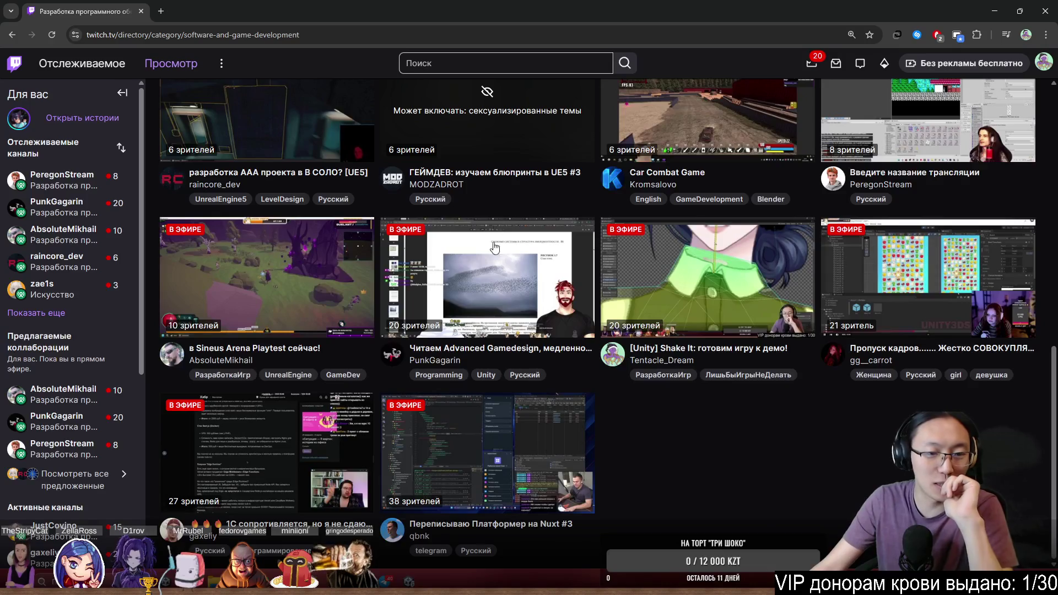
scroll(449, 220, up, 3)
scroll(447, 380, down, 3)
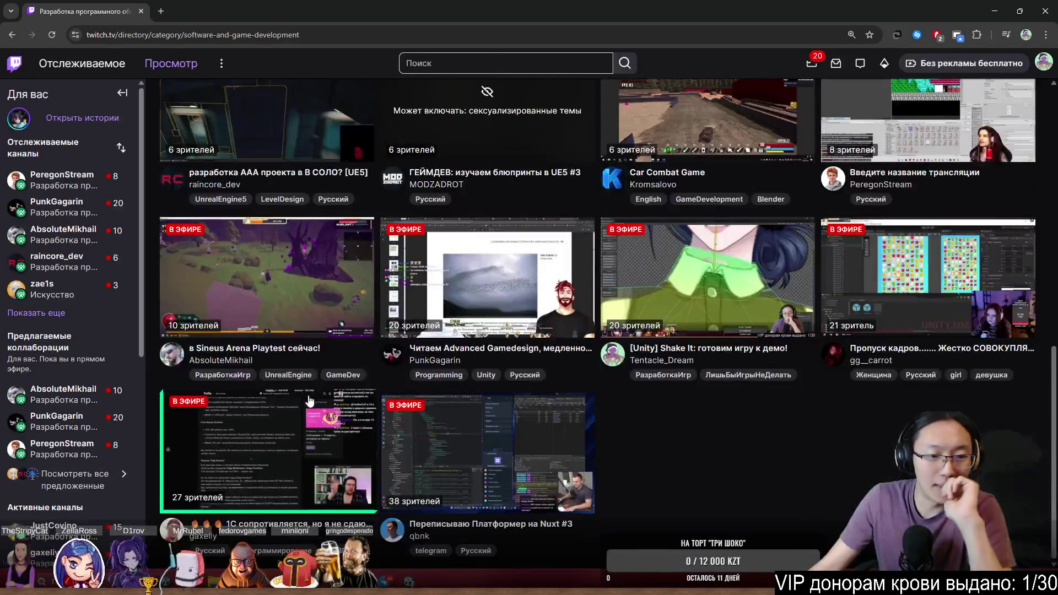
scroll(329, 428, up, 2)
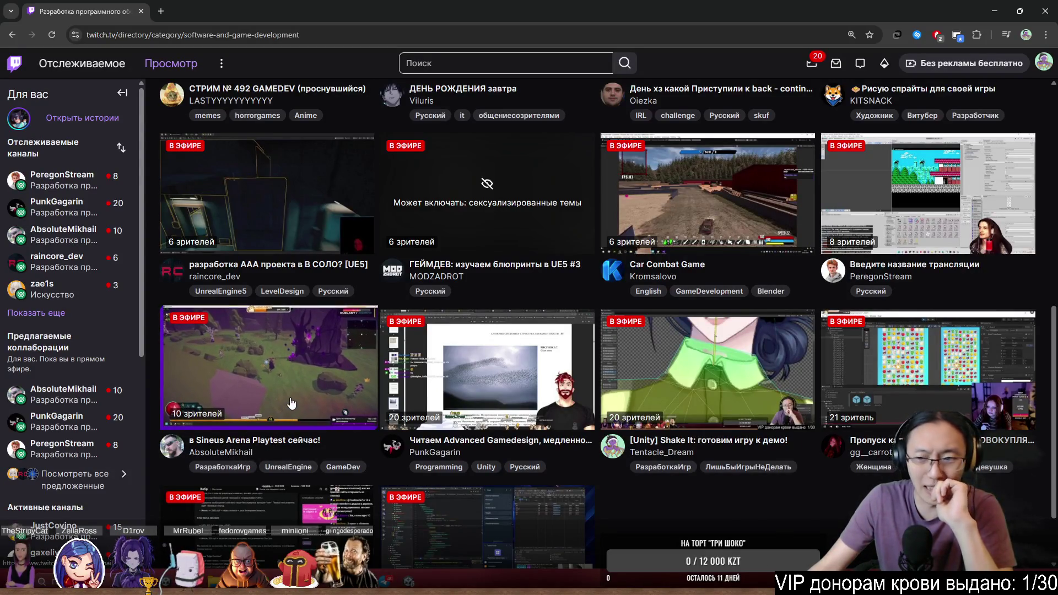
click(259, 5)
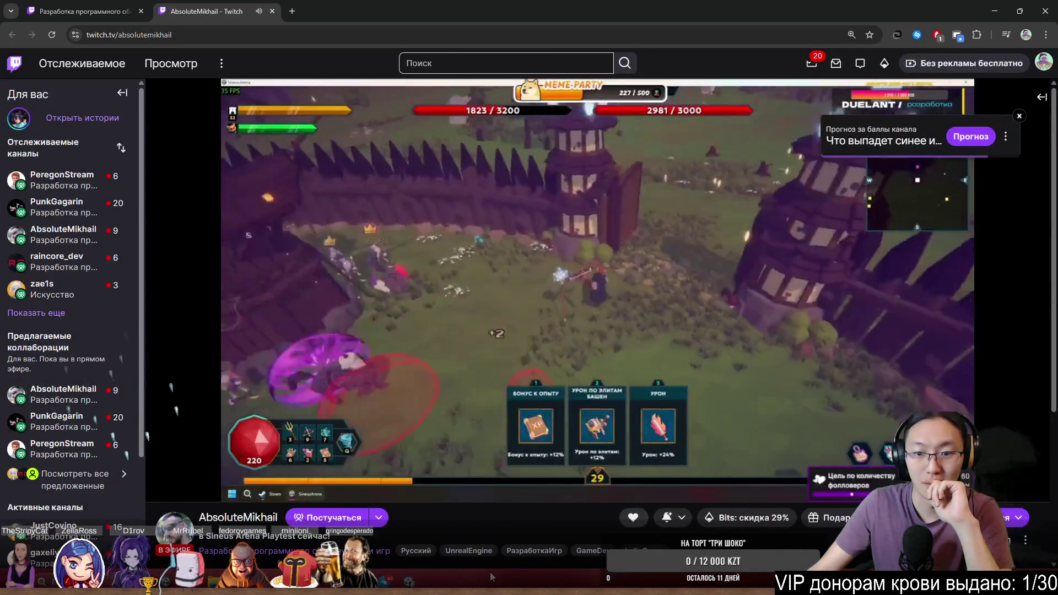
Read the Sineus Arena channel info, then close its tab to return to the category
scroll(403, 513, down, 3)
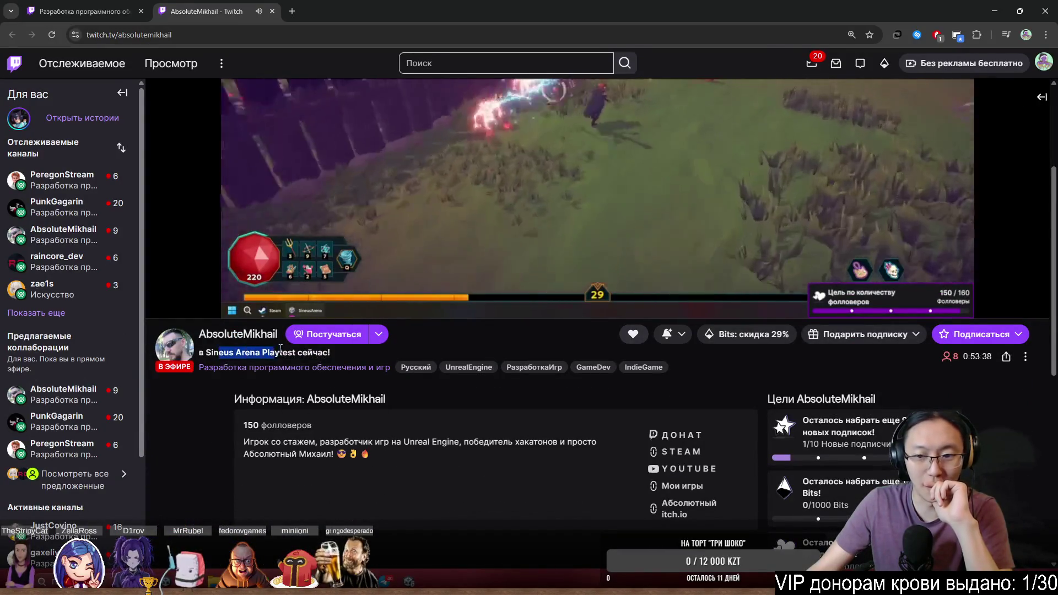
scroll(318, 406, up, 2)
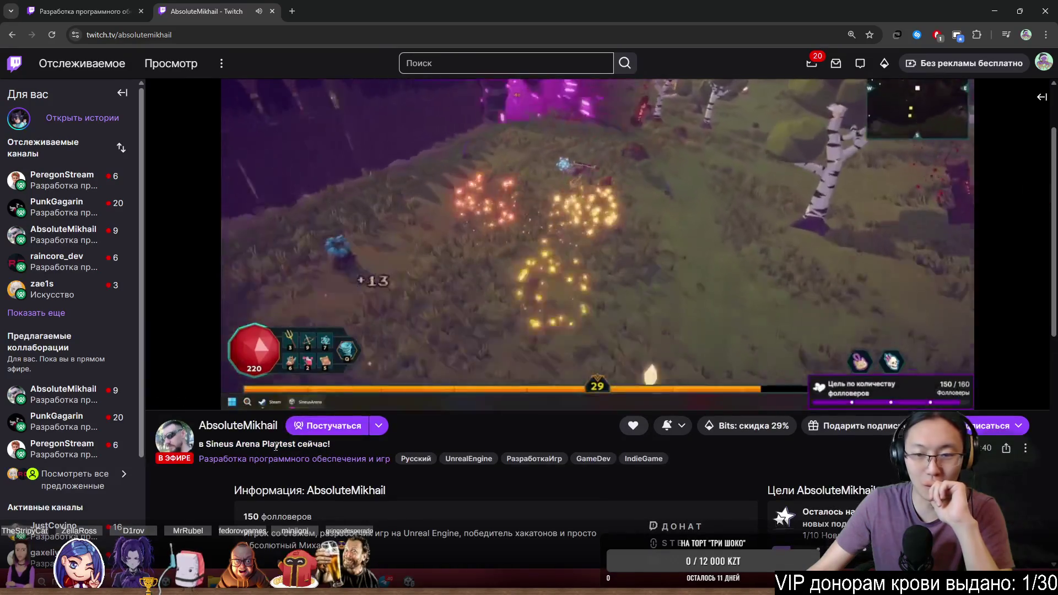
scroll(274, 445, up, 2)
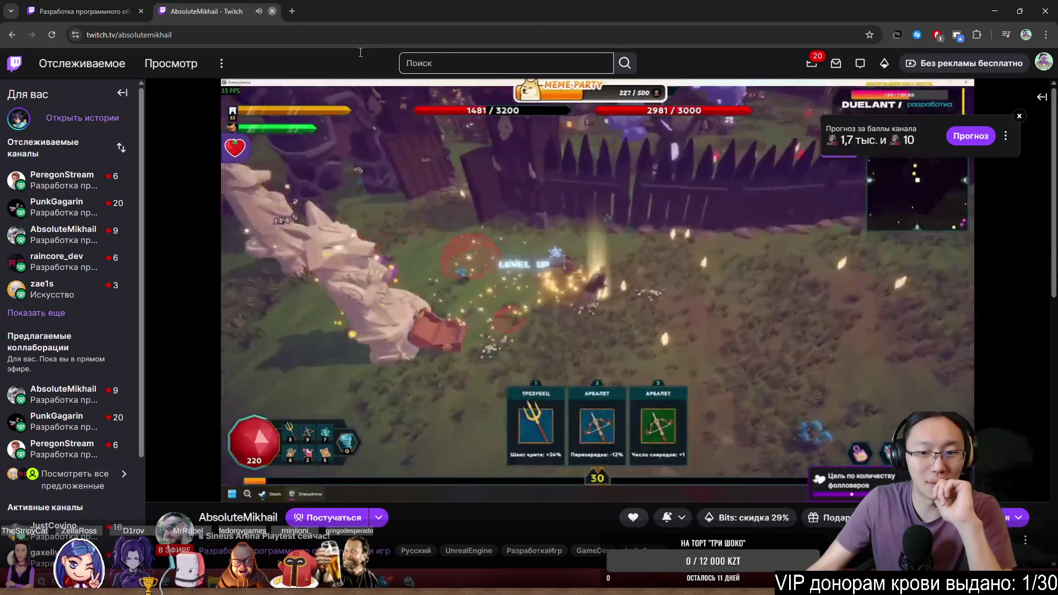
click(273, 11)
scroll(923, 334, up, 2)
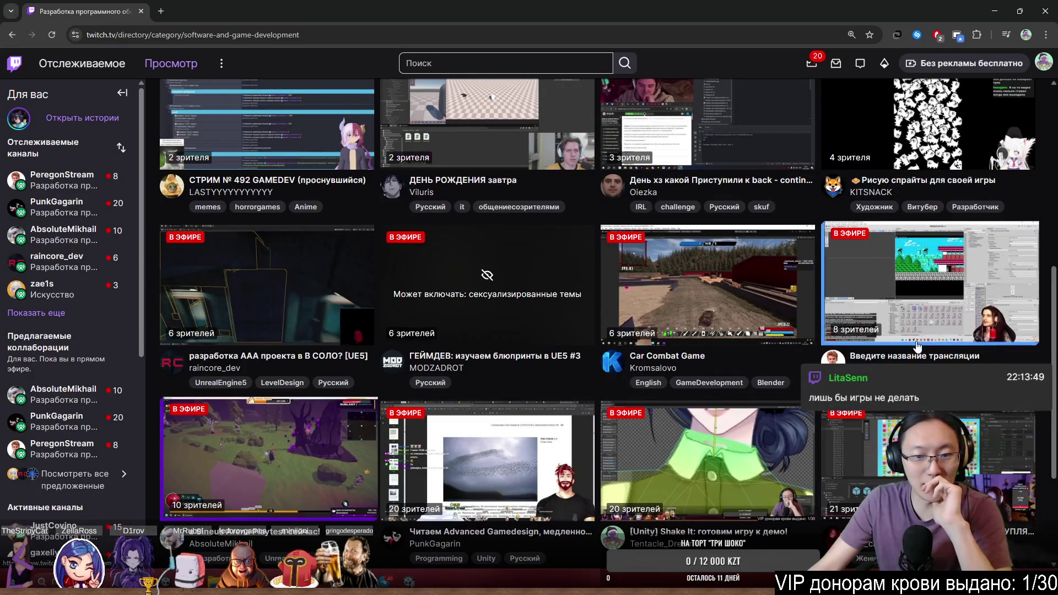
View the sprite-drawing stream in a new tab, close it, then switch to the ДЕНЬ РОЖДЕНИЯ завтра stream
scroll(706, 342, up, 2)
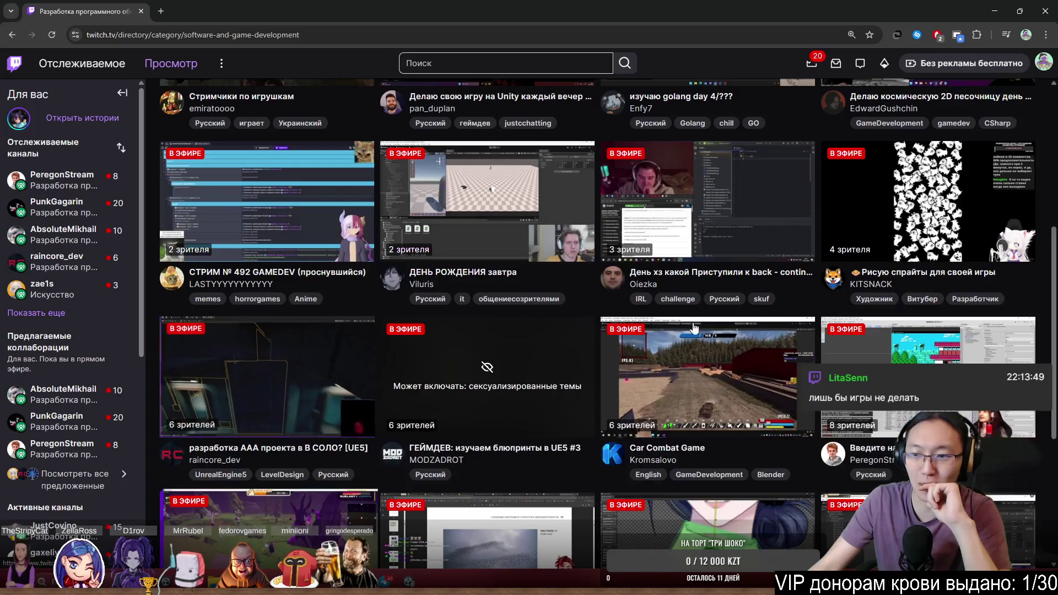
middle_click(975, 241)
key(ctrl+Tab)
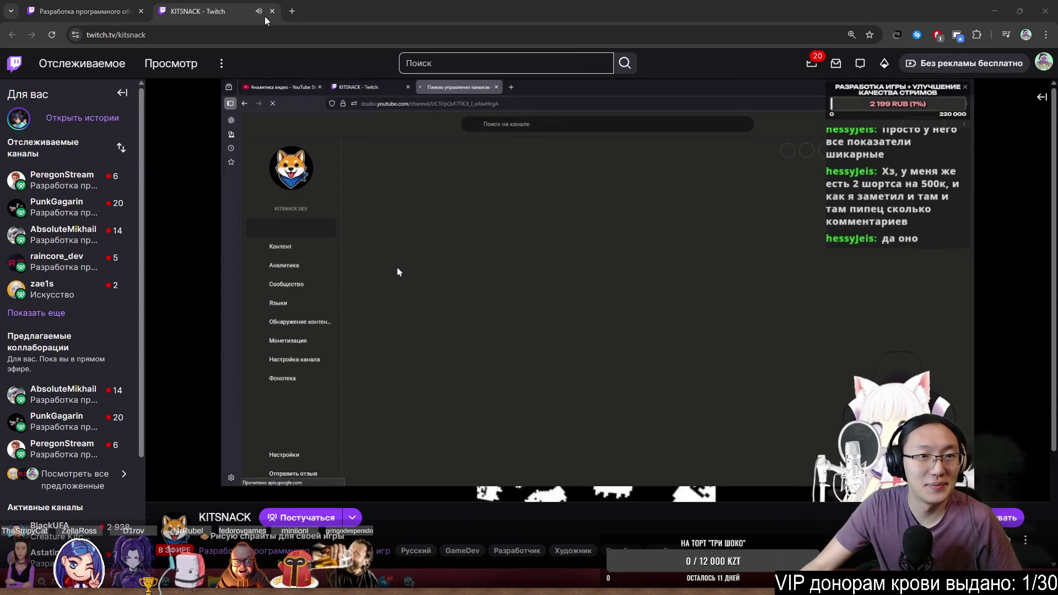
click(271, 11)
scroll(717, 253, up, 2)
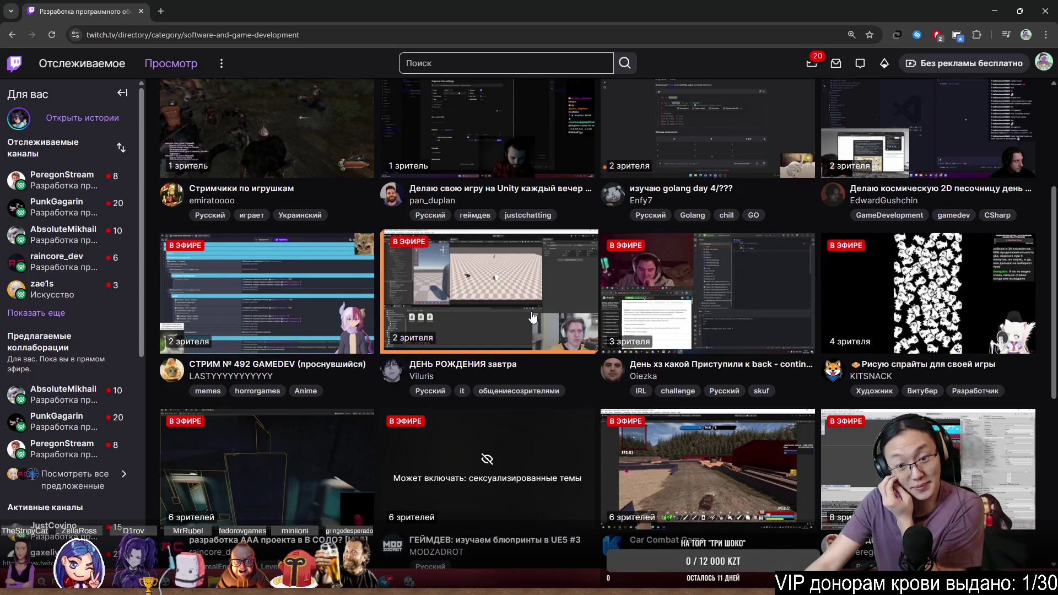
click(215, 16)
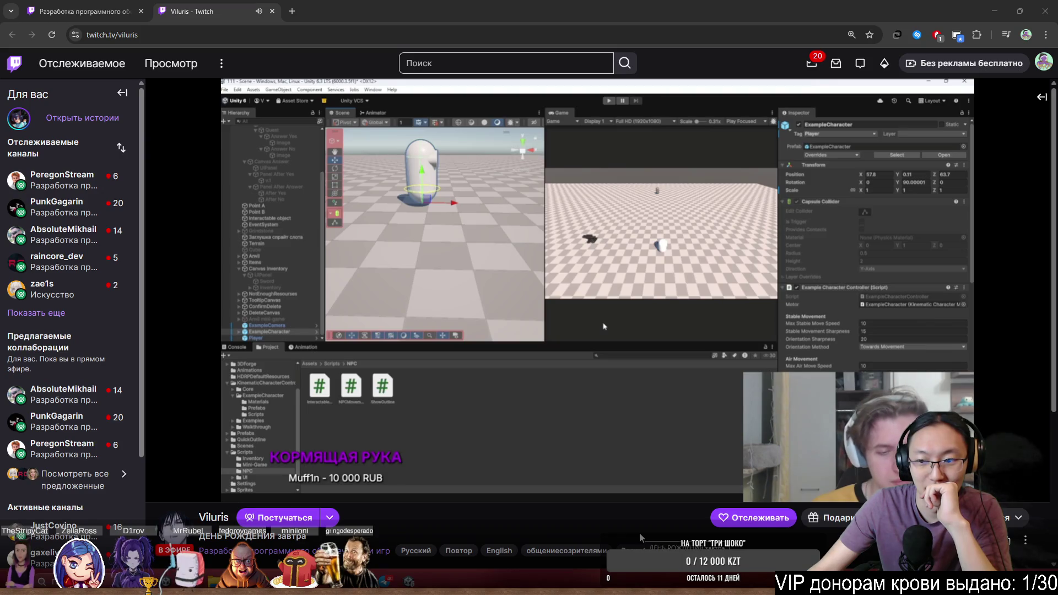
Show the birthday stream's chat beside the video and dismiss the prompt covering it
scroll(497, 521, down, 2)
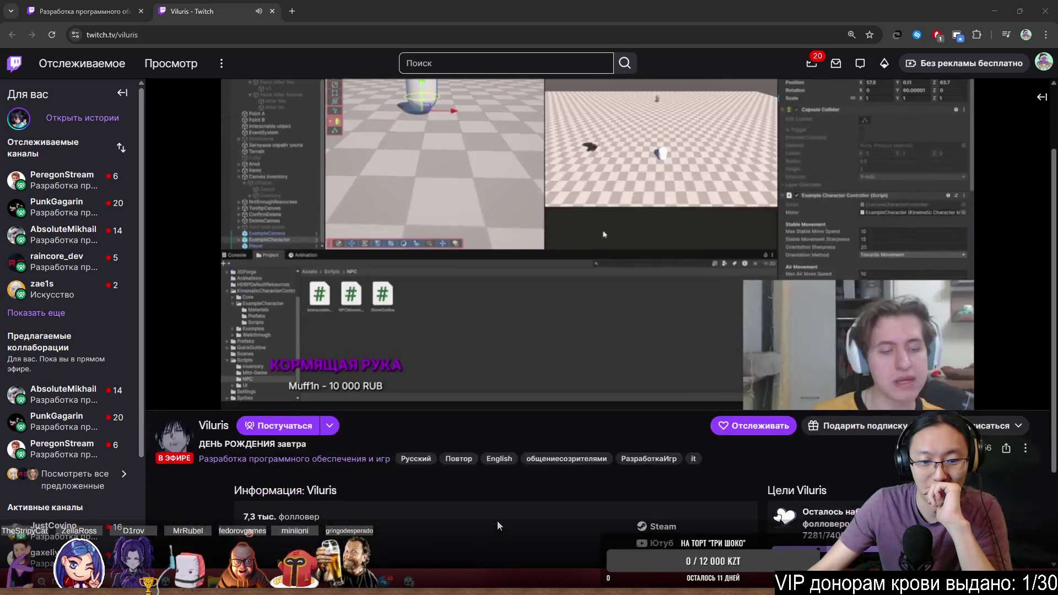
scroll(497, 520, down, 1)
scroll(497, 520, up, 3)
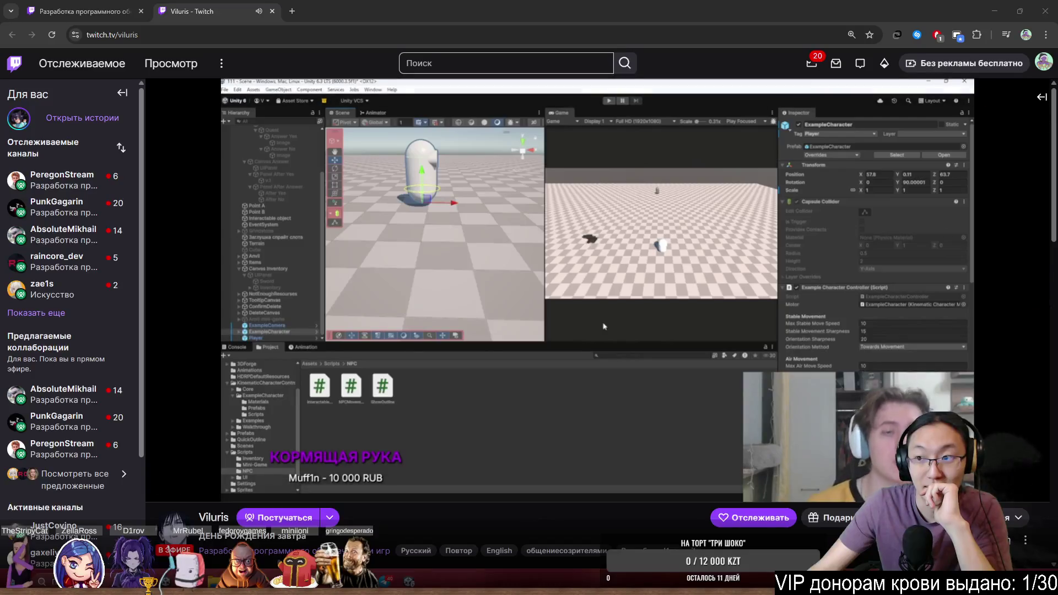
click(1042, 96)
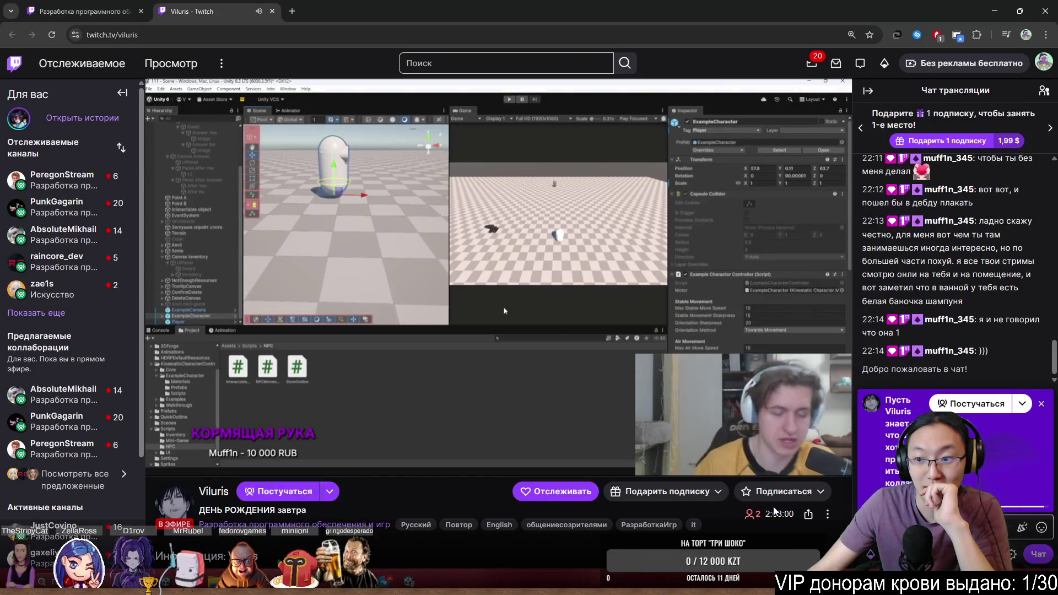
click(1041, 404)
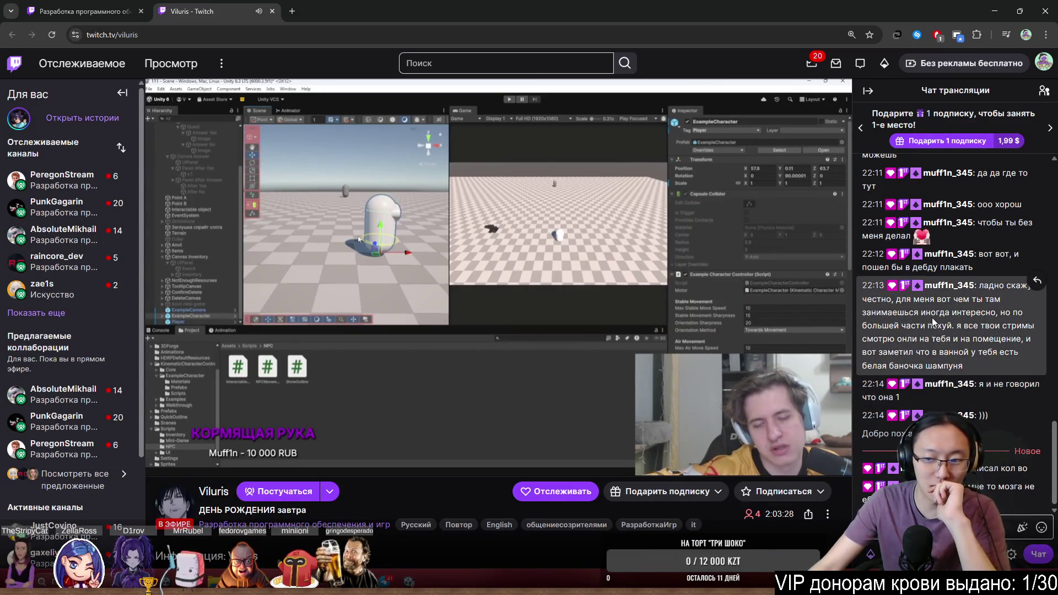
In the first tab, open the stream 'Делаю свою игру на Unity каждый вечер'
click(67, 9)
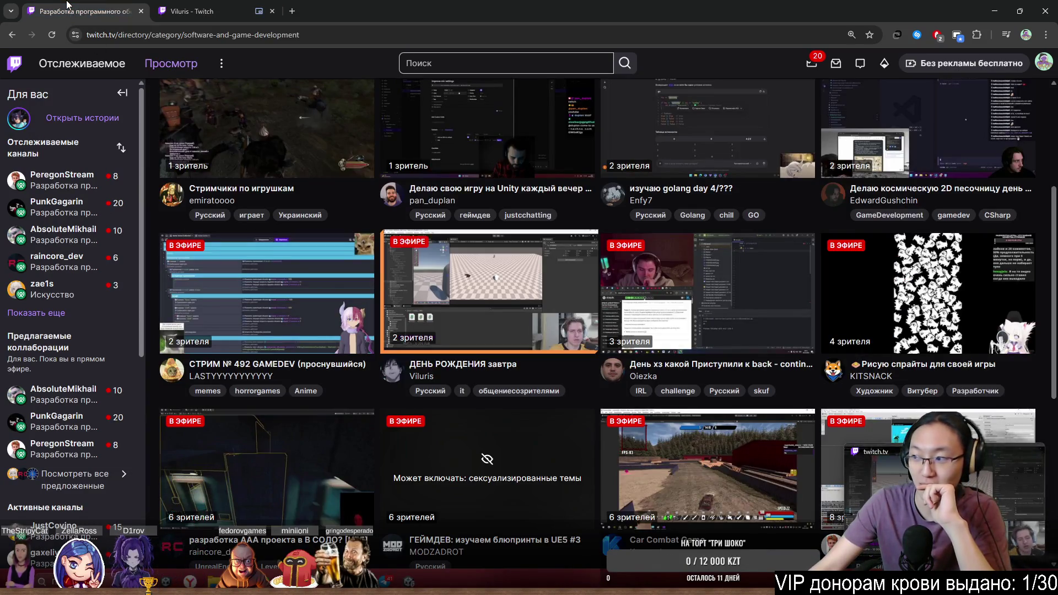
scroll(945, 488, up, 2)
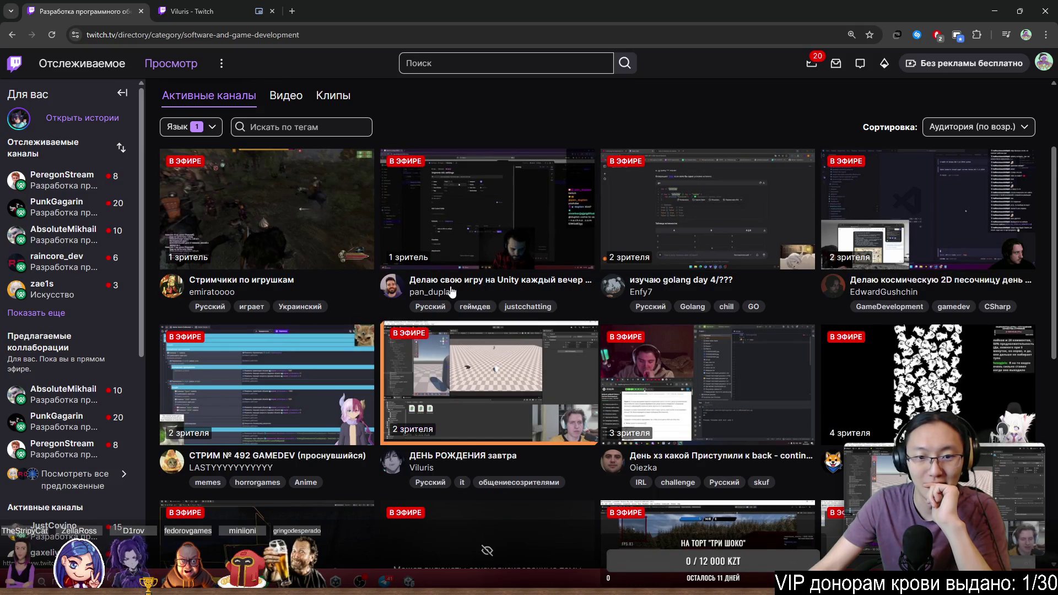
click(451, 265)
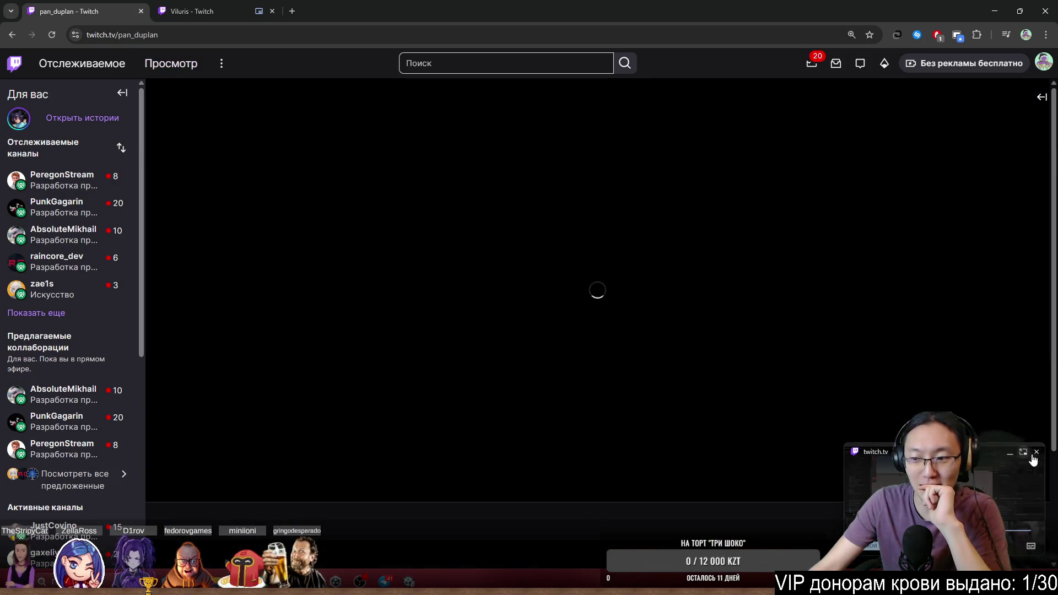
Close the picture-in-picture player and birthday stream tab, then show the Unity stream's chat alongside
click(1035, 453)
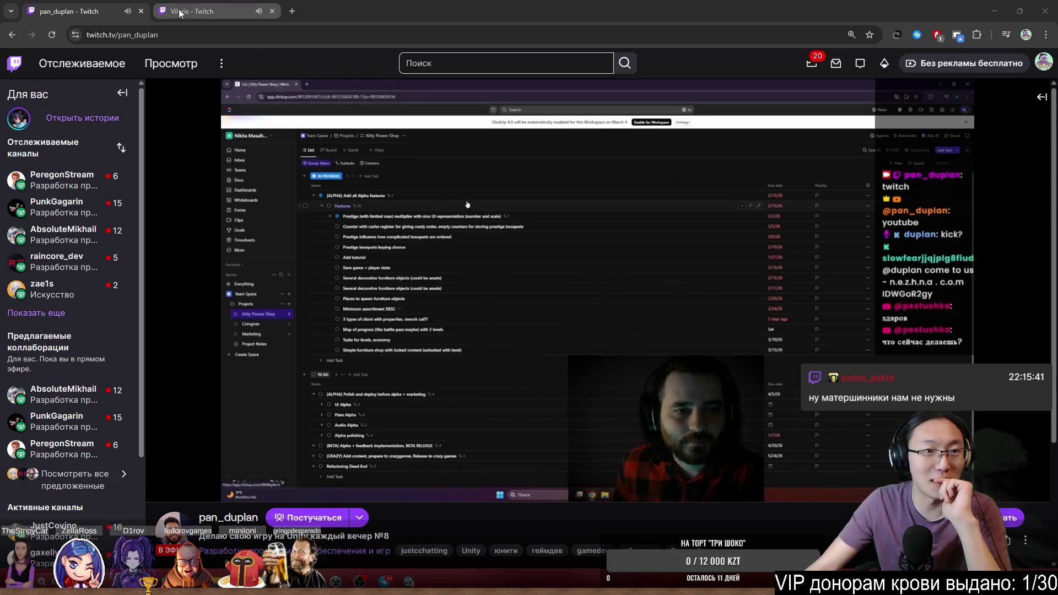
middle_click(180, 12)
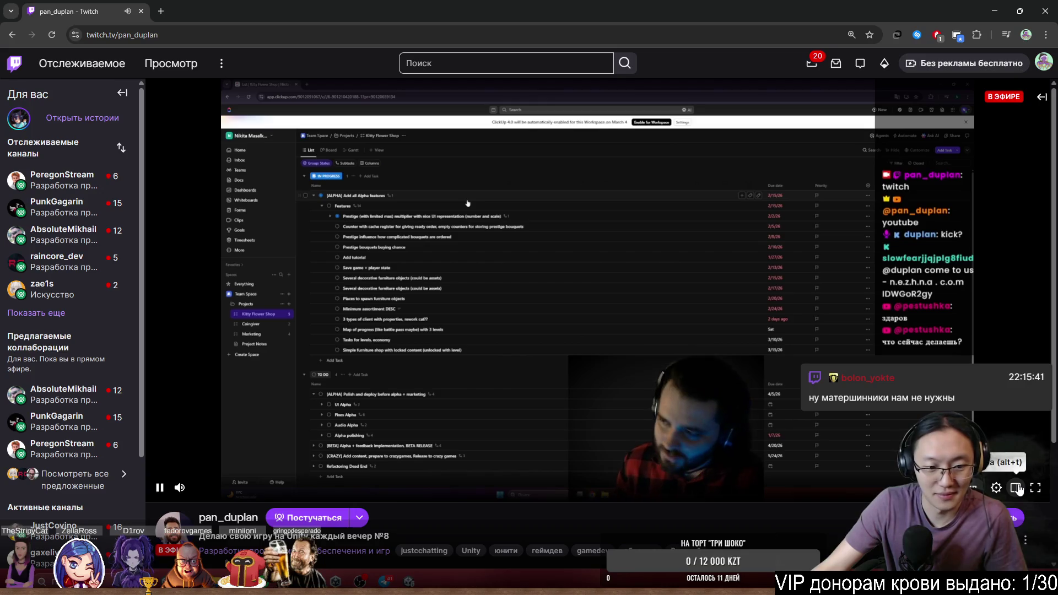
click(1041, 97)
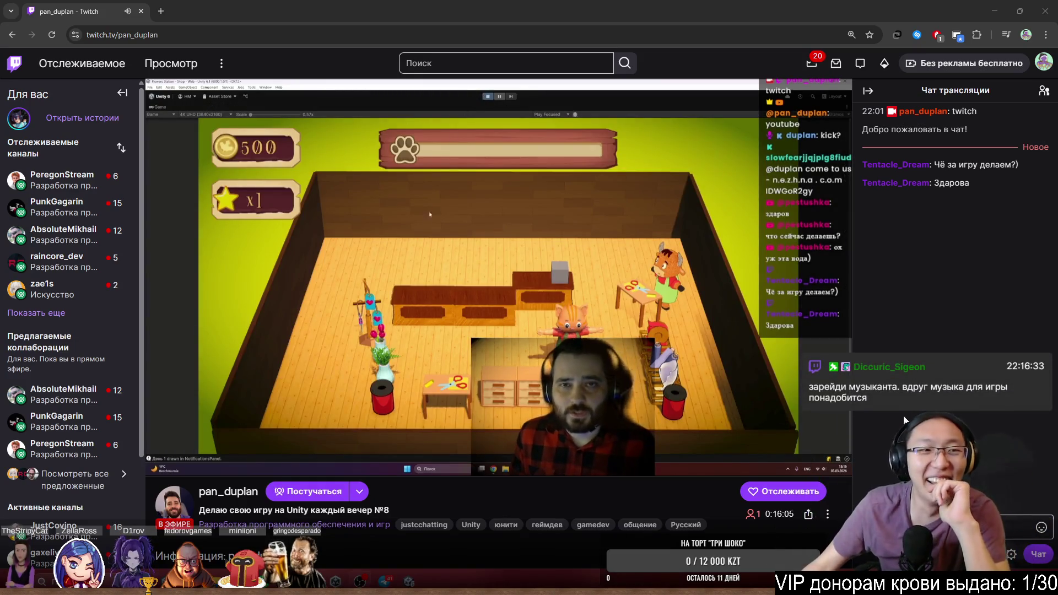
double_click(143, 36)
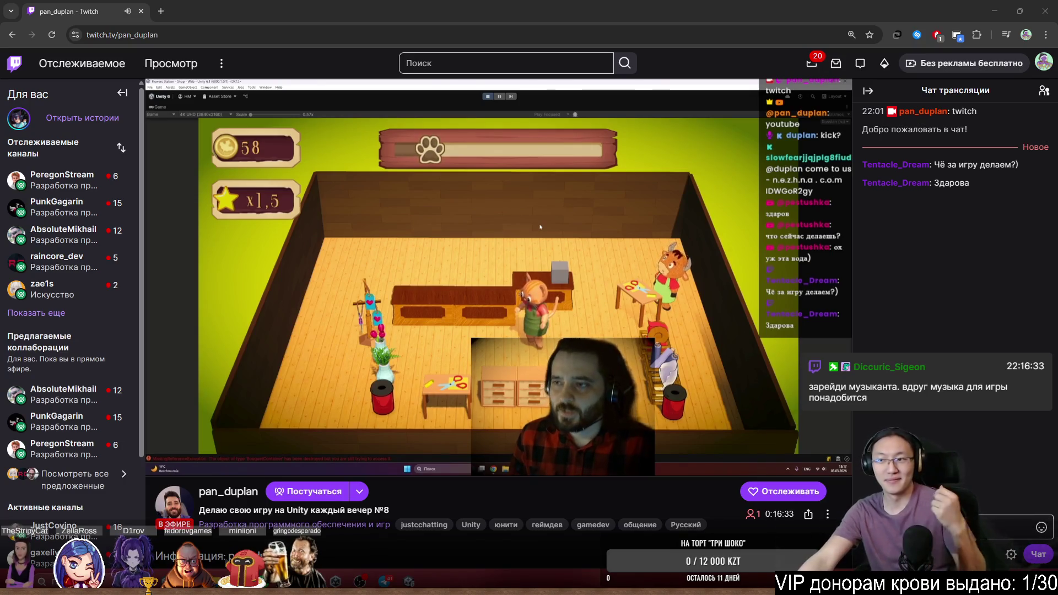
click(909, 528)
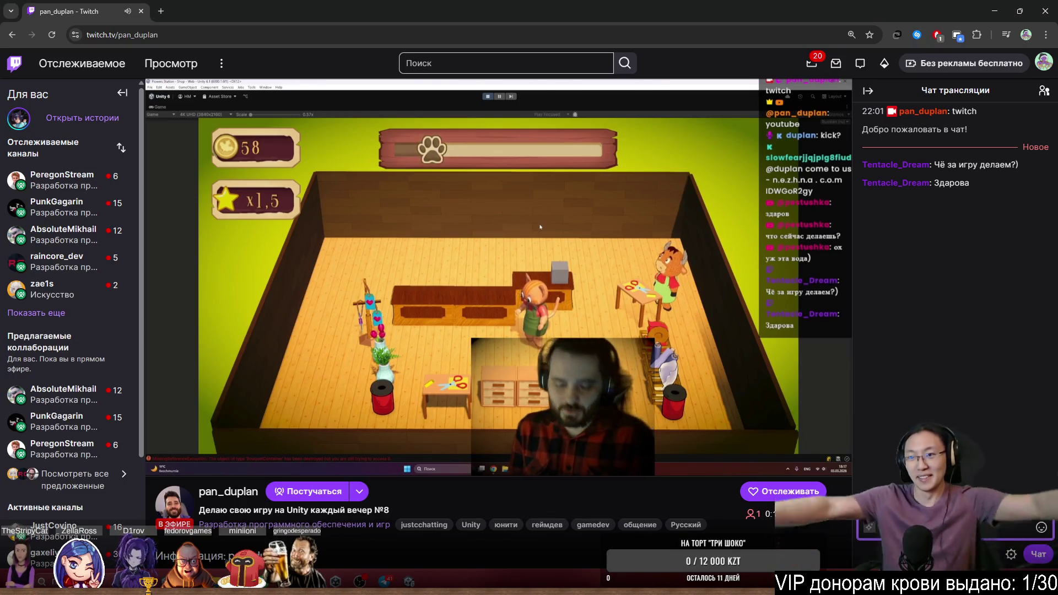